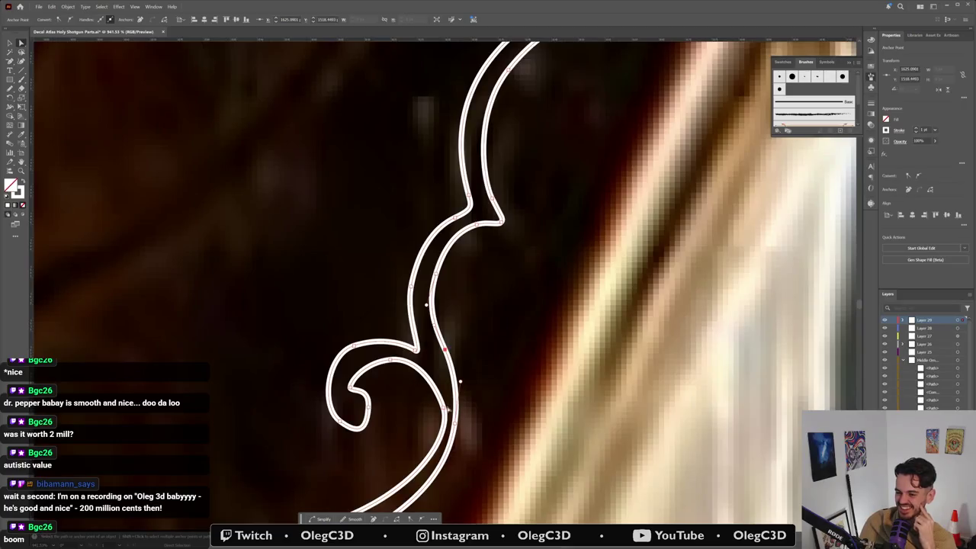
Step: Reshape the lower curve and end of the bottom curl by rotating its anchor handles
mouse_move(446, 410)
left_mouse_down()
mouse_move(432, 411)
mouse_move(432, 375)
left_mouse_up()
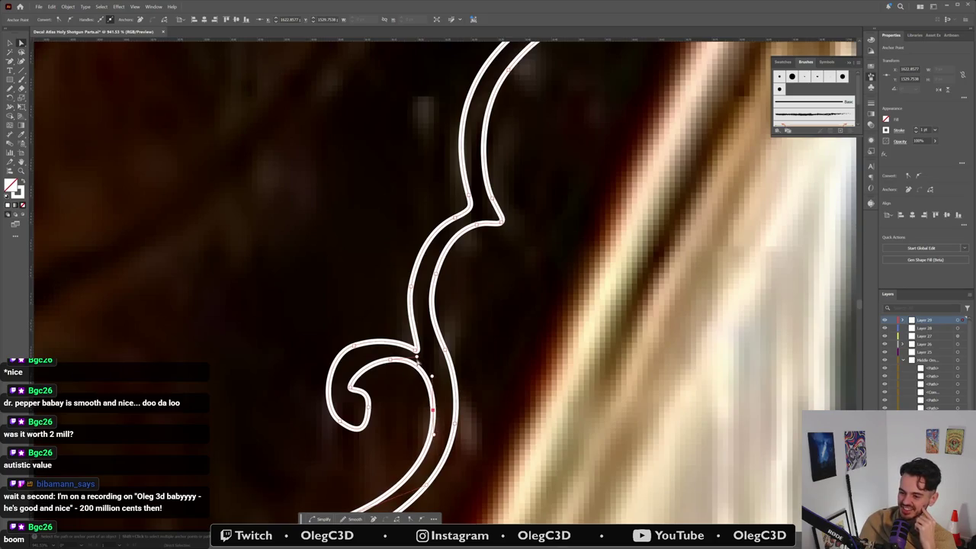
left_click(420, 363)
left_click(339, 304)
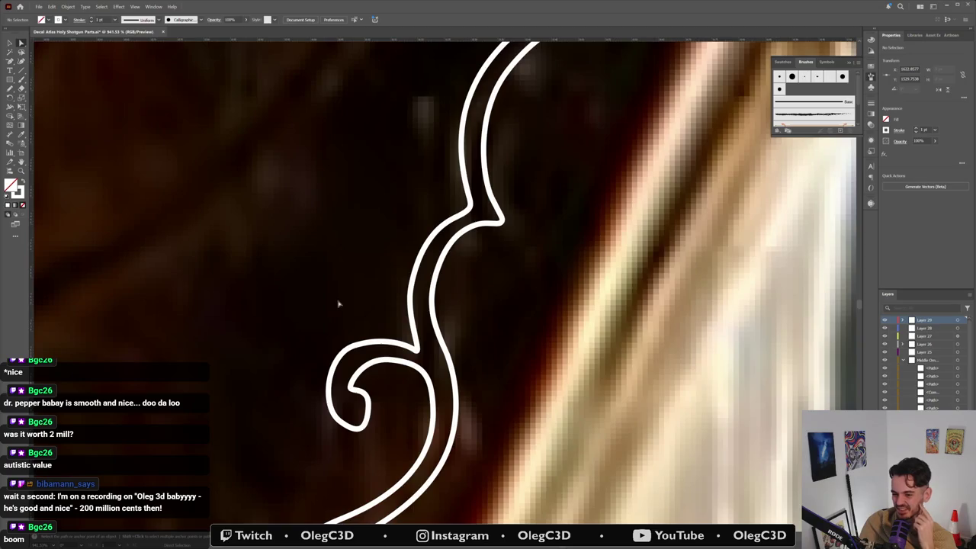
left_click(353, 348)
left_click_drag(327, 355, 350, 350)
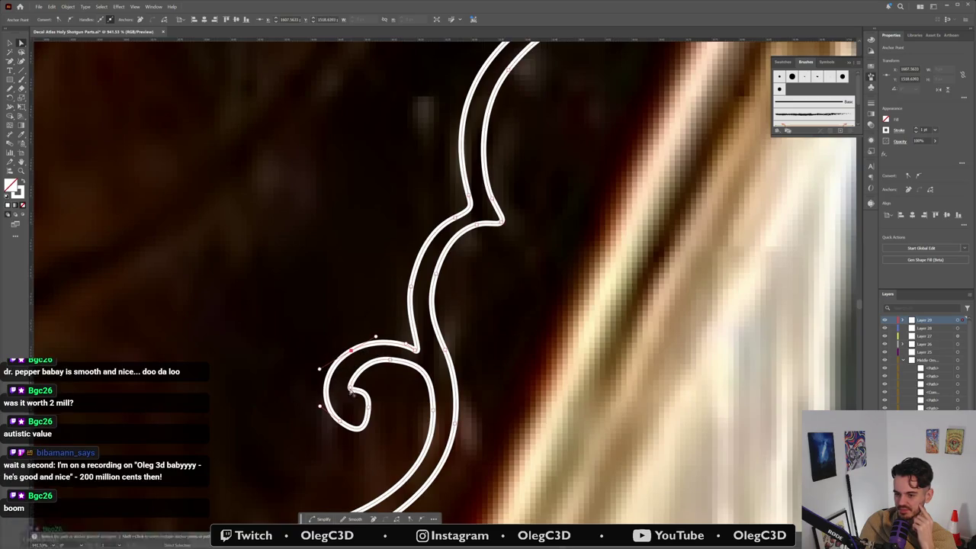
Step: Pull the inner curl's direction handle down-right to tighten it, then deselect to review
left_click(350, 386)
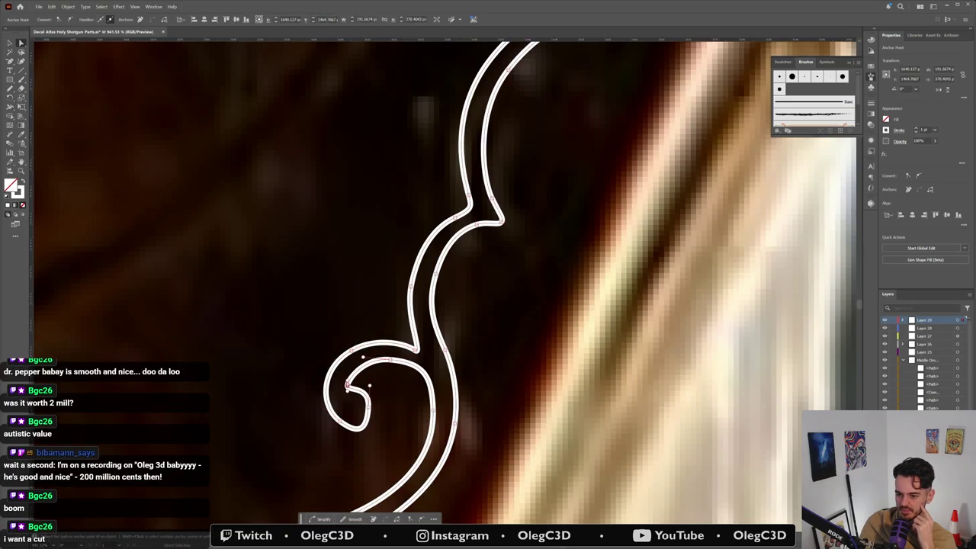
left_click(348, 381)
left_click(348, 393)
left_click_drag(369, 387, 384, 410)
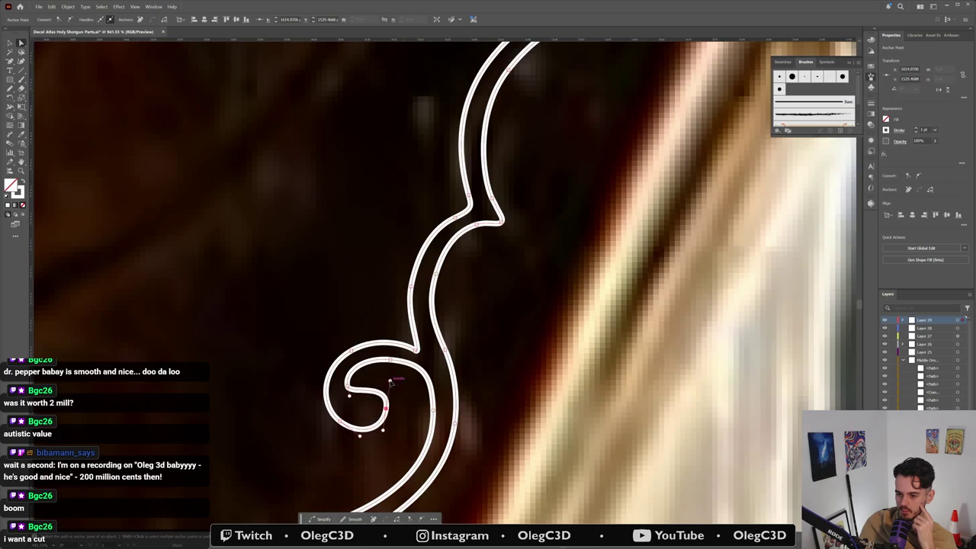
left_click(394, 450)
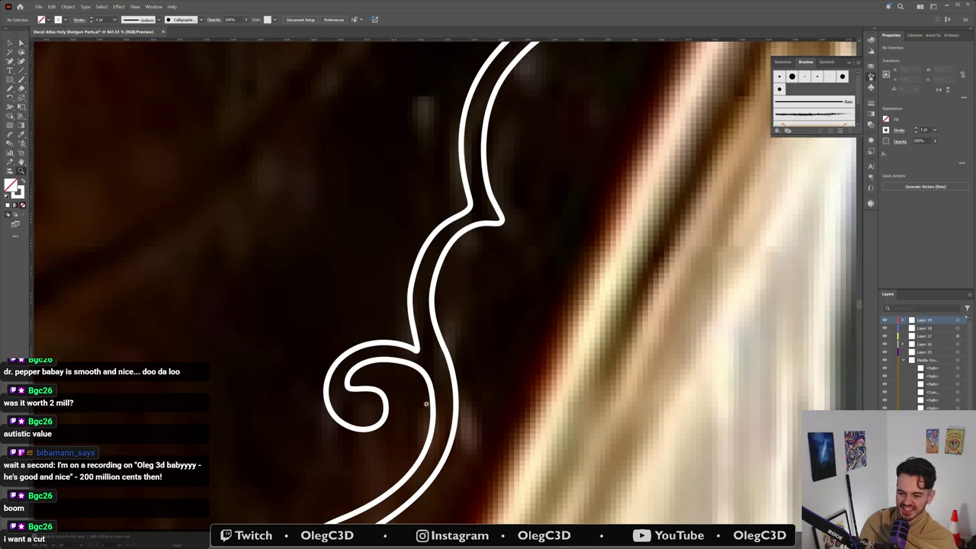
scroll(404, 309, "down", 2)
scroll(427, 332, "down", 2)
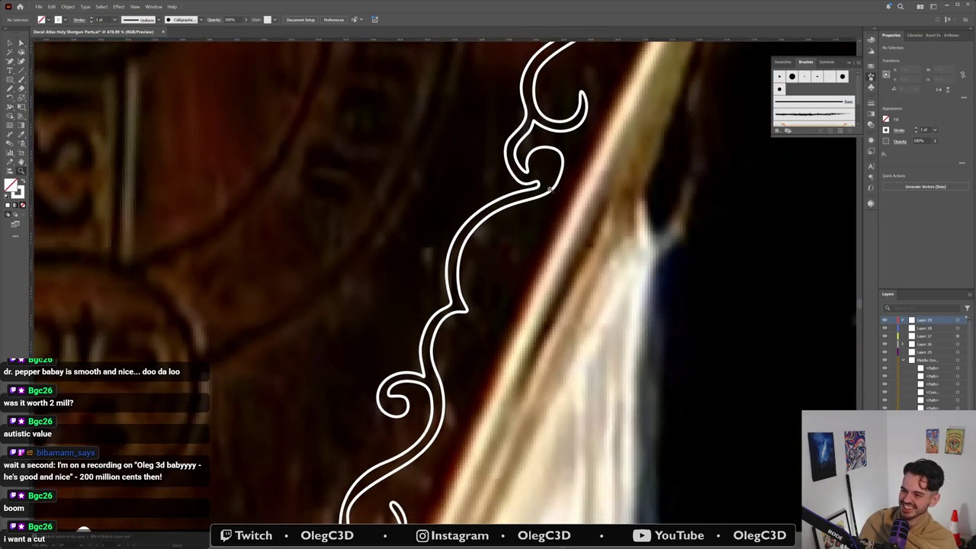
Step: Drag a Bezier handle to smooth the swirl's sweep down into the long band
scroll(547, 191, "up", 1)
scroll(546, 192, "up", 1)
scroll(547, 192, "up", 1)
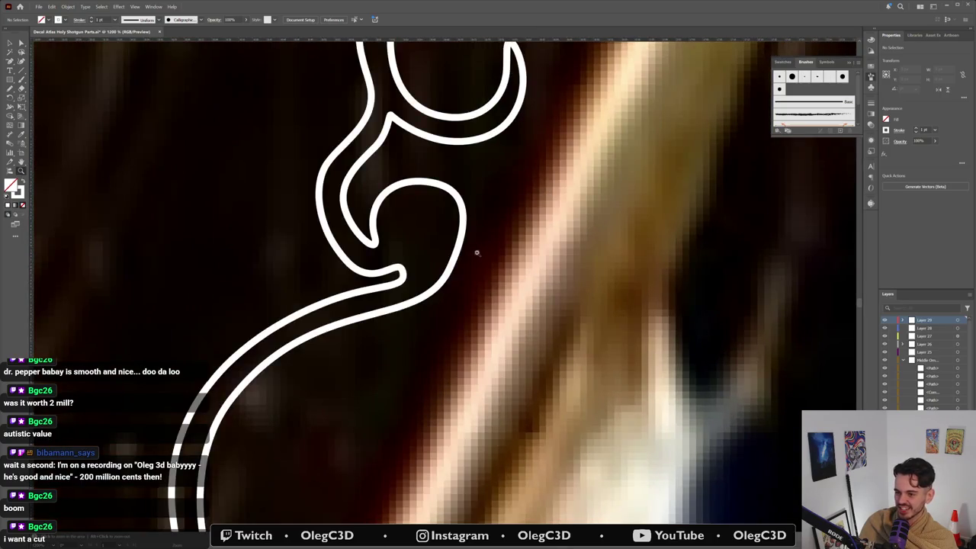
key("v")
left_click(438, 285)
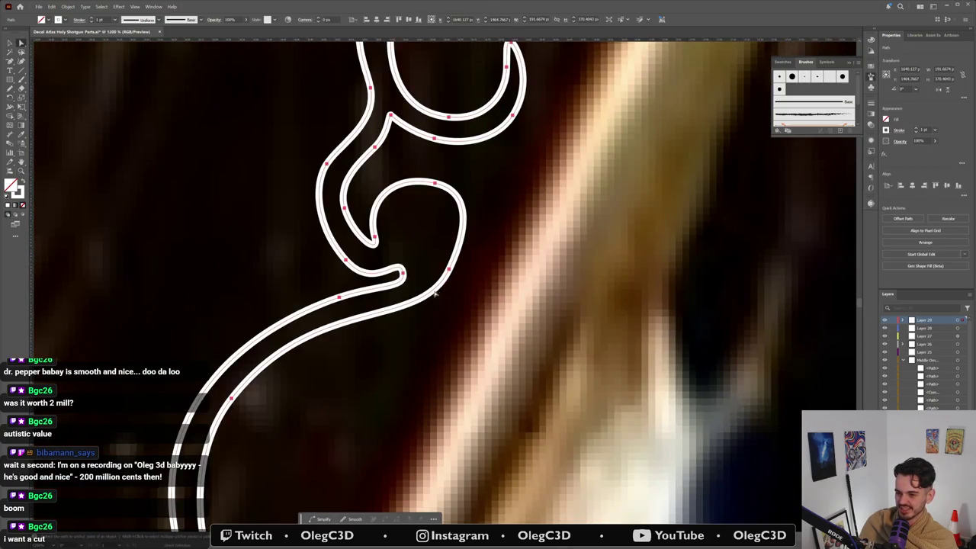
key("a")
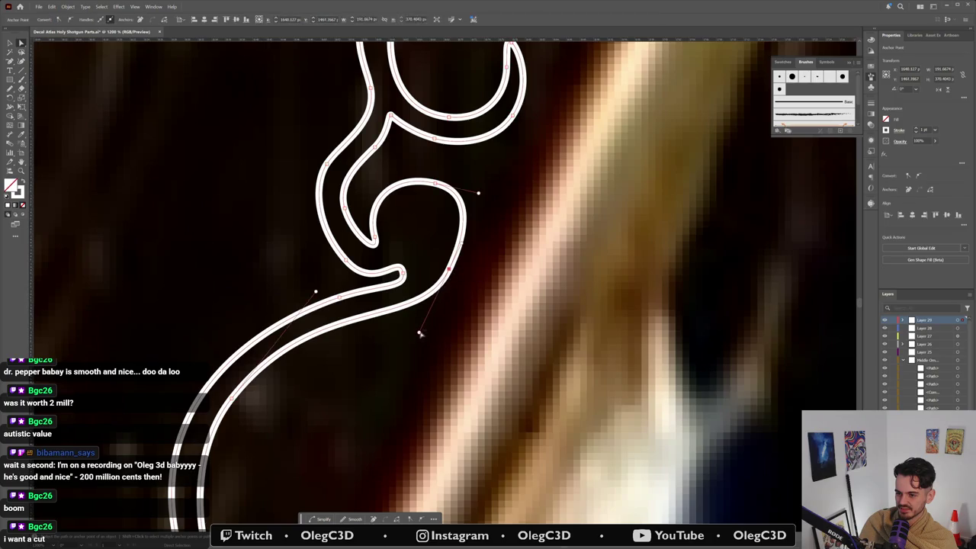
left_click_drag(418, 331, 397, 353)
Step: Zoom out to review the whole ornament, then show its path anchors again
key("b")
scroll(334, 464, "down", 5)
scroll(333, 464, "up", 3)
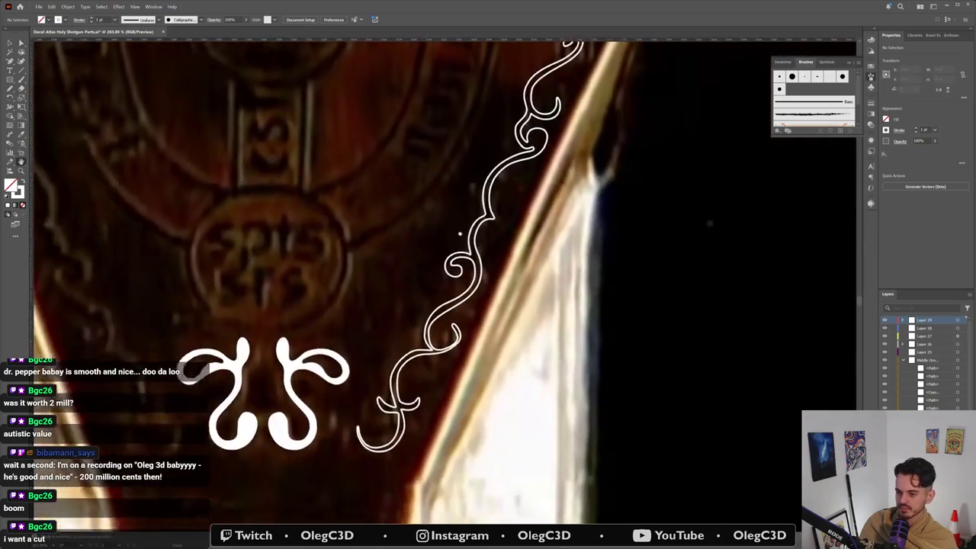
scroll(514, 294, "up", 3)
scroll(513, 295, "up", 1)
key("a")
left_click(508, 261)
Step: Reshape the swirl's sweeping curve and move anchors along its lower loop
left_click(480, 254)
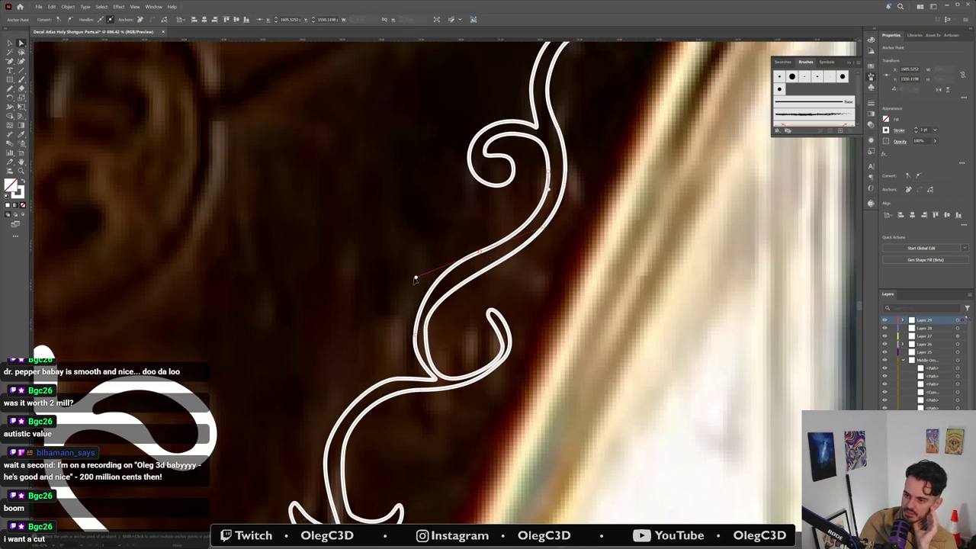
left_click_drag(415, 279, 385, 291)
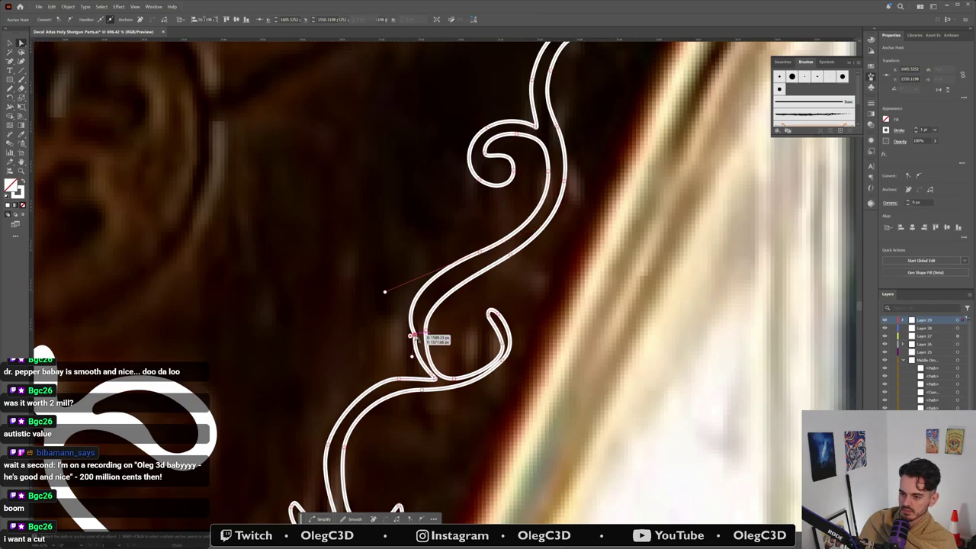
left_click_drag(412, 335, 403, 336)
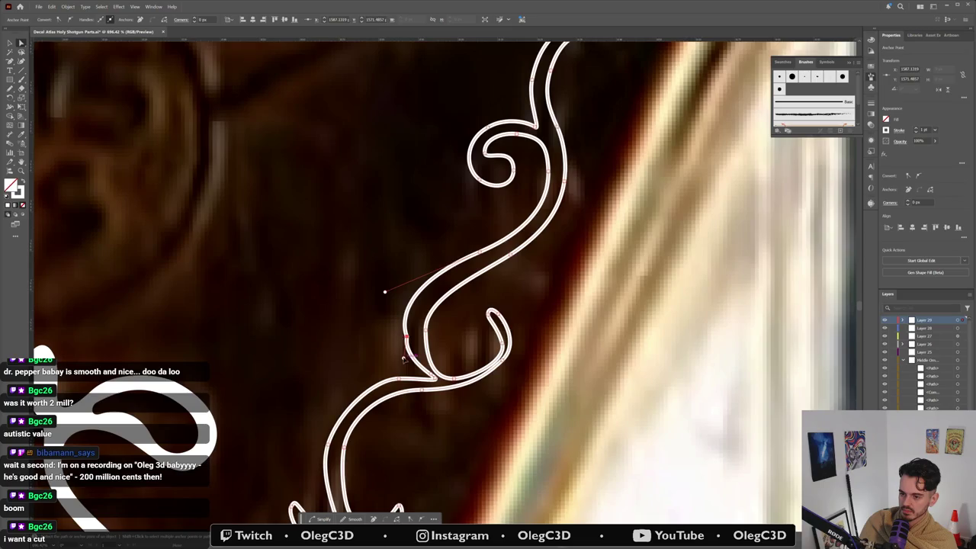
left_click(413, 358)
left_click_drag(408, 333, 406, 348)
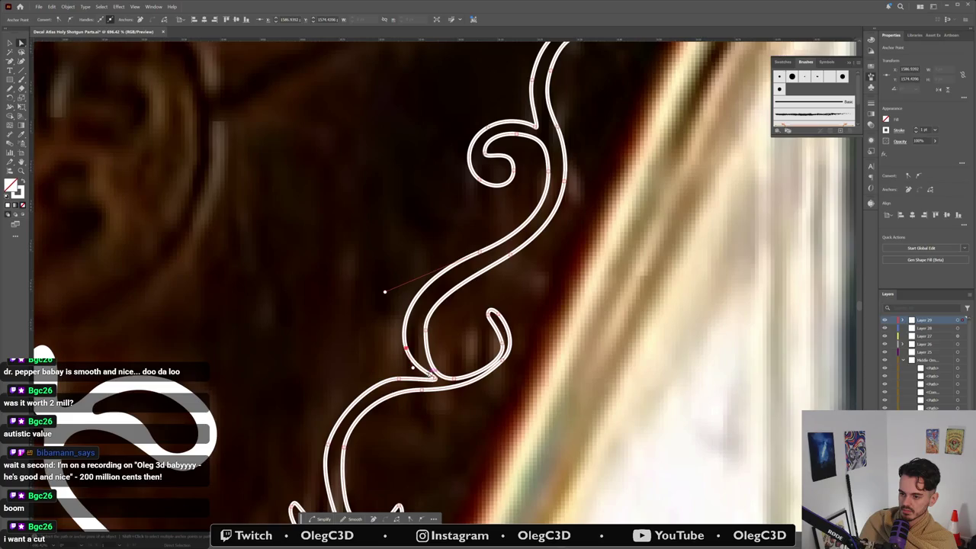
left_click(412, 367)
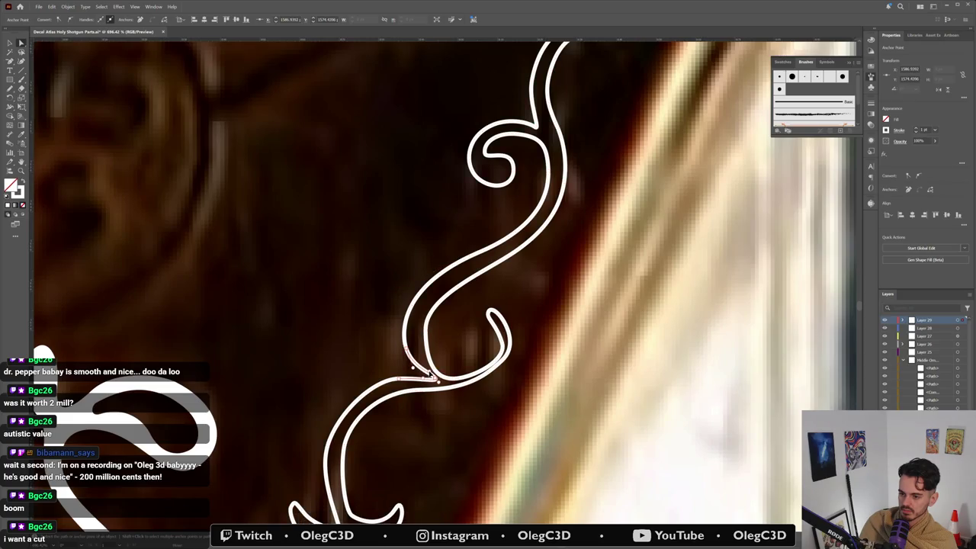
left_click_drag(434, 378, 419, 374)
left_click(413, 367)
Step: Nudge the swirl's inner curve and lower curve segments slightly
left_click(427, 335)
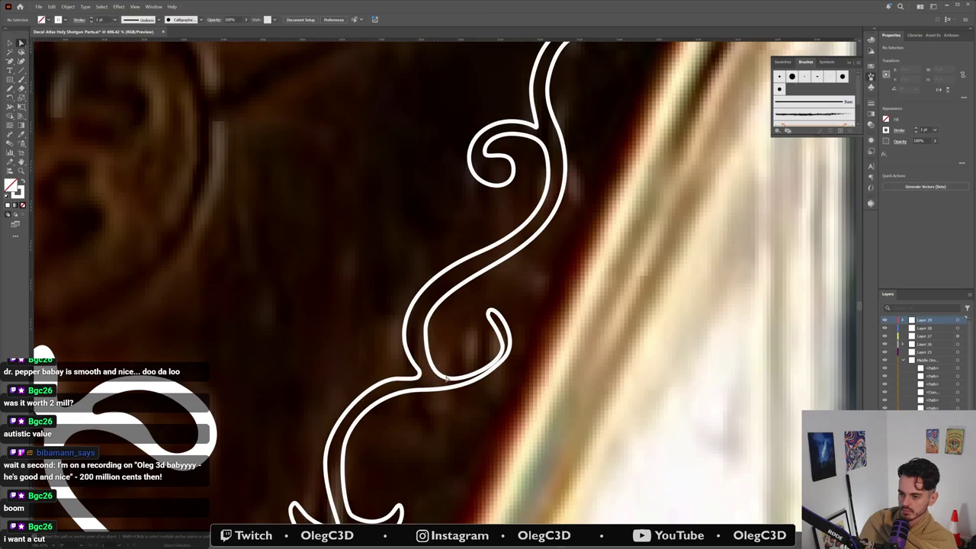
left_click(427, 333)
left_click(427, 334)
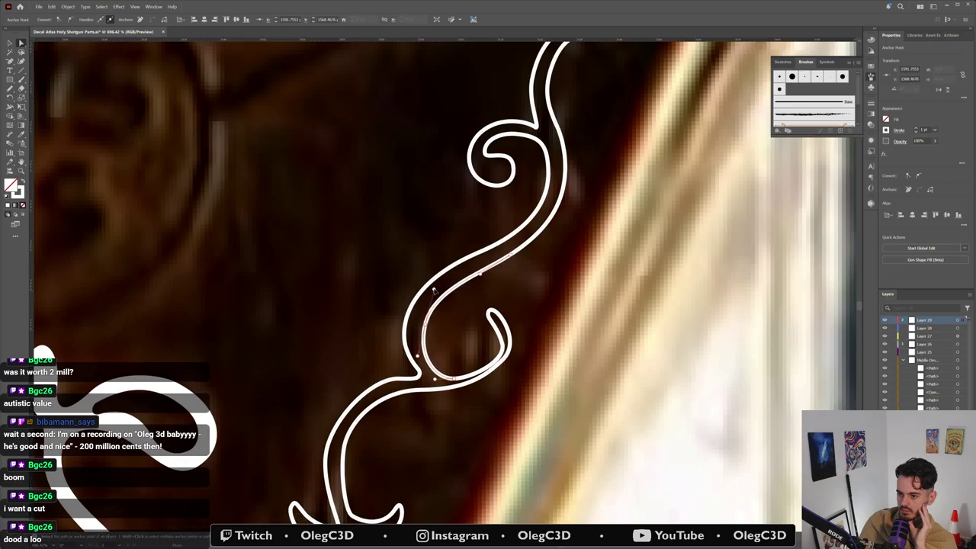
left_click(433, 315)
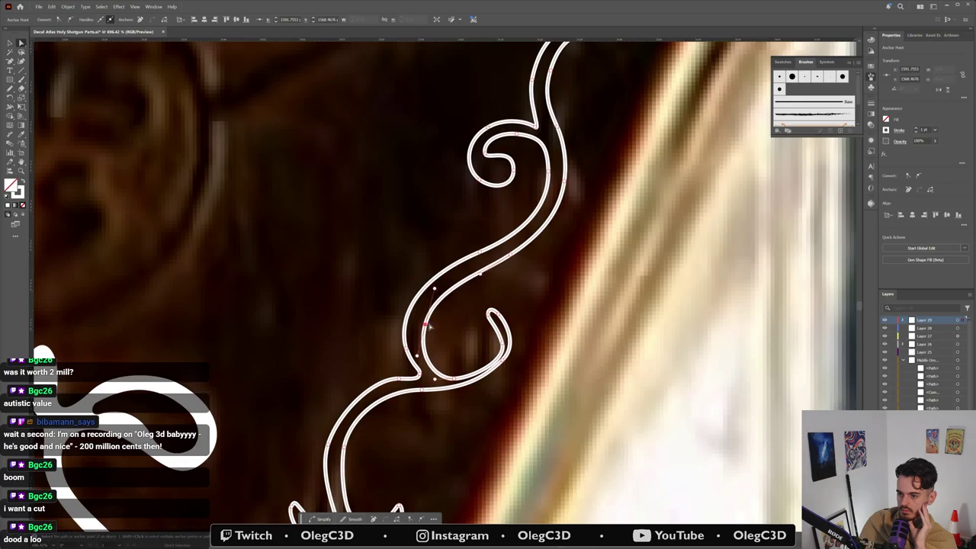
left_click(429, 326)
left_click_drag(429, 326, 430, 325)
mouse_move(455, 378)
left_mouse_down()
mouse_move(440, 375)
mouse_move(458, 378)
left_mouse_up()
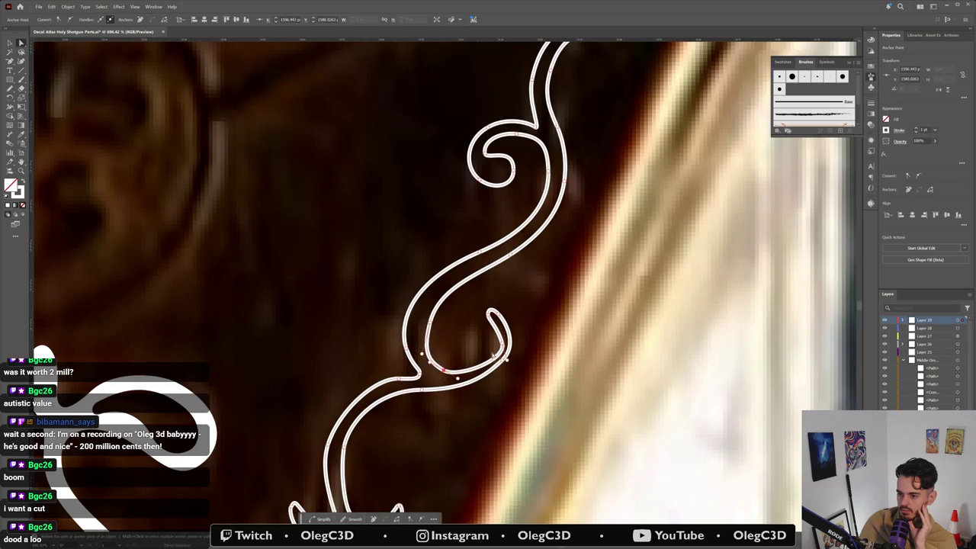
Step: Reshape the small inner hook rising from the middle band, then deselect
mouse_move(503, 346)
left_mouse_down()
mouse_move(494, 346)
mouse_move(498, 335)
left_mouse_up()
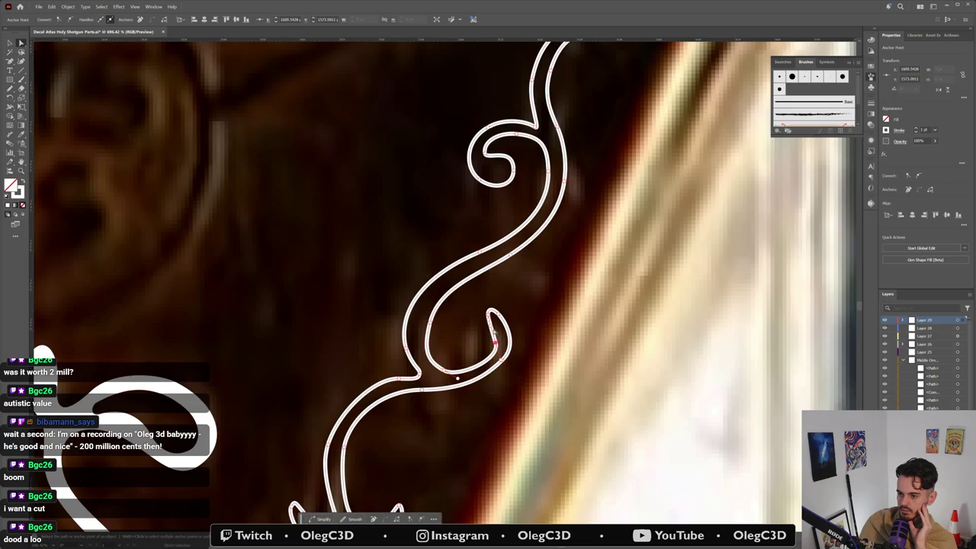
left_click(488, 364)
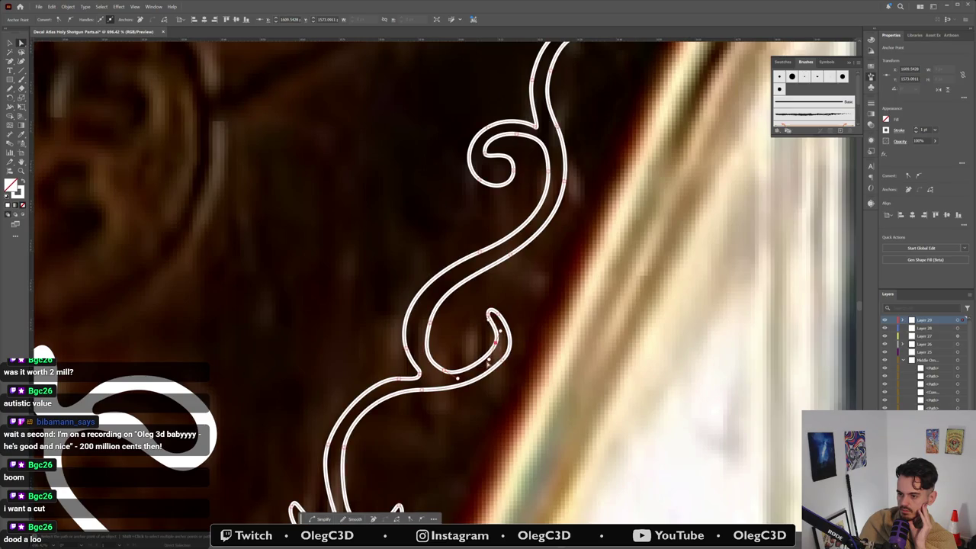
left_click_drag(488, 360, 484, 372)
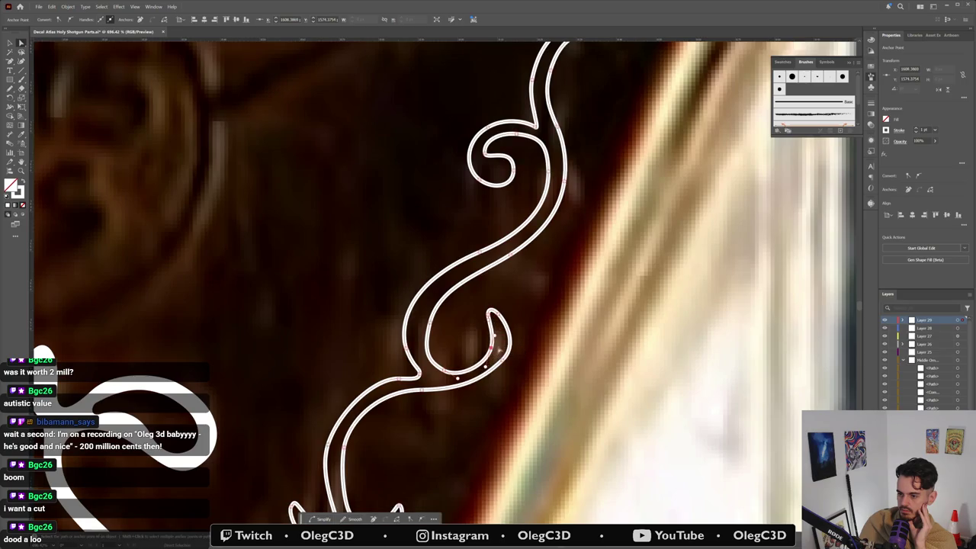
left_click_drag(503, 363, 516, 348)
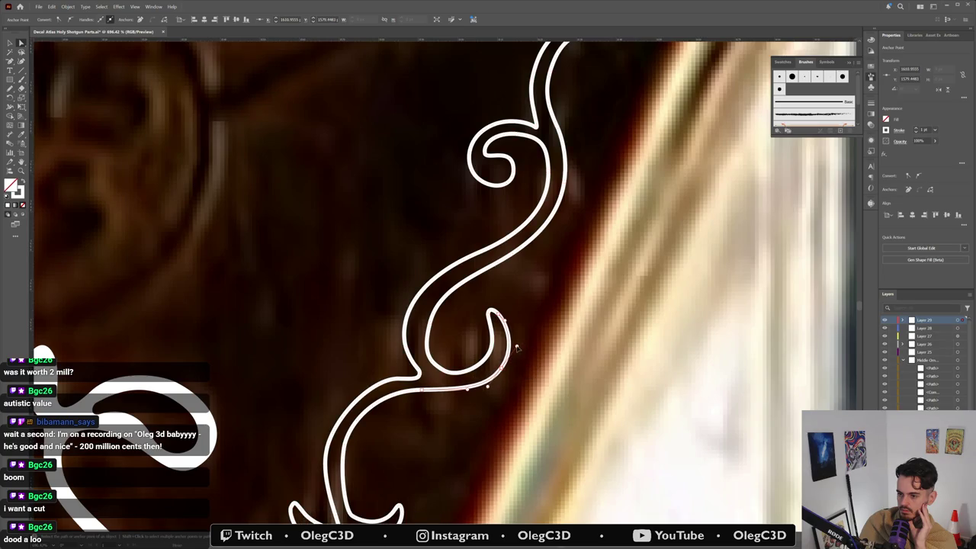
left_click(507, 420)
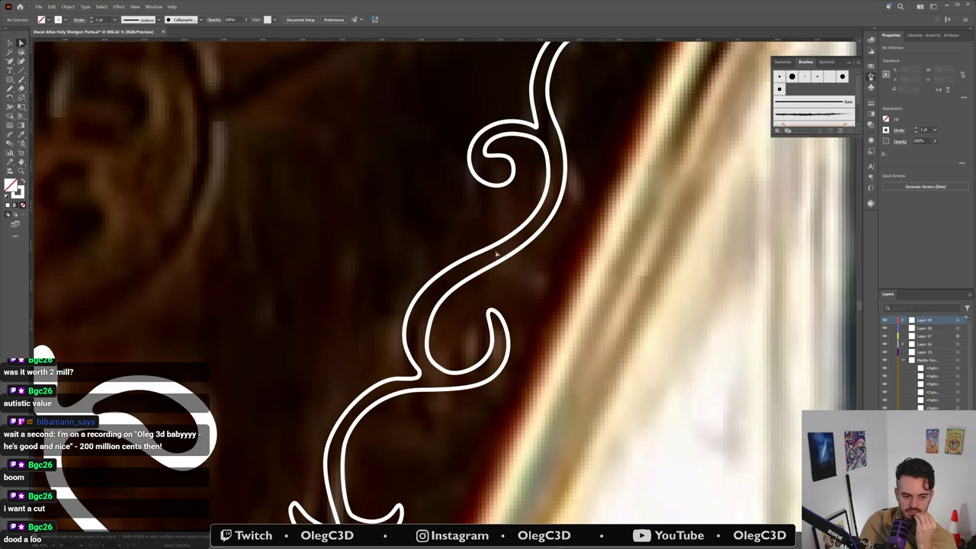
left_click(508, 327)
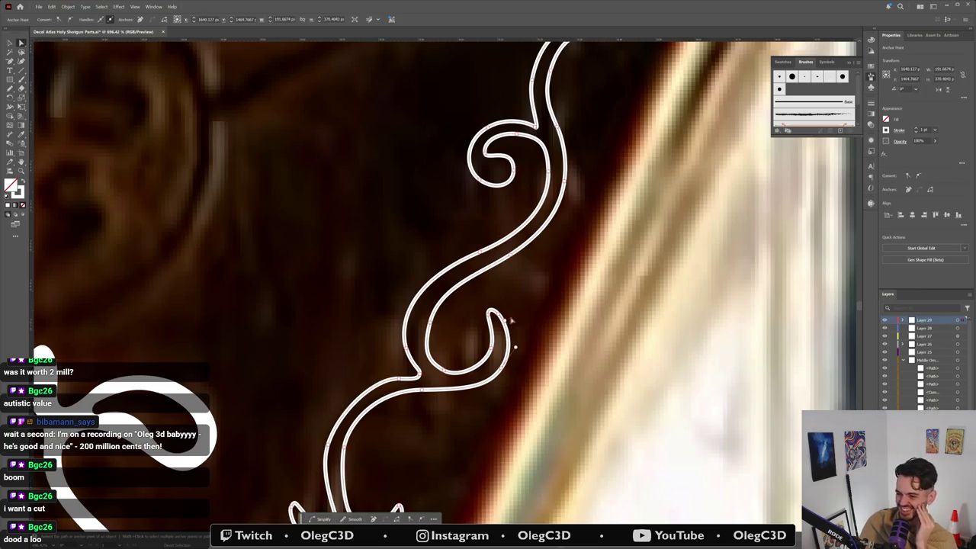
left_click(518, 323)
Step: Reposition an anchor along the swirl's band in the lower view
scroll(456, 368, "down", 1)
scroll(456, 369, "left", 1)
left_click_drag(455, 368, 512, 286)
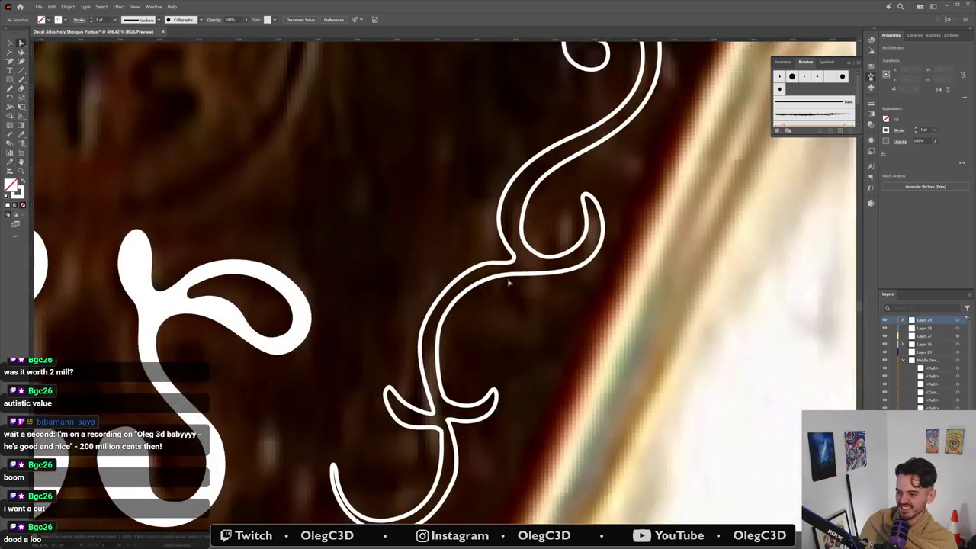
left_click(516, 277)
left_click(516, 278)
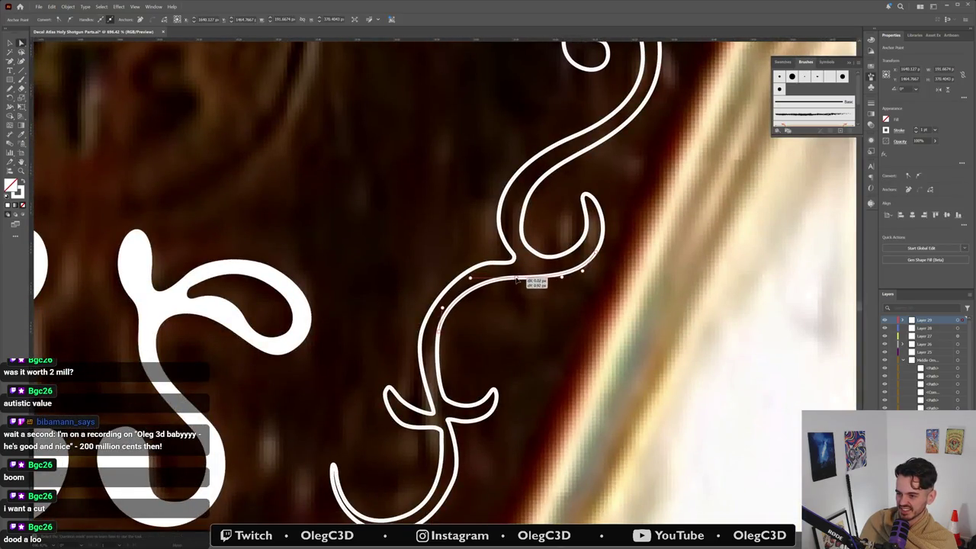
left_click(443, 332)
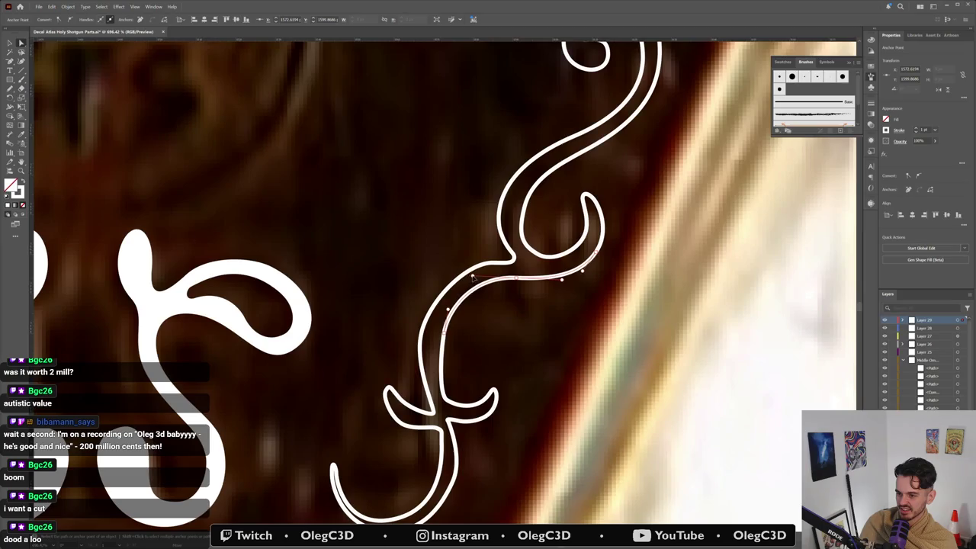
Step: Move the stem's crossbar junction anchor slightly down to match the reference
left_click(449, 299)
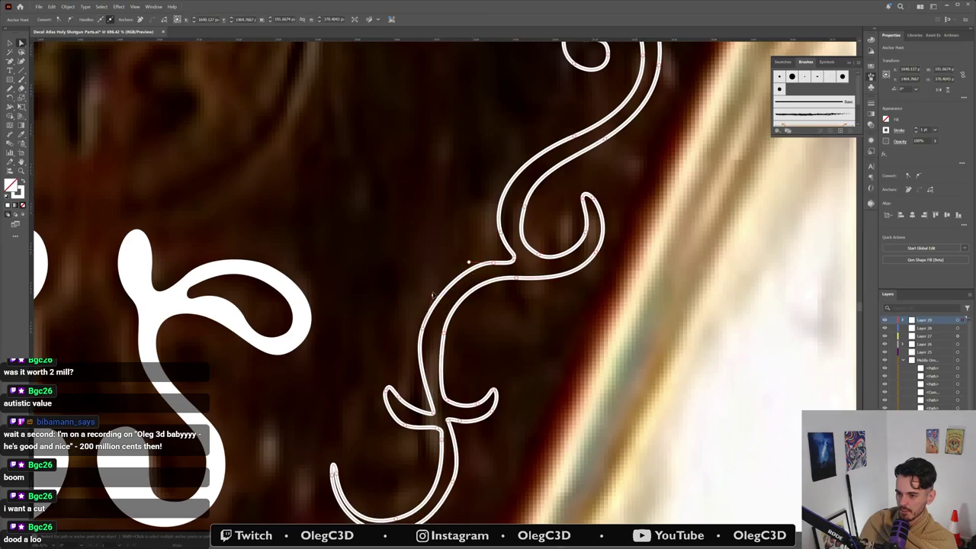
left_click(438, 288)
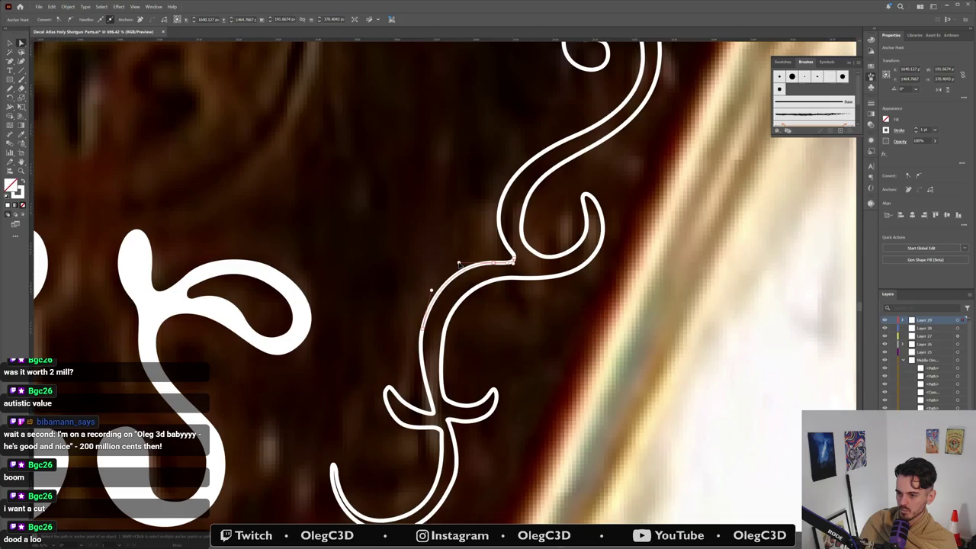
left_click(495, 262)
left_click(425, 332)
left_click(424, 333)
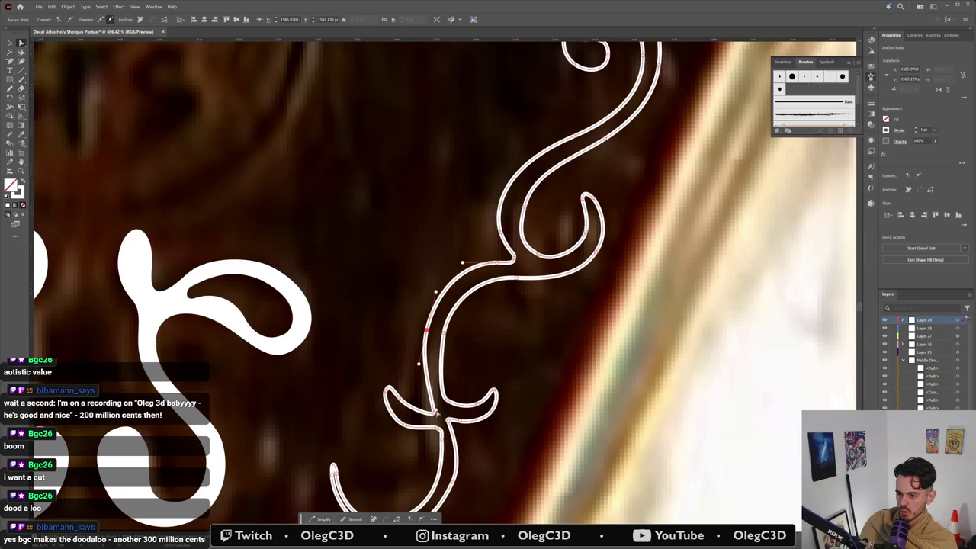
left_click(435, 416)
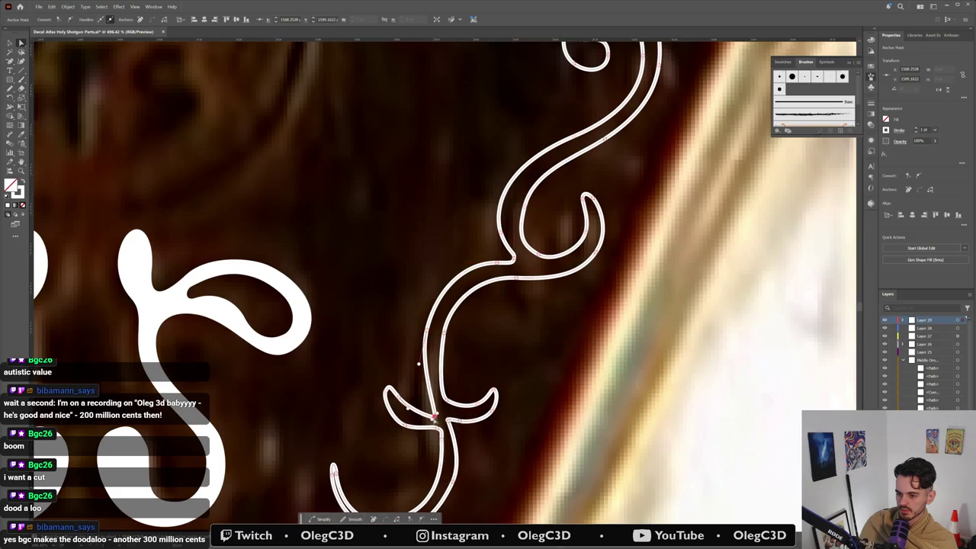
mouse_move(434, 416)
left_mouse_down()
mouse_move(426, 398)
mouse_move(438, 425)
left_mouse_up()
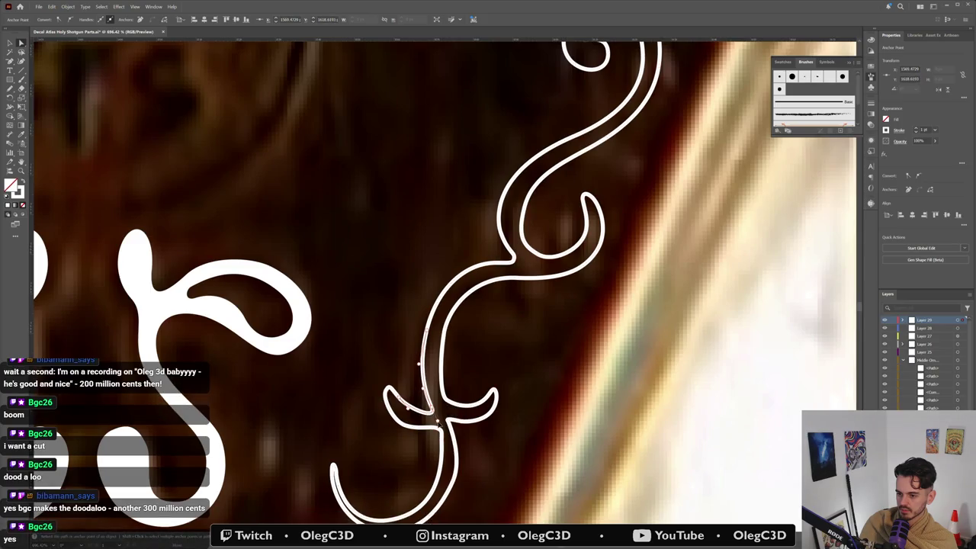
left_click(419, 280)
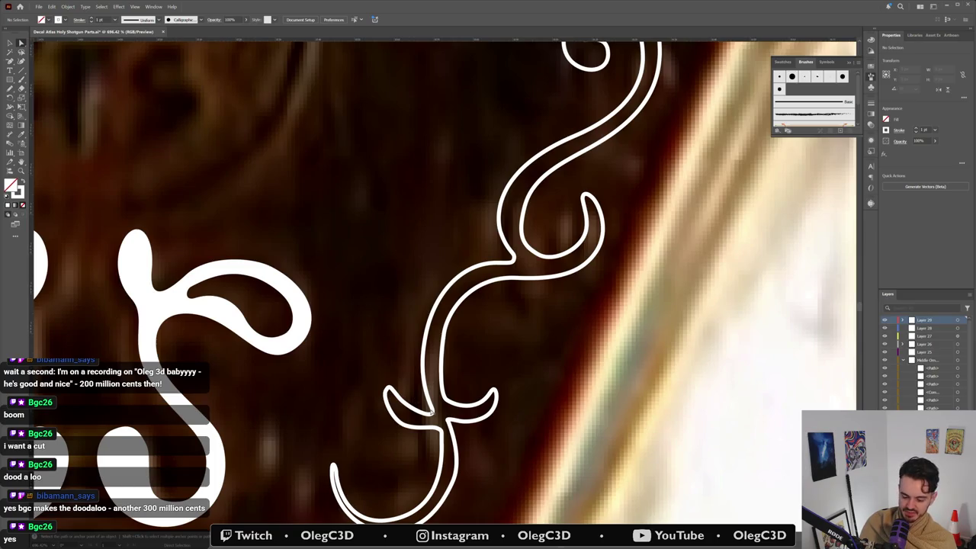
scroll(448, 419, "down", 2)
Step: Inspect the anchors at the top of the outline's stem
mouse_move(405, 326)
left_mouse_down()
mouse_move(455, 168)
mouse_move(411, 163)
mouse_move(428, 152)
left_mouse_up()
scroll(455, 168, "up", 3)
left_click(418, 116)
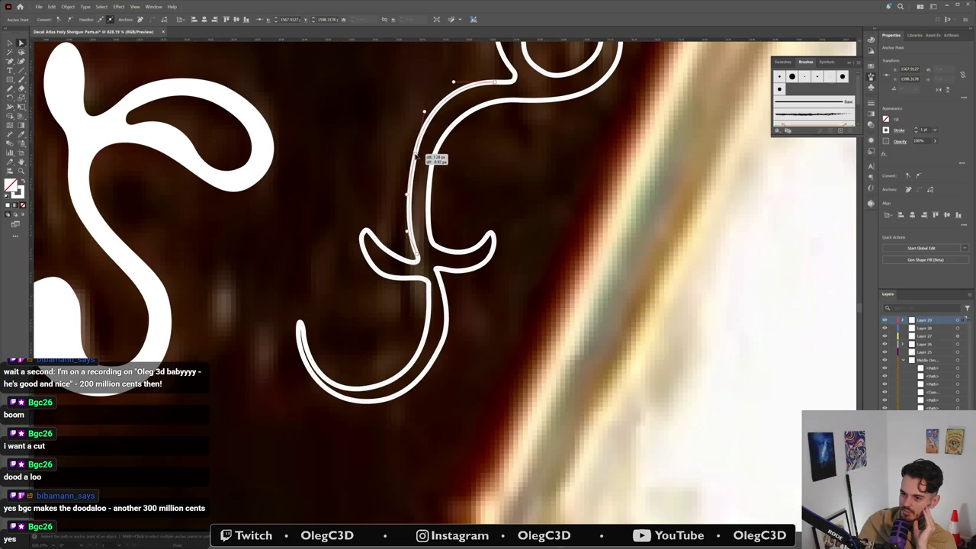
left_click(462, 86)
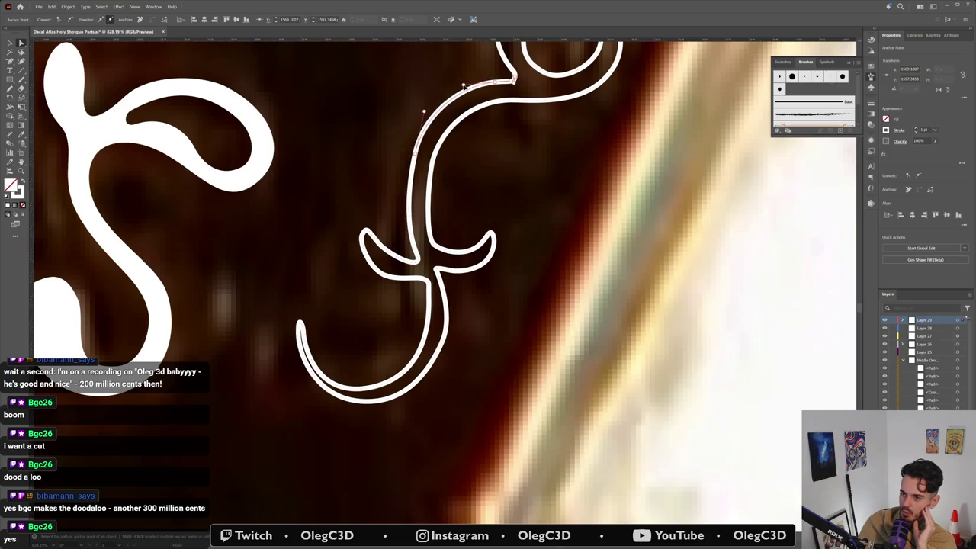
left_click(435, 172)
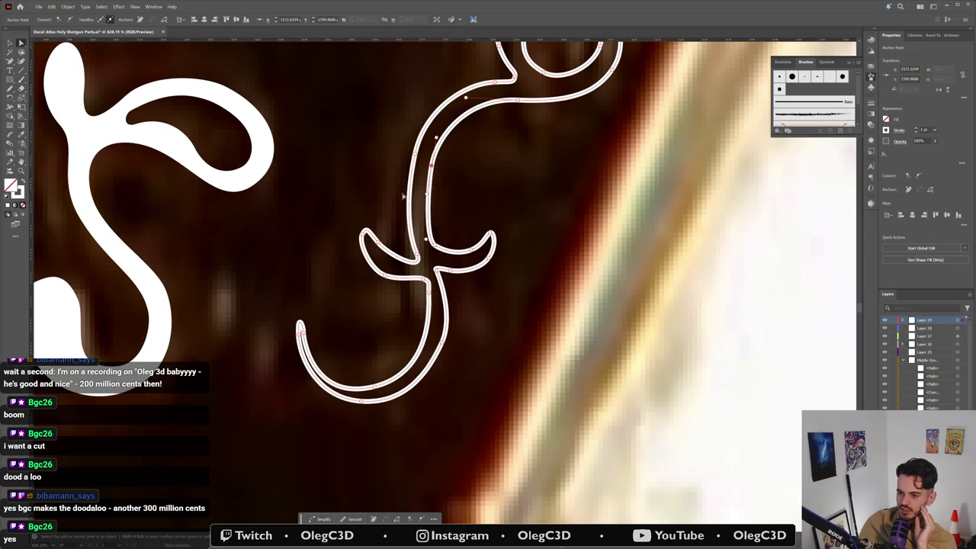
key("ctrl+shift+a")
left_click(431, 165)
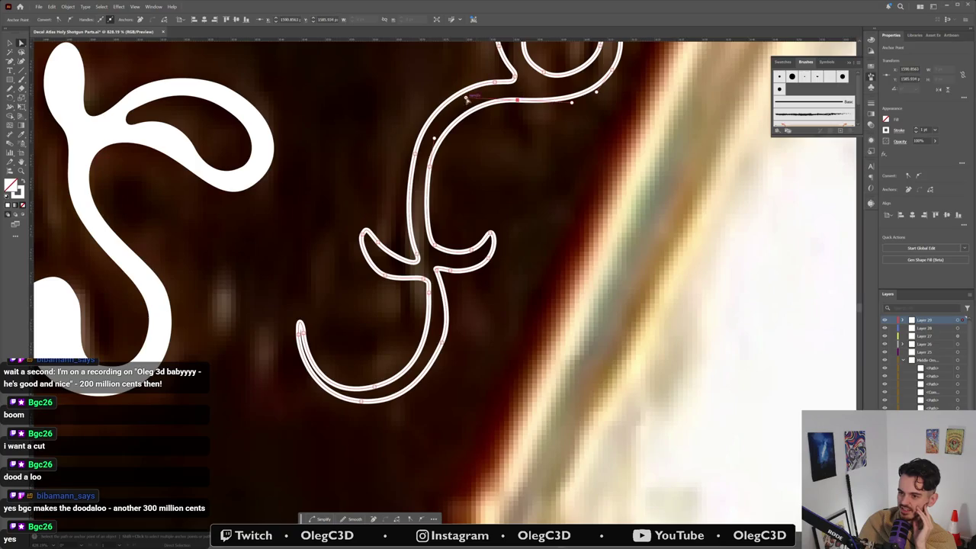
key("ctrl+shift+a")
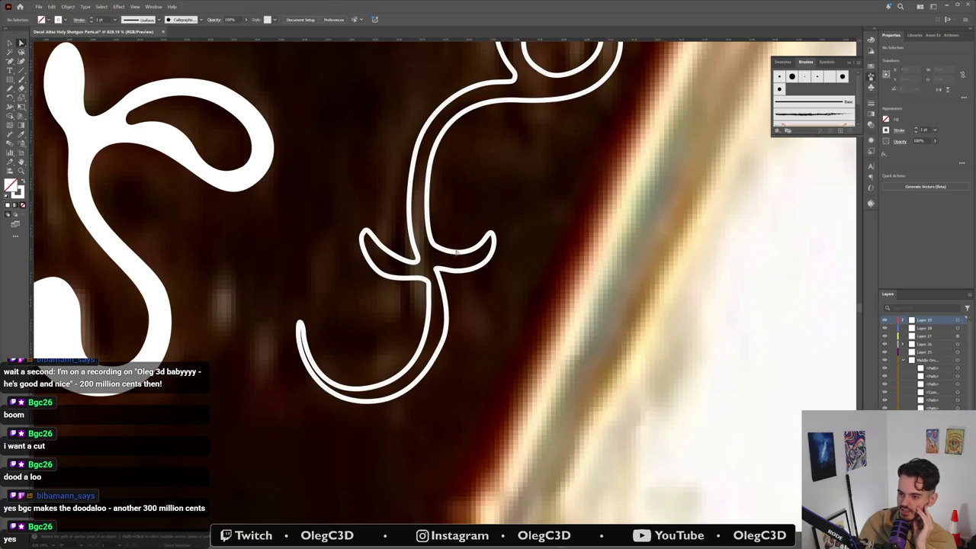
Step: Reshape the crossbar's right arm and the segment beneath it
left_click(434, 245)
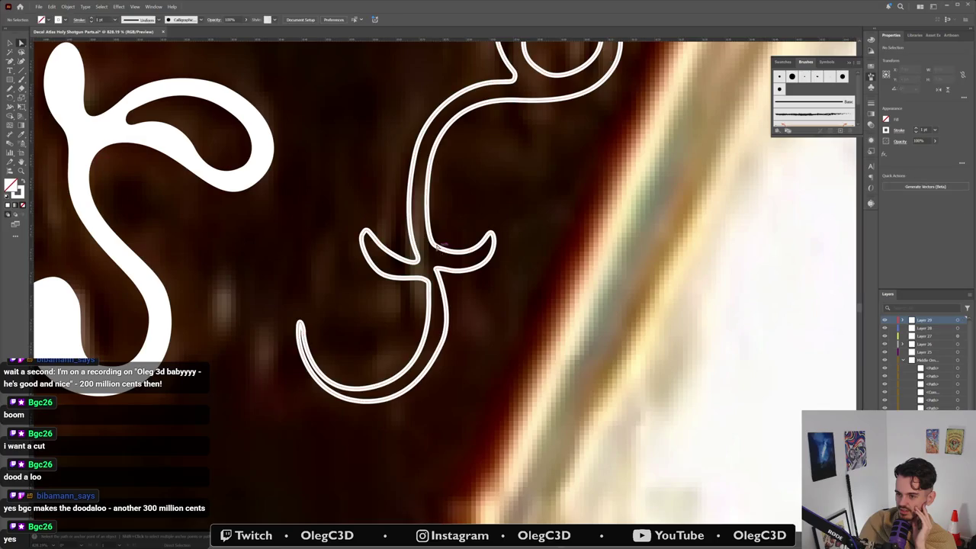
left_click(446, 256)
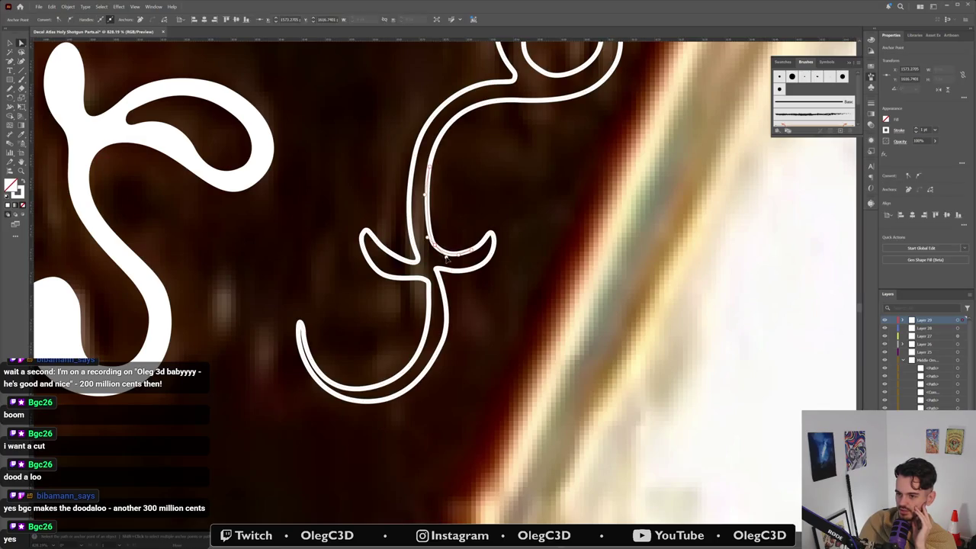
left_click(446, 259)
left_click(474, 252)
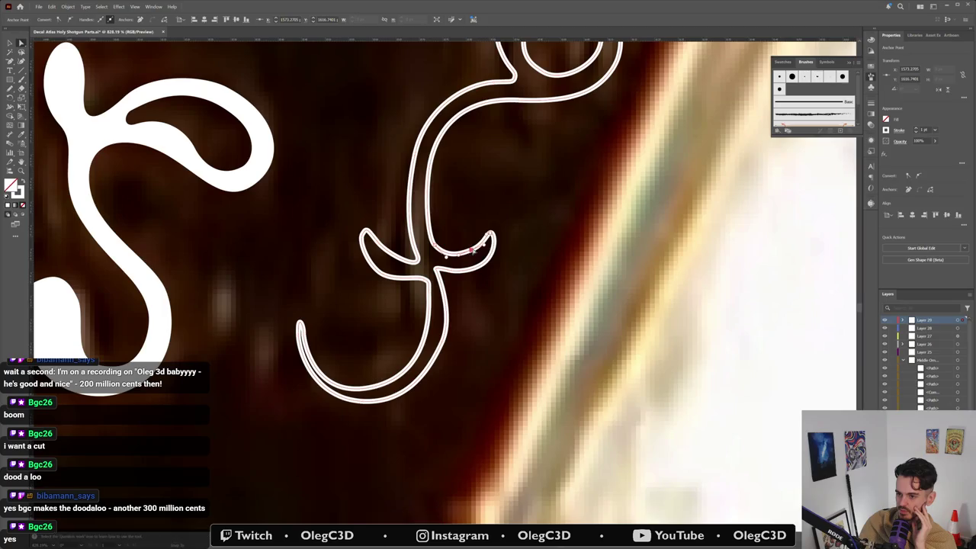
left_click_drag(489, 259, 490, 259)
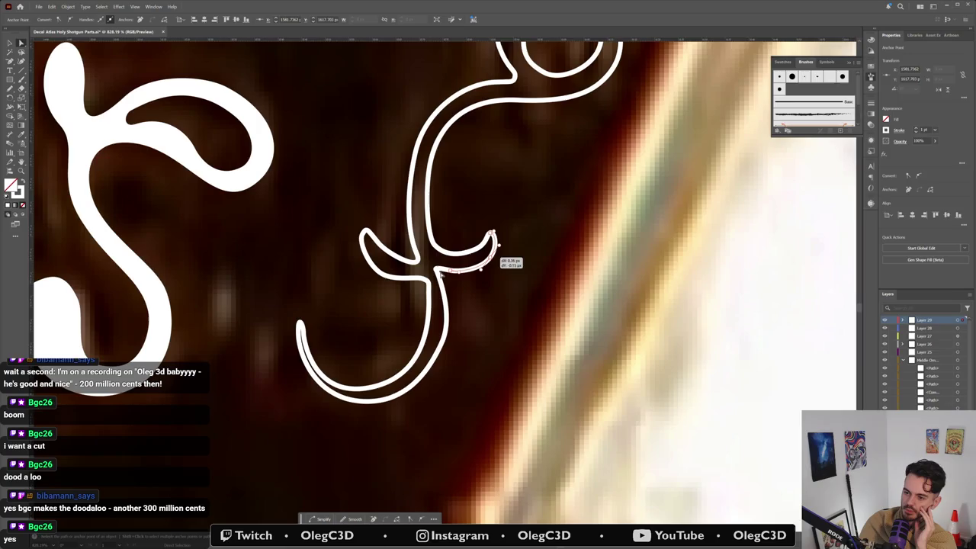
left_click_drag(437, 270, 441, 277)
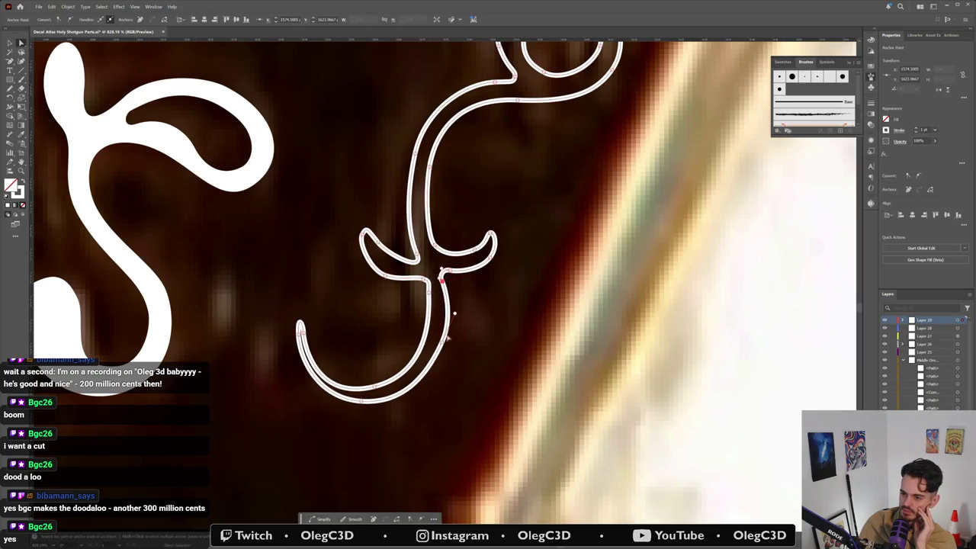
left_click(436, 350)
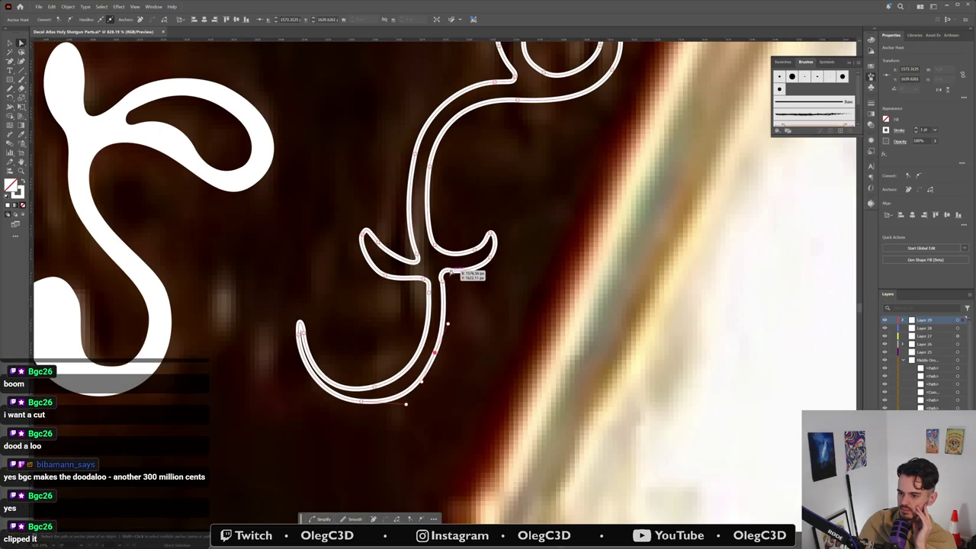
left_click(458, 282)
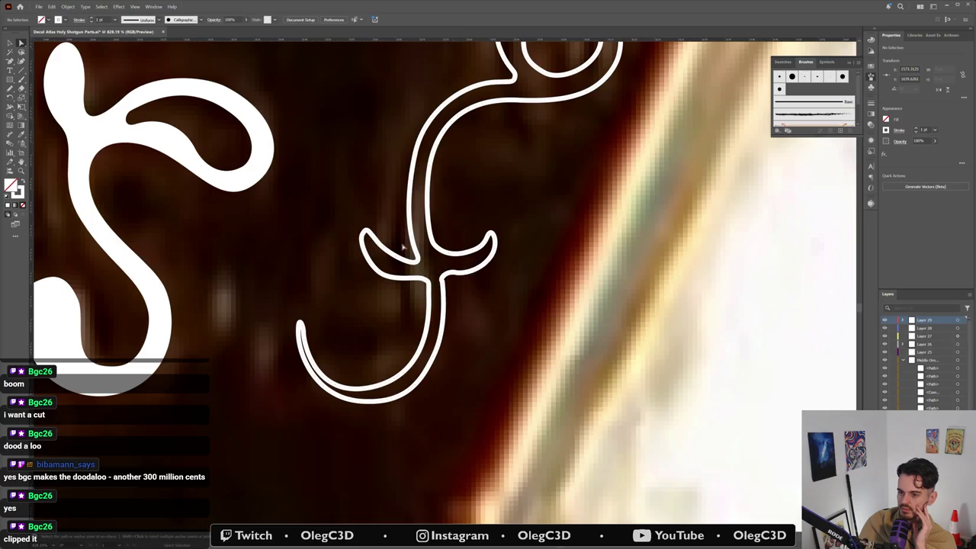
Step: Reshape the curve beneath the crossbar's left arm
left_click(389, 278)
left_click_drag(414, 281, 398, 280)
left_click(402, 284)
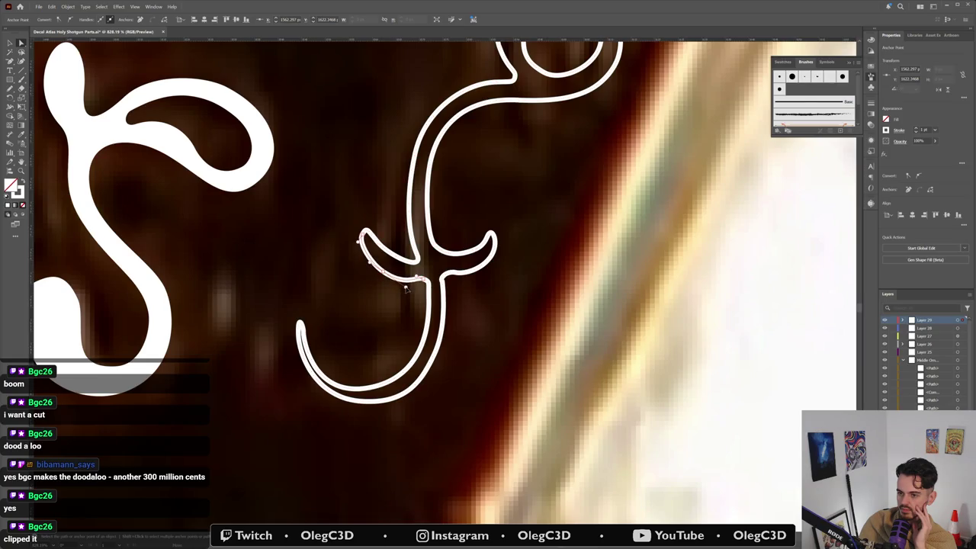
left_click(406, 287)
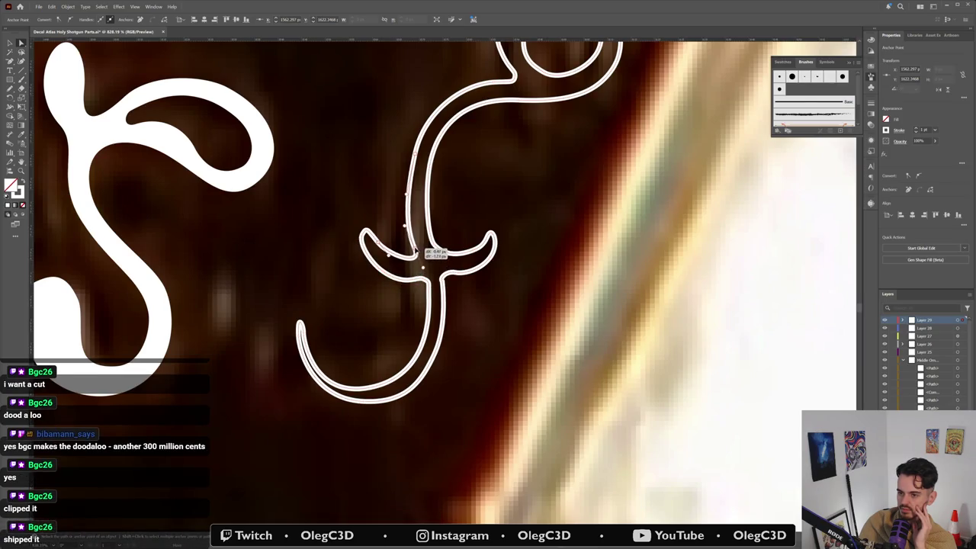
left_click(459, 257)
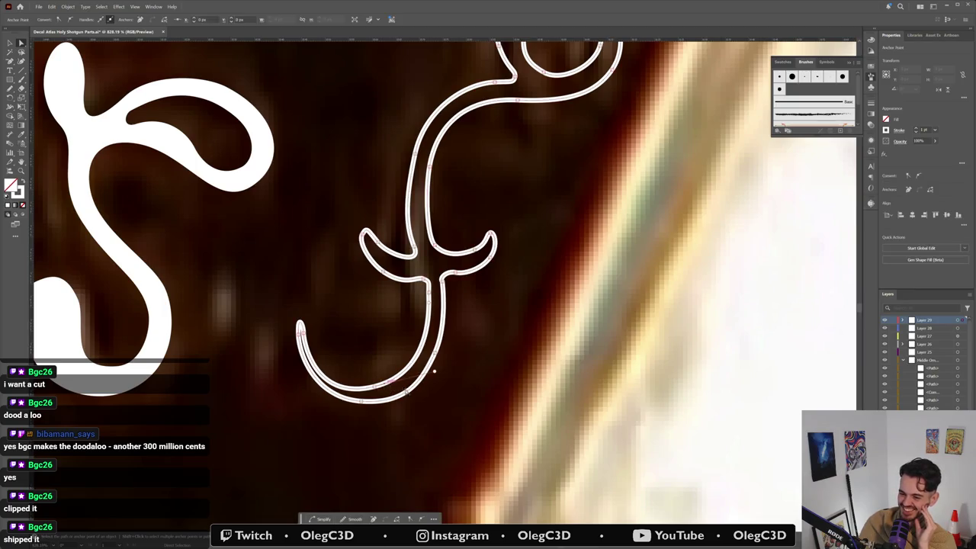
Step: Smooth the bottom curve and right side of the lower hook
left_click(409, 391)
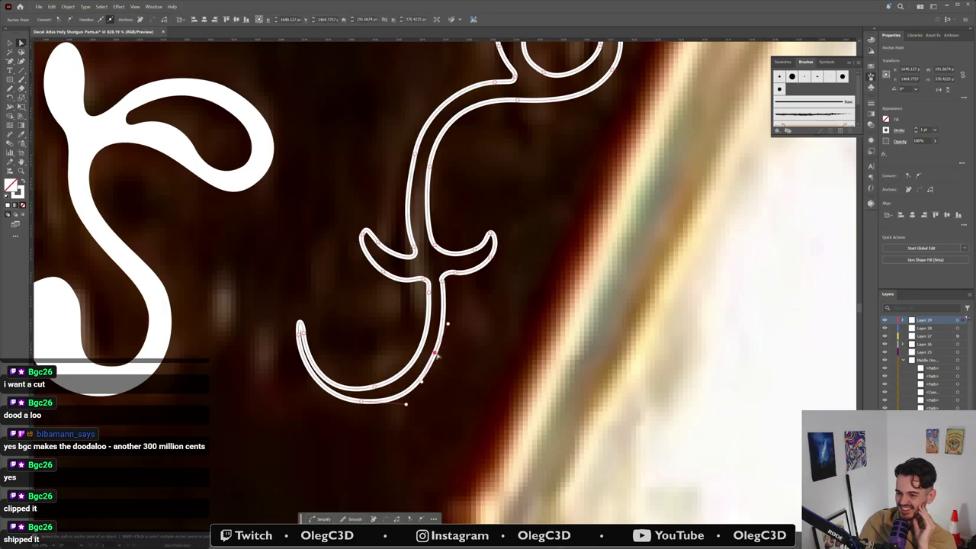
left_click_drag(436, 353, 432, 355)
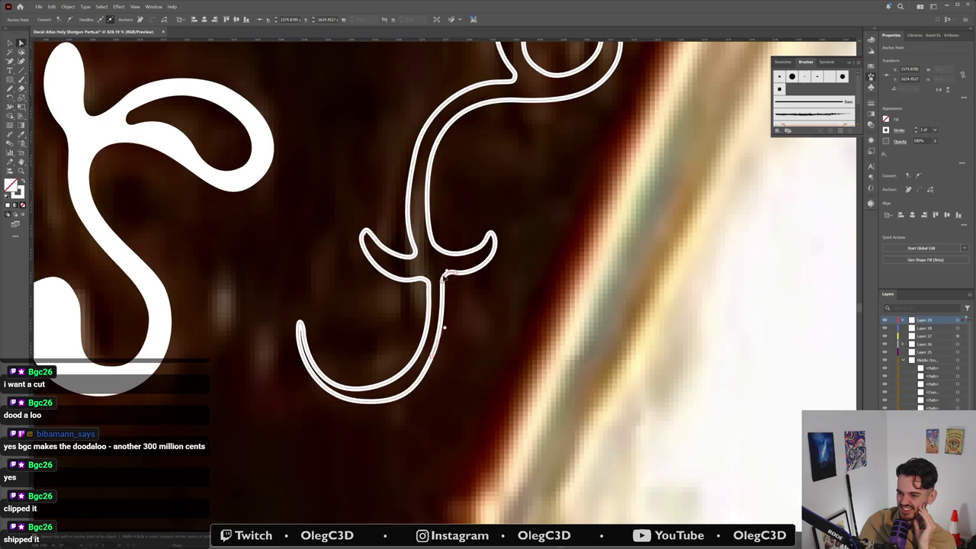
left_click(462, 272)
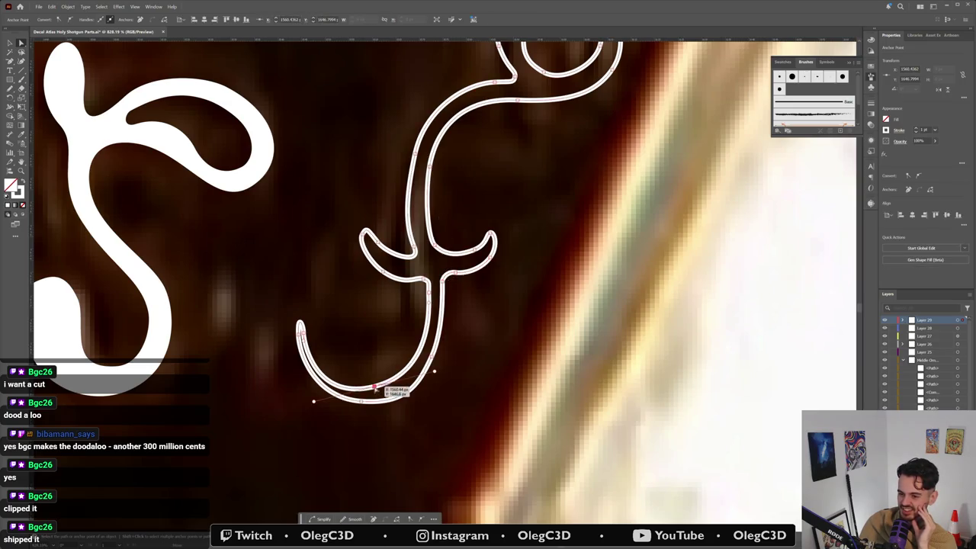
left_click(377, 386)
left_click_drag(439, 372, 430, 380)
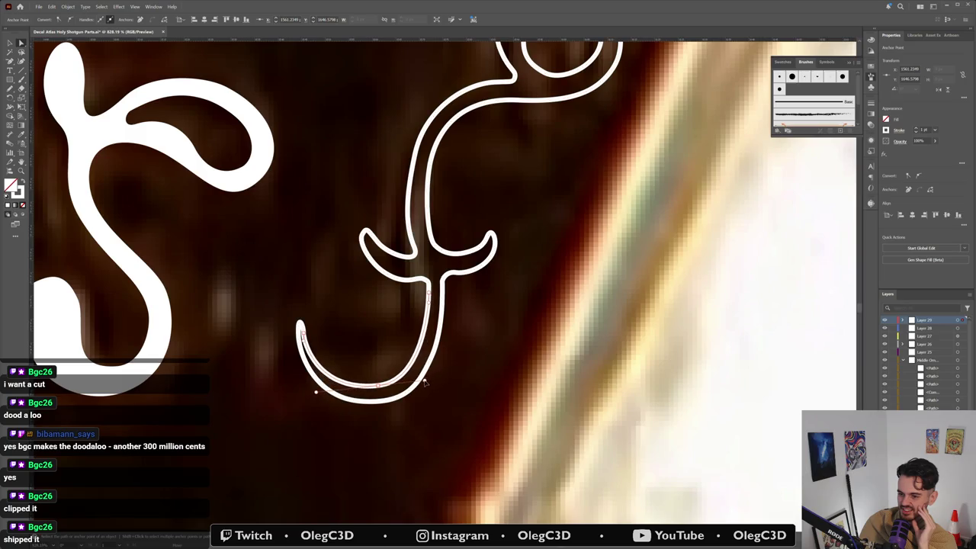
left_click(432, 356)
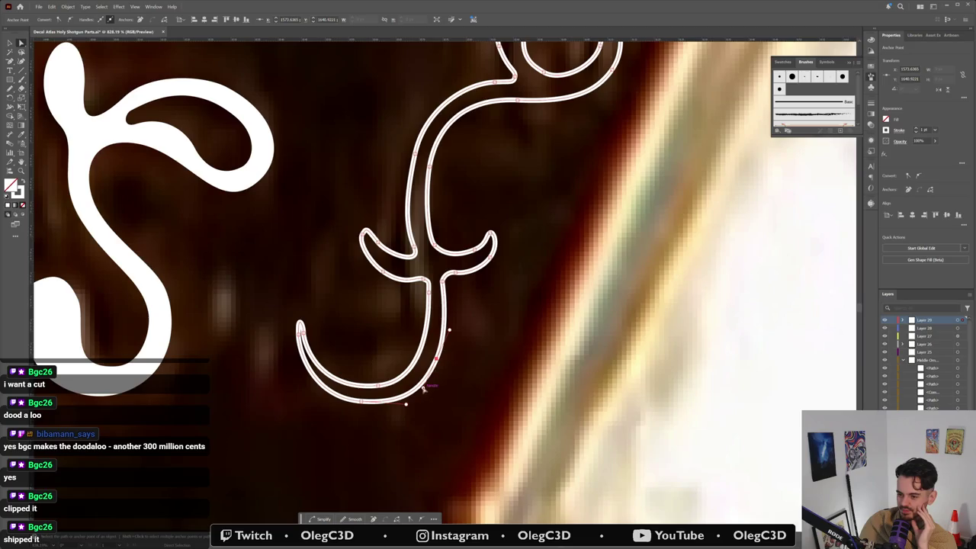
left_click_drag(436, 374, 437, 364)
left_click(431, 401)
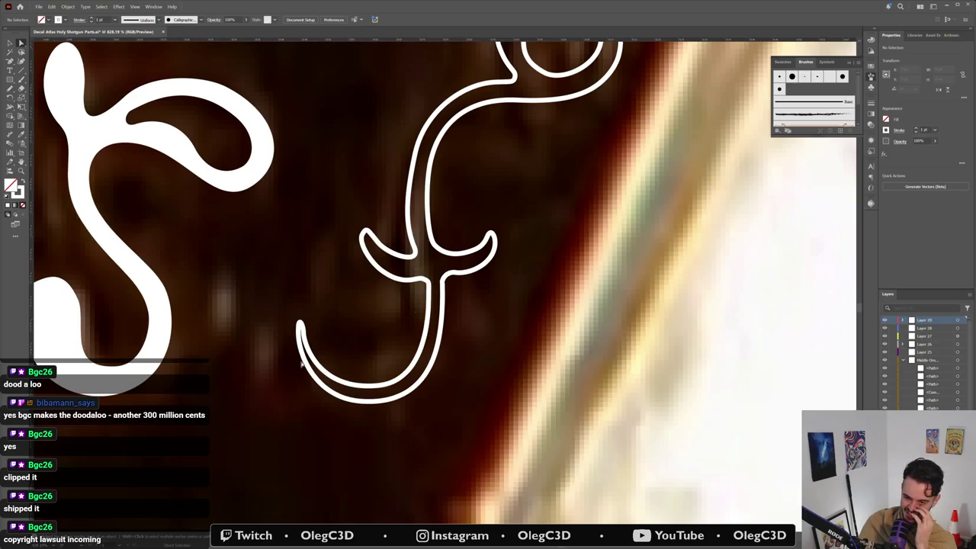
Step: Refine the hook's bottom and inner curves, then zoom out over the artwork
left_click(333, 394)
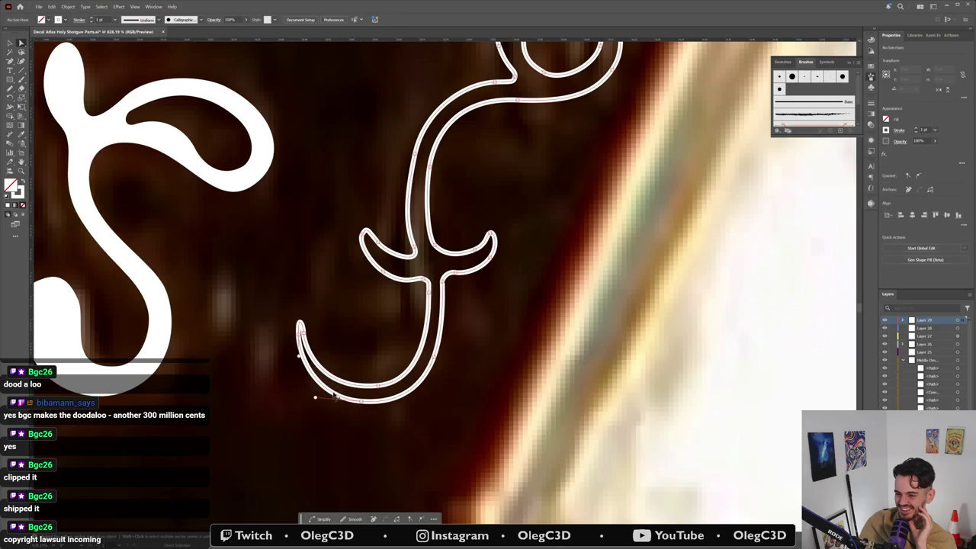
left_click(377, 387)
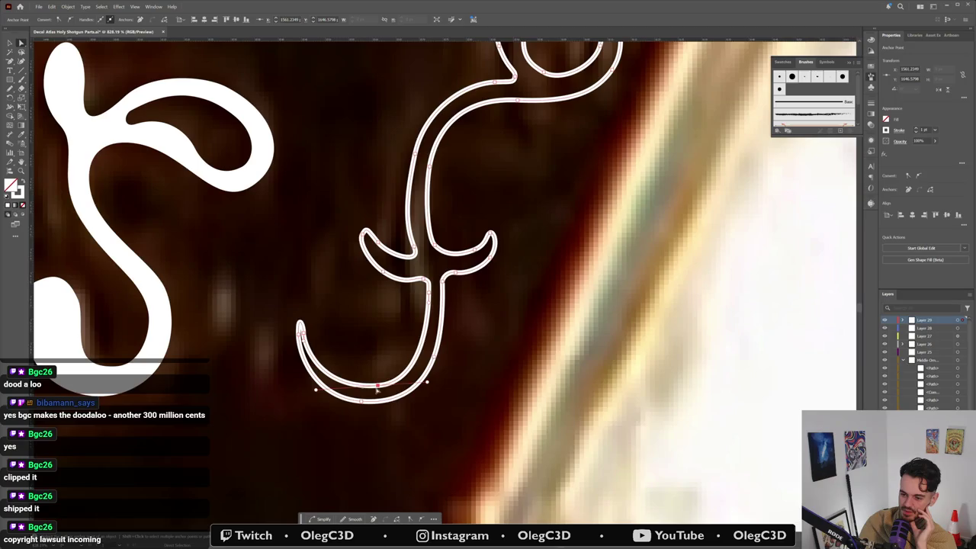
left_click_drag(384, 387, 387, 389)
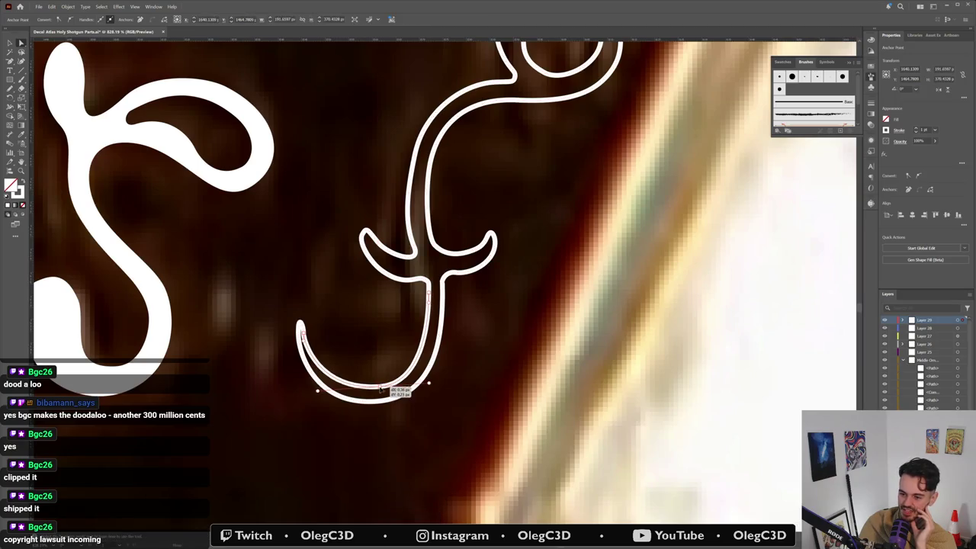
left_click_drag(318, 391, 314, 394)
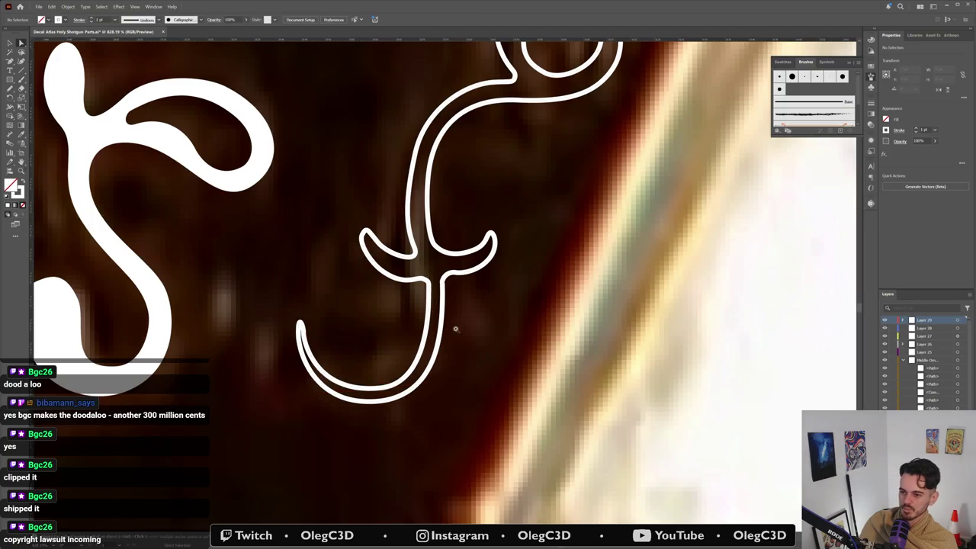
left_click_drag(451, 323, 298, 409)
left_click_drag(467, 201, 519, 200)
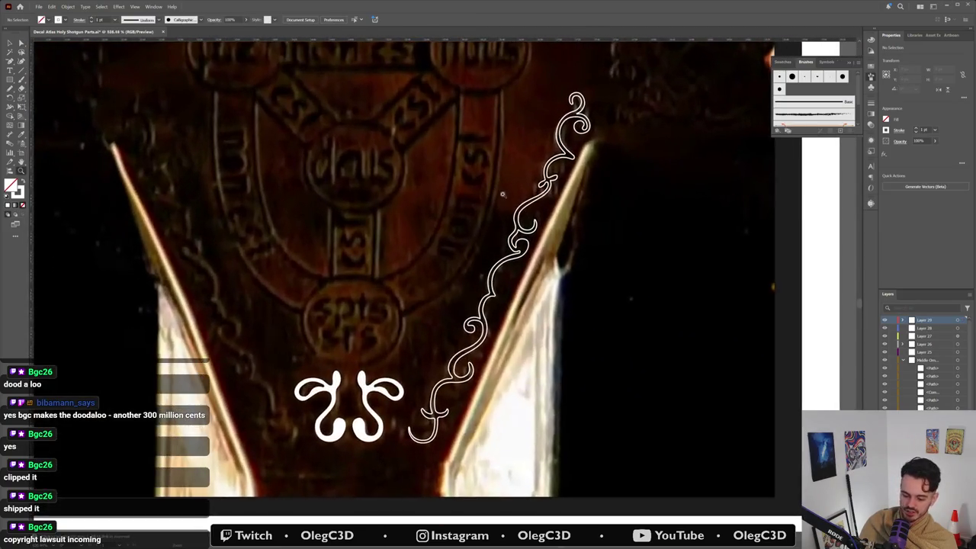
Step: Give the long swirl a solid white fill by swapping fill and stroke
left_click(526, 264)
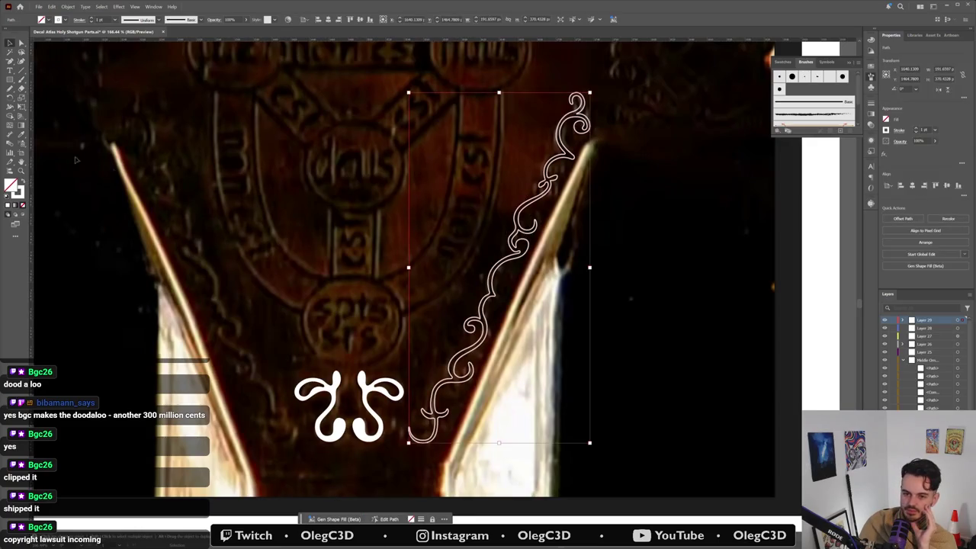
left_click(23, 183)
key("Delete")
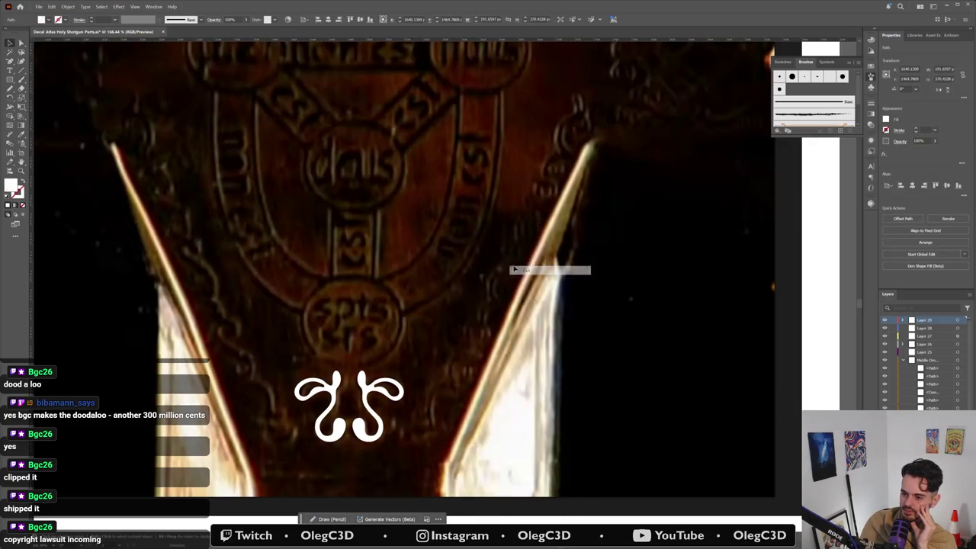
key("ctrl+z")
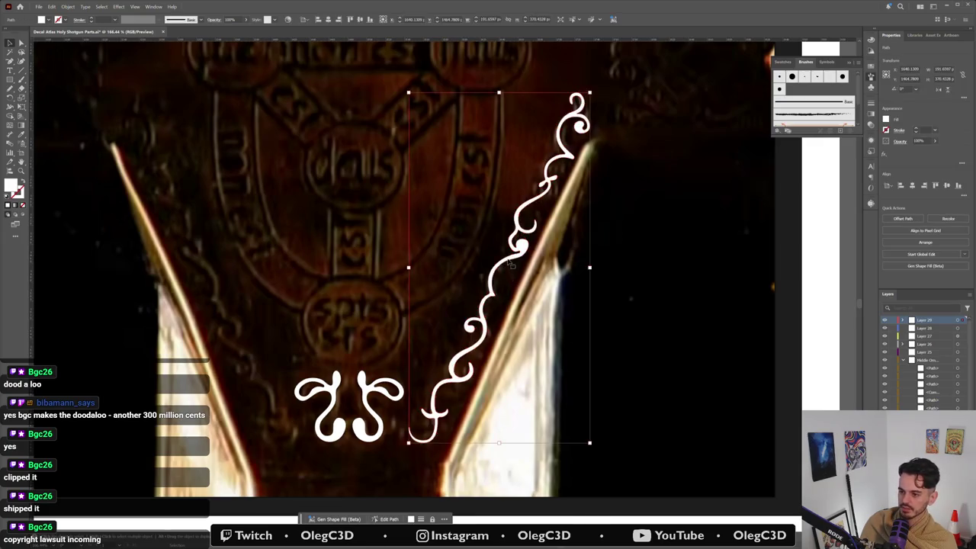
Step: Make a vertically reflected copy of the swirl and place it on the left side
right_click(508, 262)
mouse_move(532, 488)
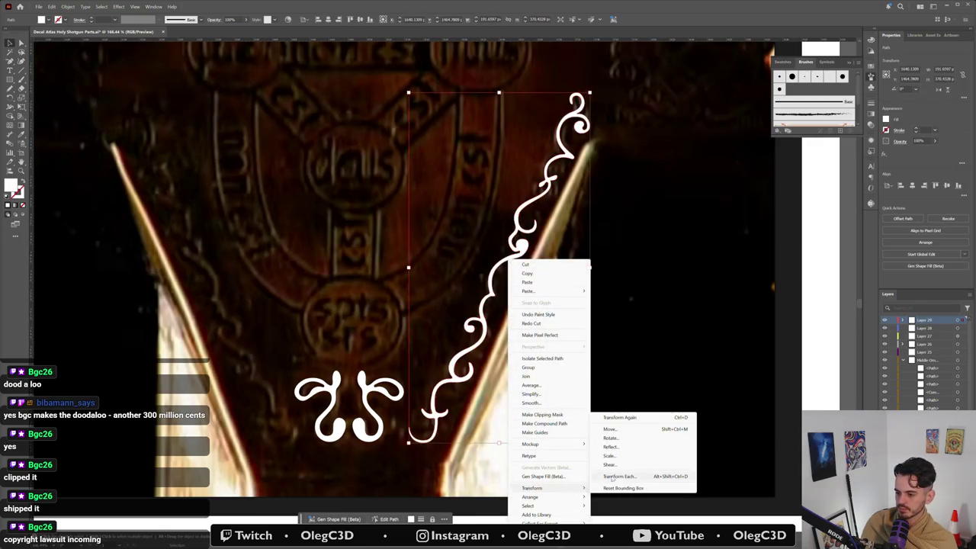
left_click(627, 450)
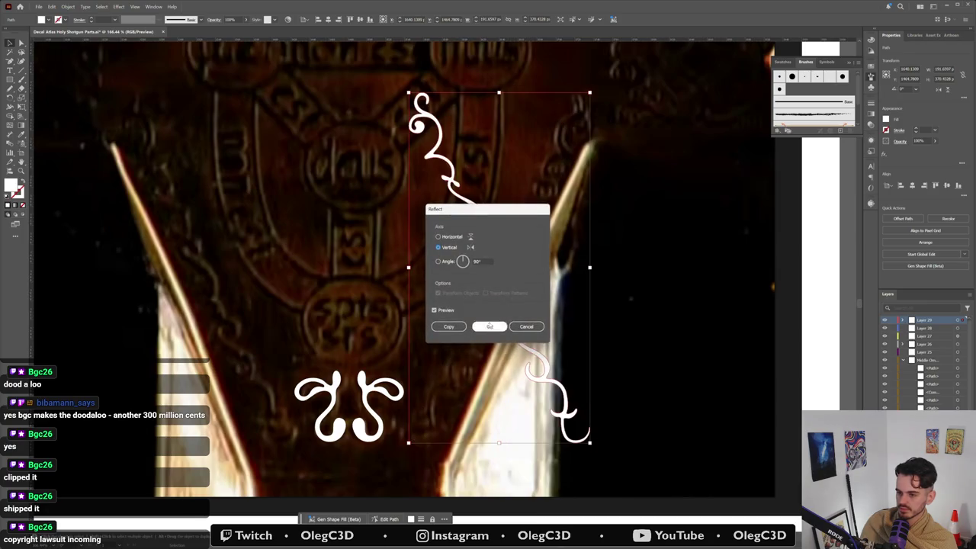
left_click(532, 349)
key("ctrl+z")
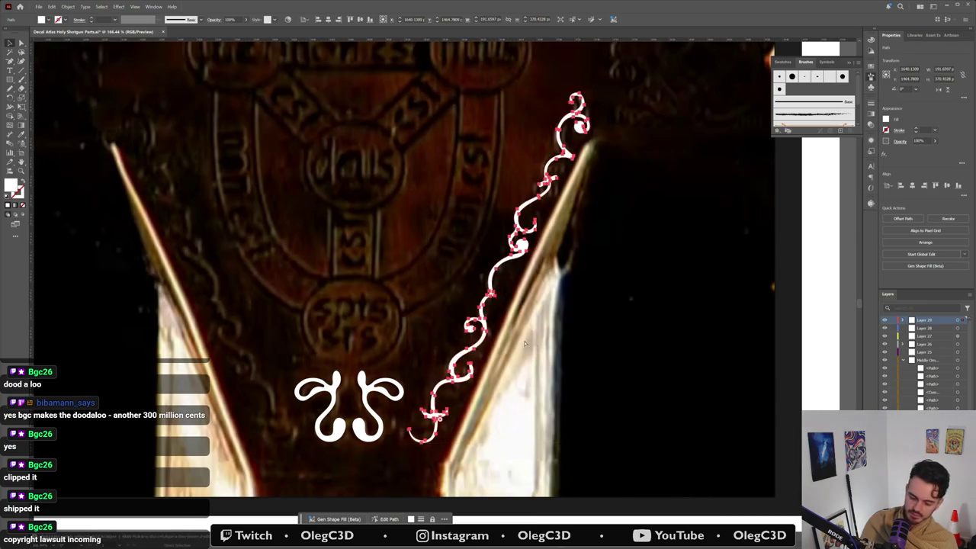
key("v")
right_click(500, 268)
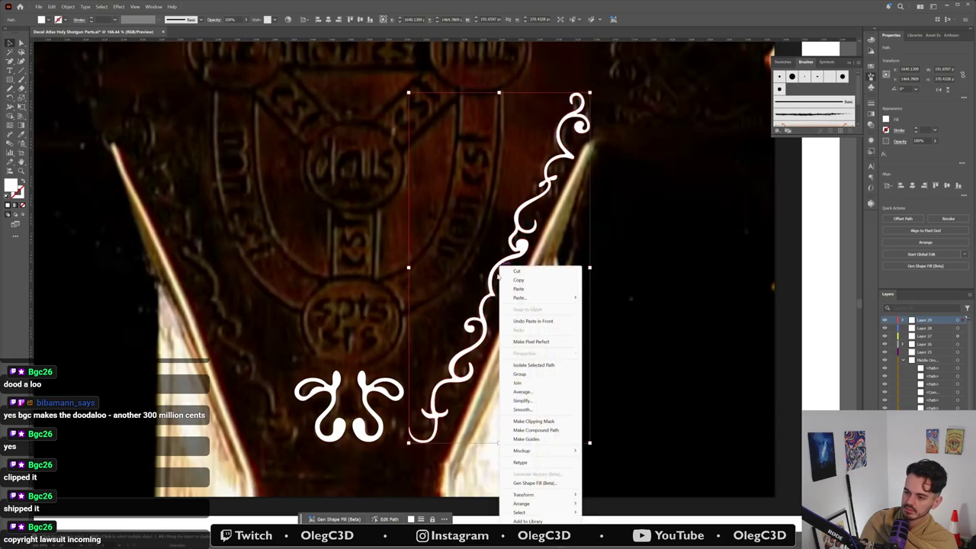
left_click(620, 455)
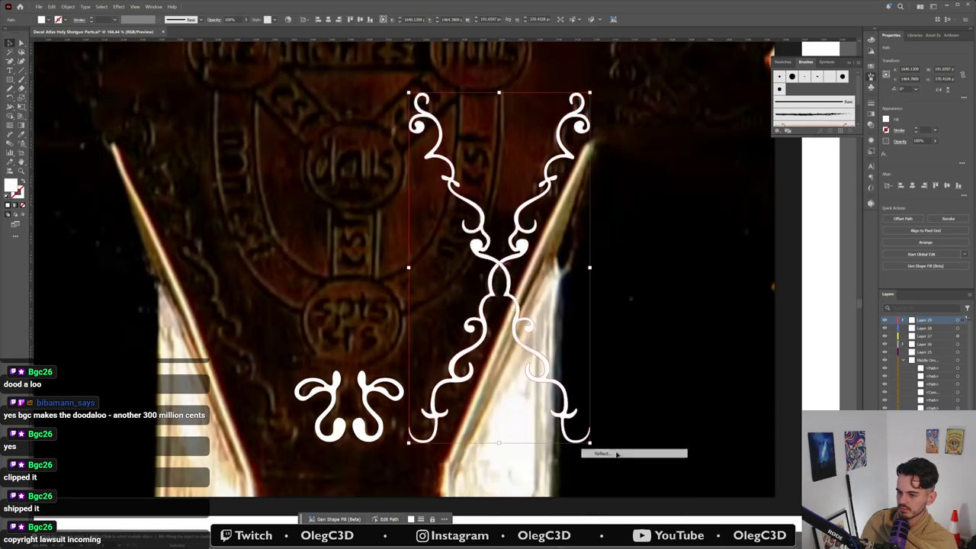
left_click(490, 326)
left_click_drag(529, 350, 235, 367)
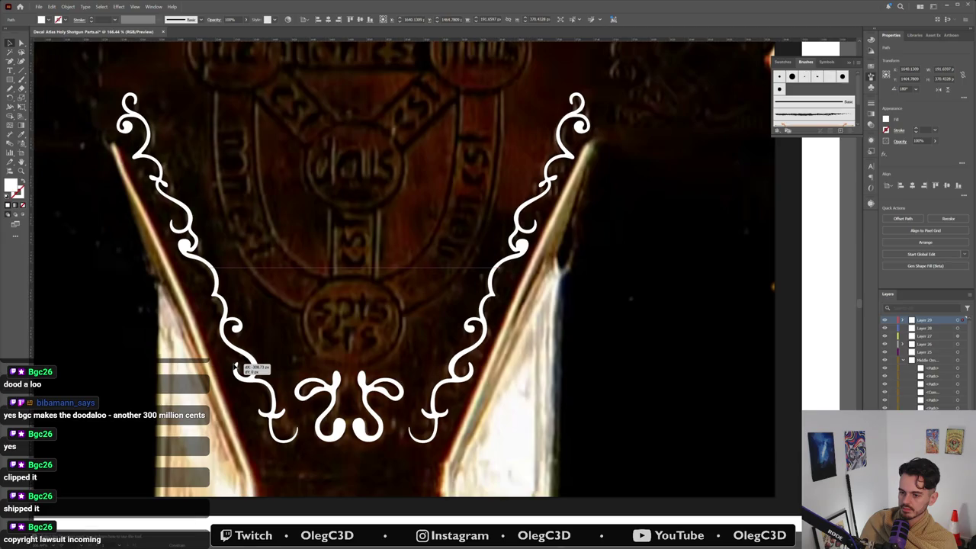
left_click(399, 295)
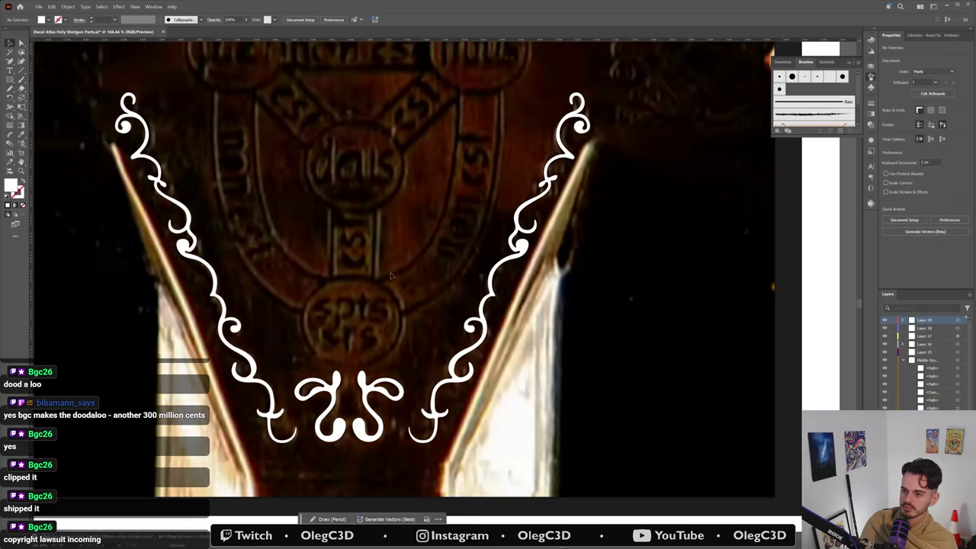
Step: Review the full artwork and save the document with Ctrl+S
scroll(424, 310, "down", 3)
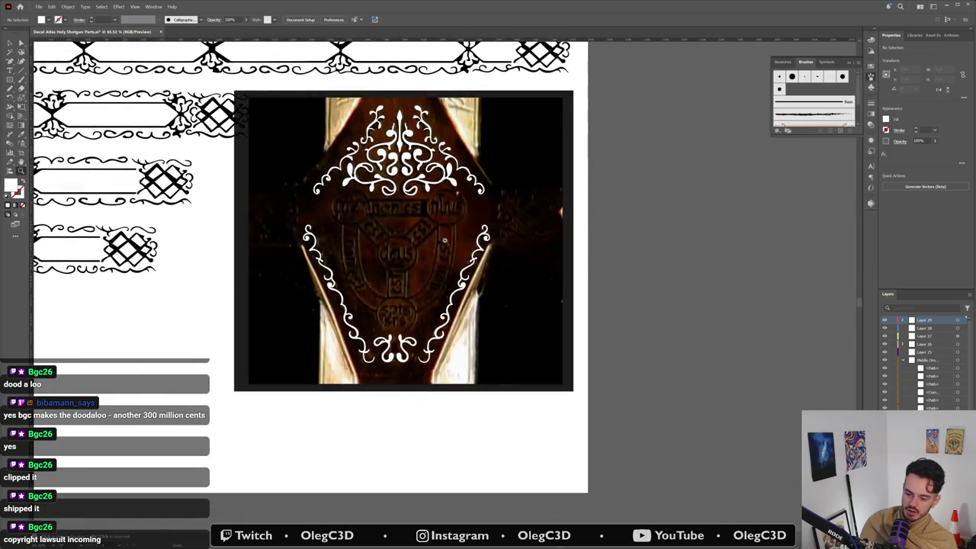
scroll(426, 332, "up", 2)
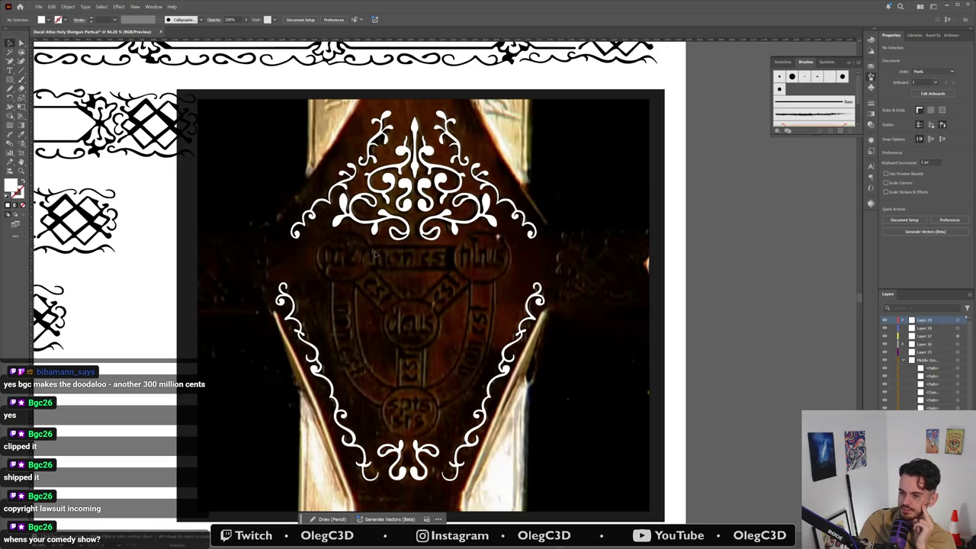
key("ctrl+s")
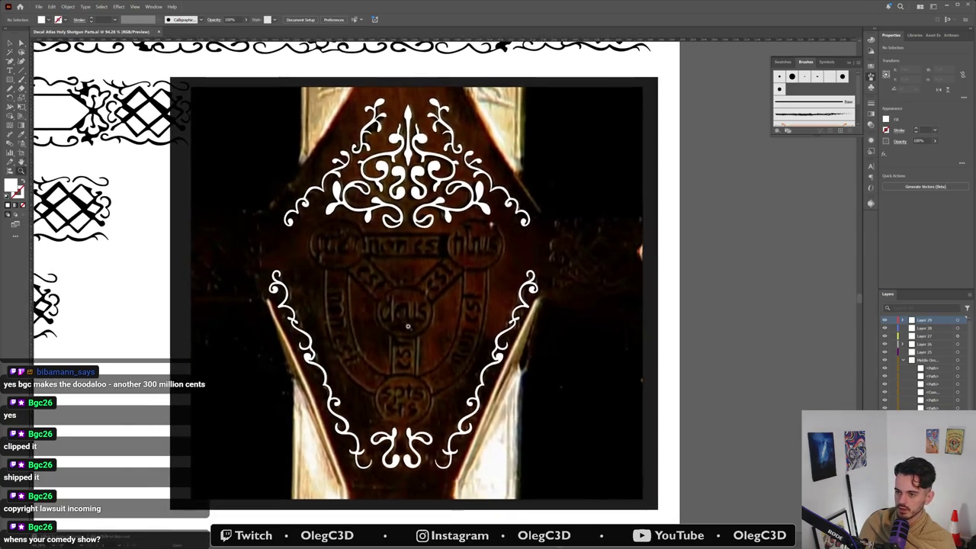
scroll(450, 277, "up", 2)
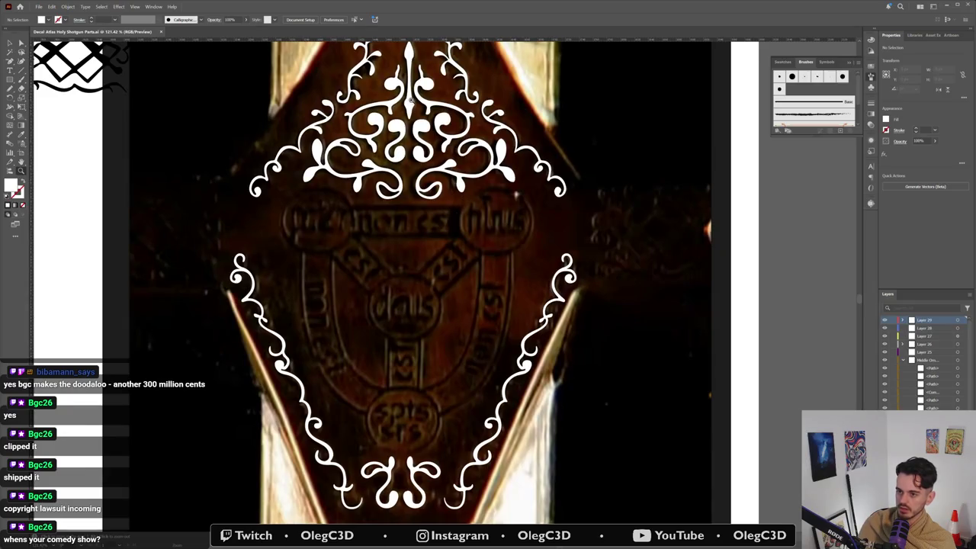
scroll(445, 140, "up", 3)
left_click(286, 193)
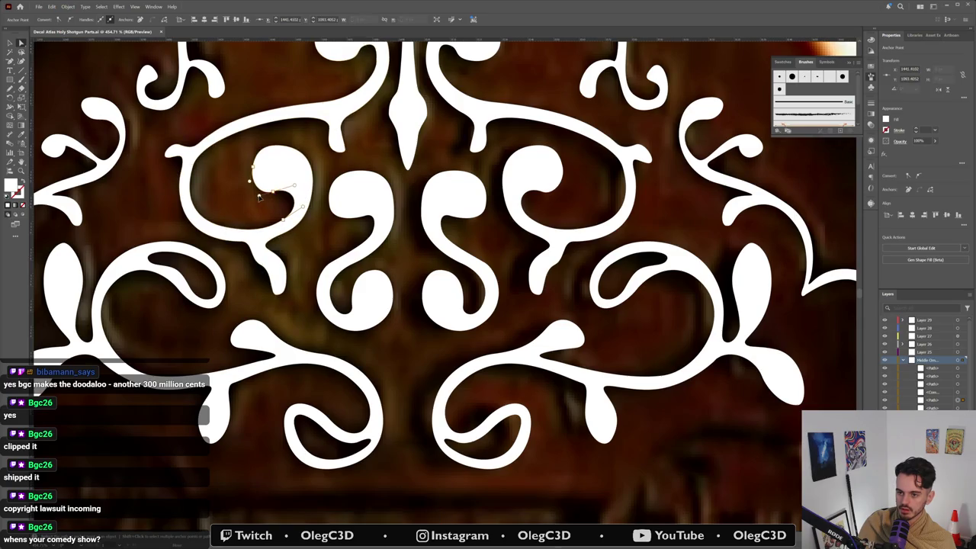
Step: Reshape the hook of the top ornament's left curl
left_click(295, 181)
left_click_drag(296, 186, 302, 183)
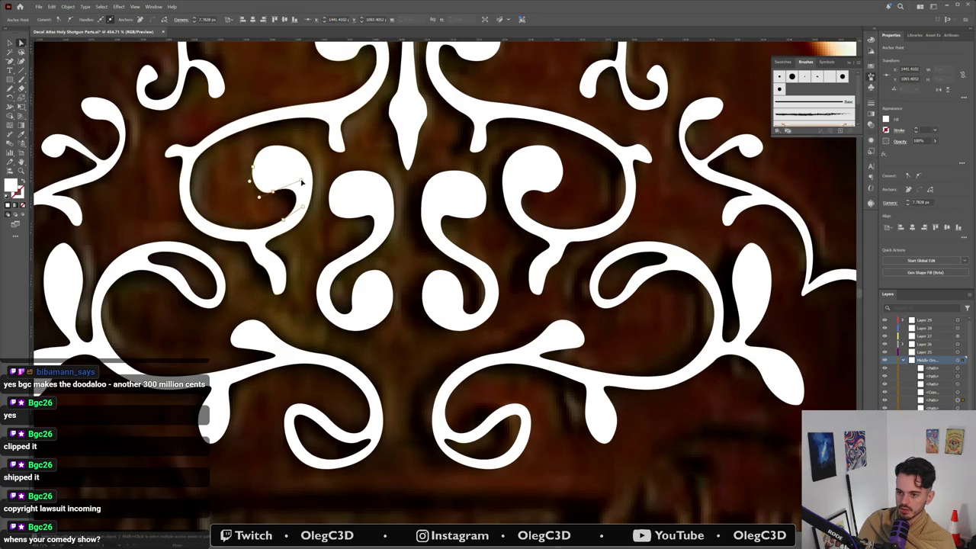
left_click(522, 187)
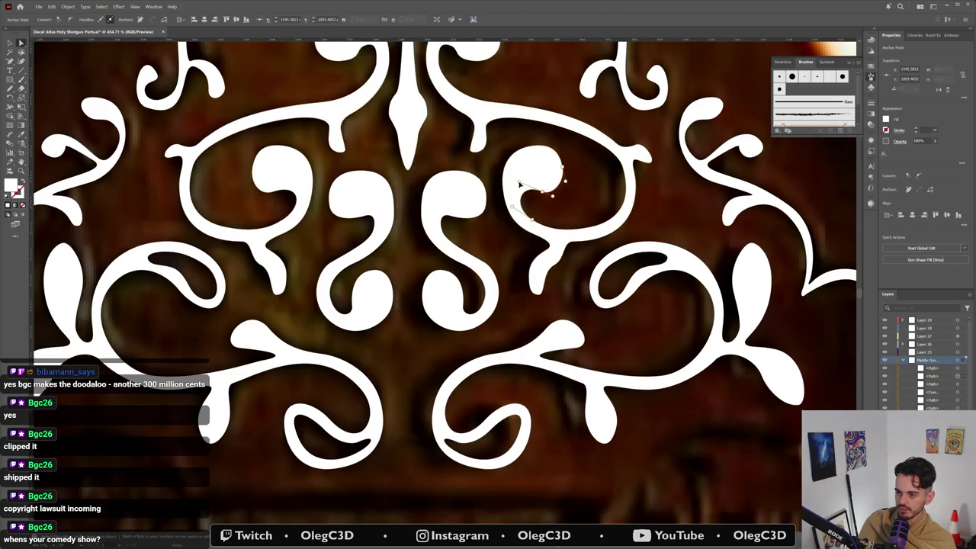
left_click(541, 227)
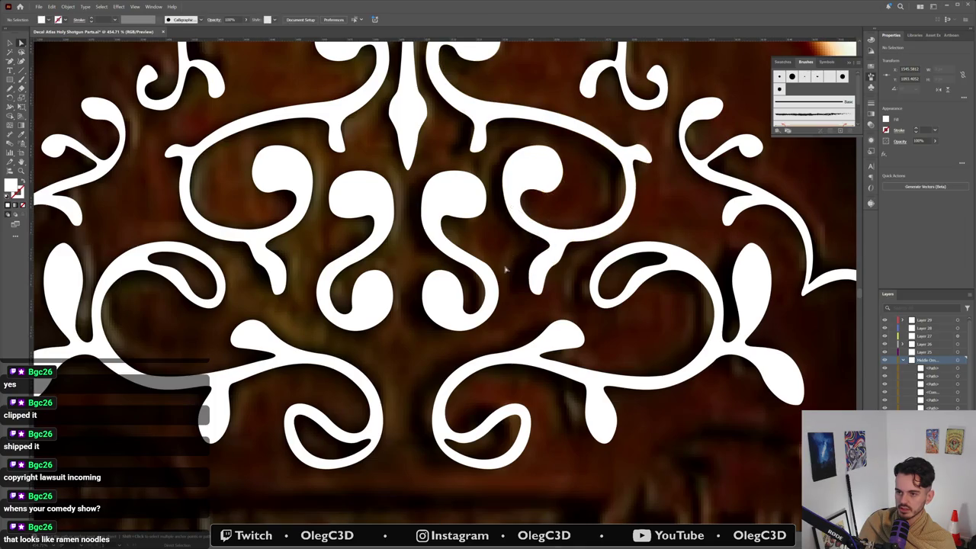
Step: Pull a centre spike anchor up and left to reshape it, then zoom out
left_click(425, 126)
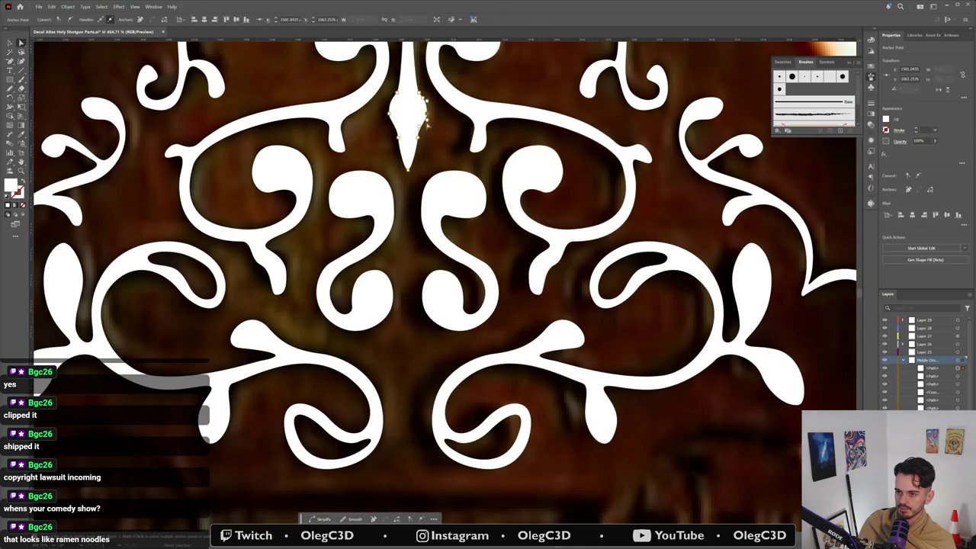
left_click(421, 126)
left_click_drag(392, 106, 388, 98)
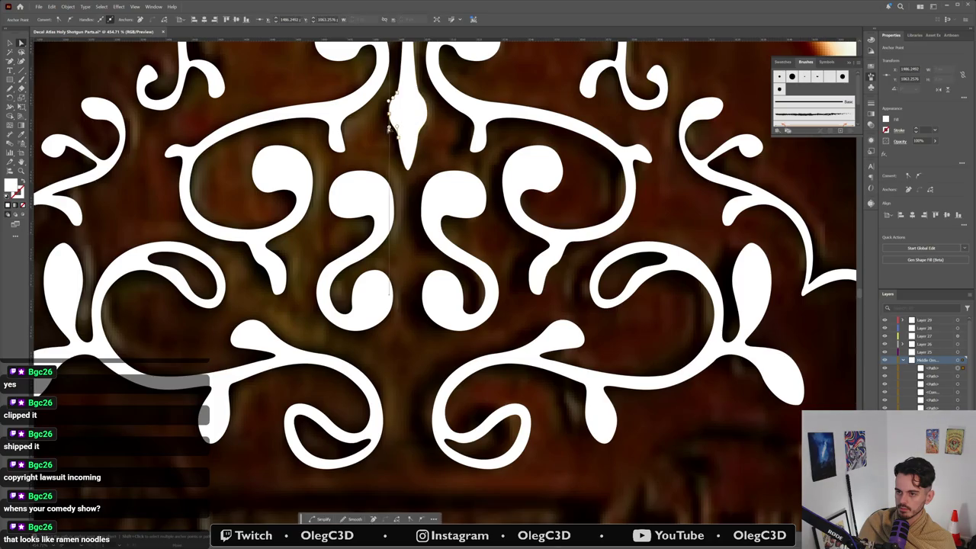
scroll(414, 218, "down", 2)
scroll(442, 252, "down", 5)
scroll(465, 290, "down", 3)
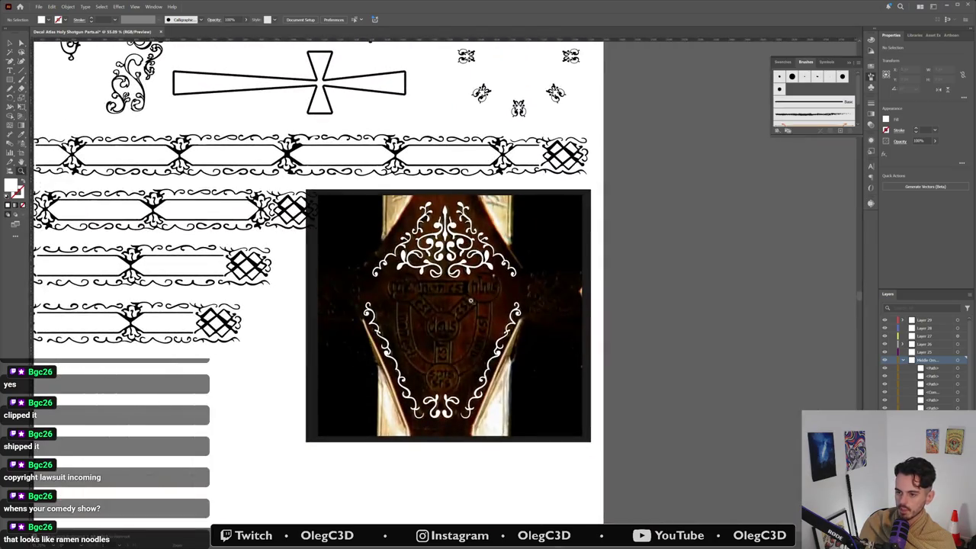
Step: Fill the traced middle ornament with solid black, hex 000000
scroll(439, 372, "up", 3)
scroll(441, 366, "up", 3)
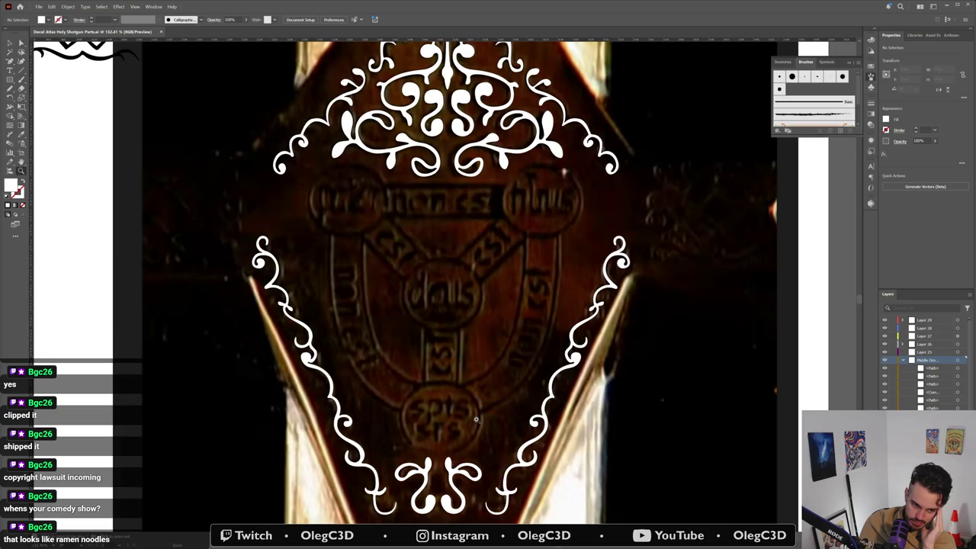
scroll(473, 404, "down", 2)
scroll(429, 416, "down", 2)
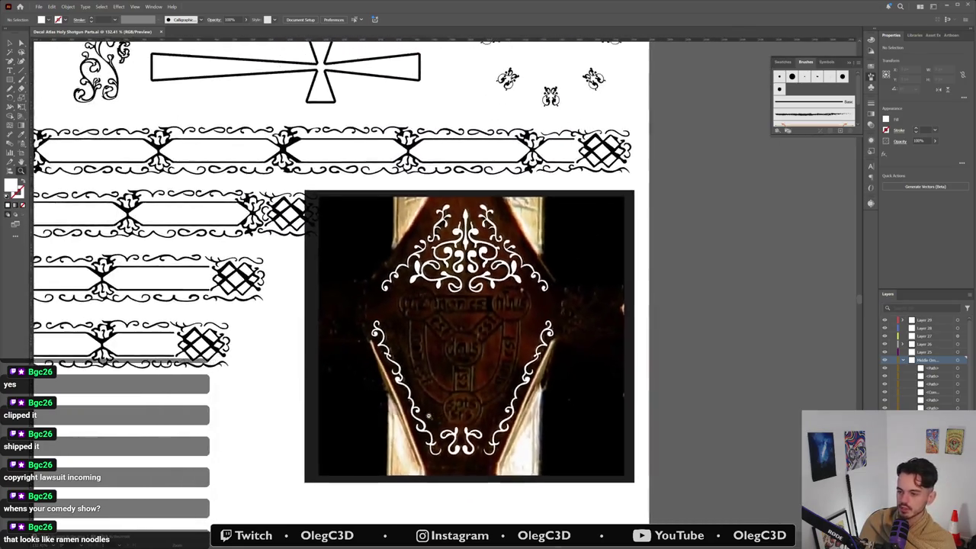
scroll(428, 416, "up", 1)
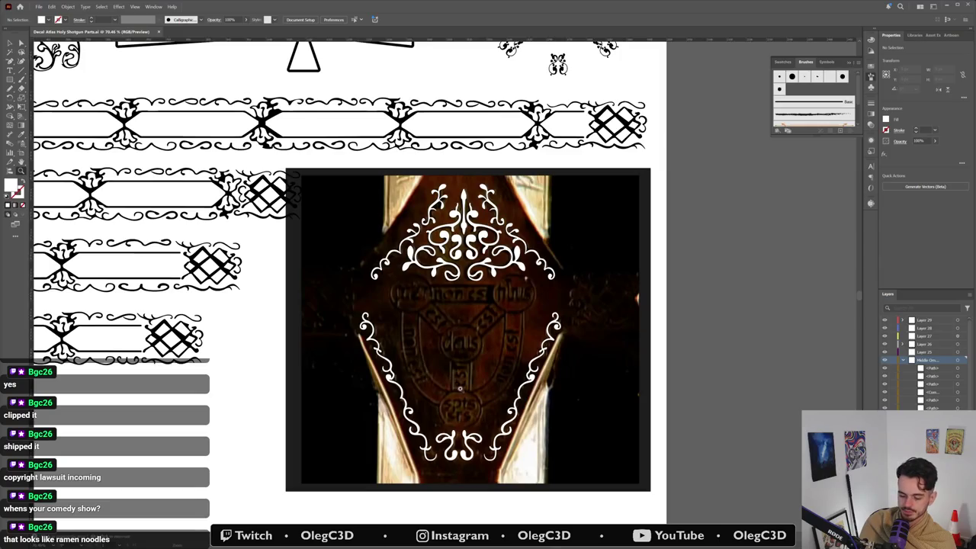
scroll(460, 389, "down", 1)
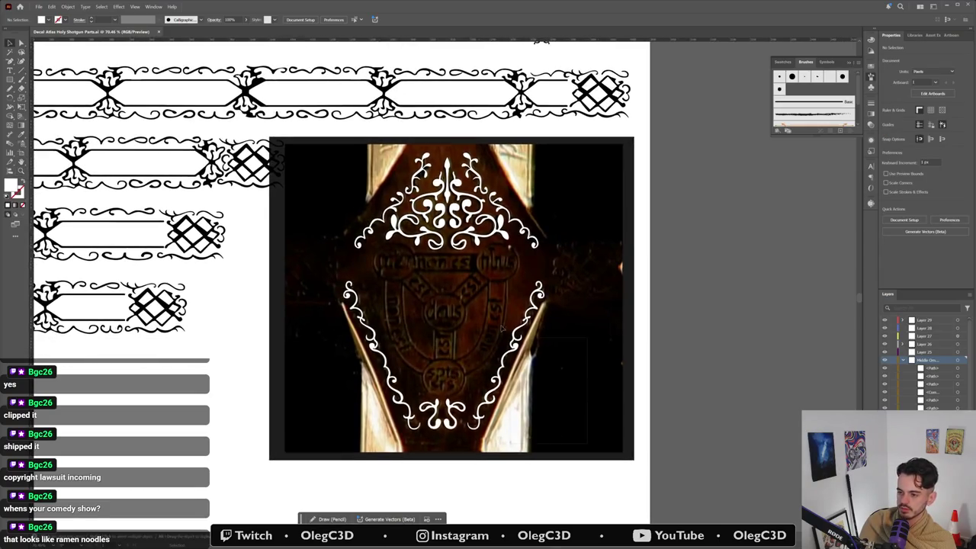
left_click(334, 151)
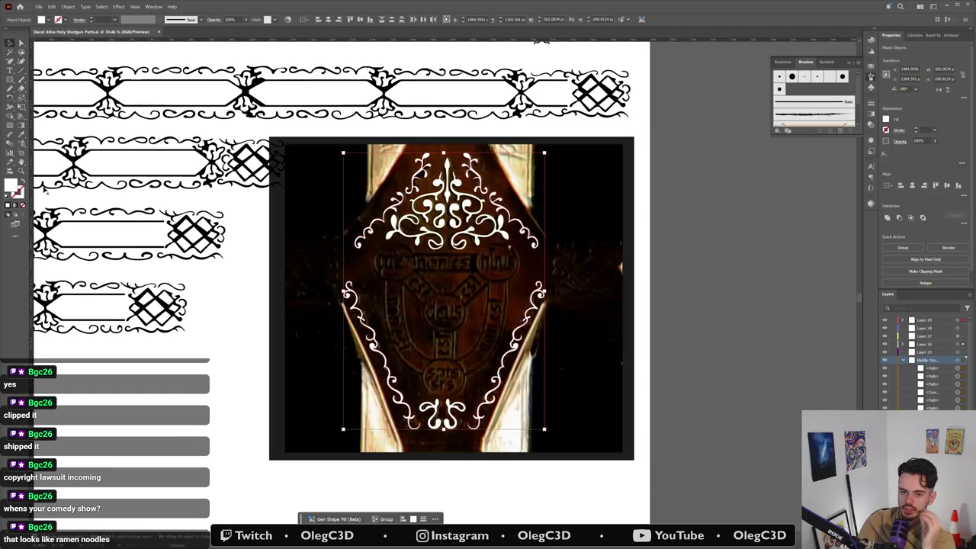
double_click(12, 186)
type("000000")
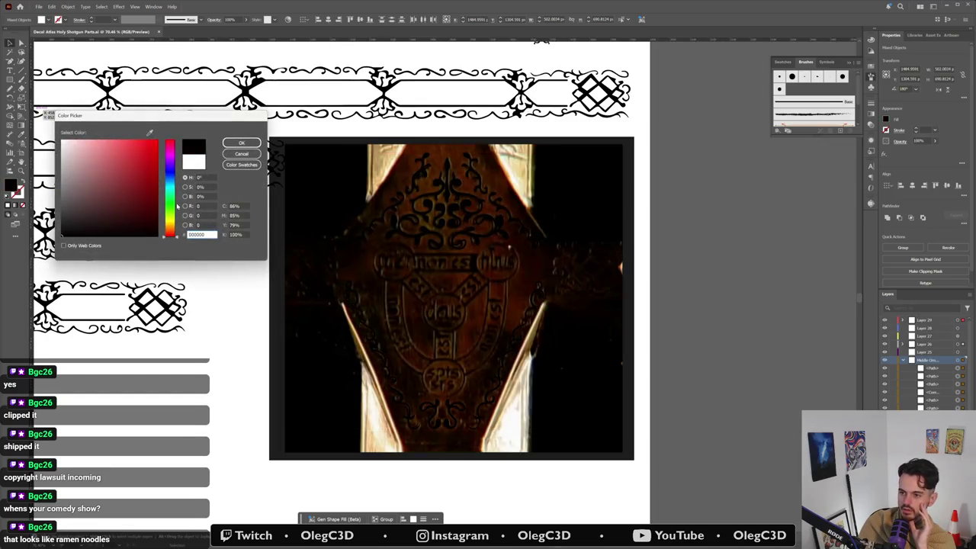
left_click(241, 142)
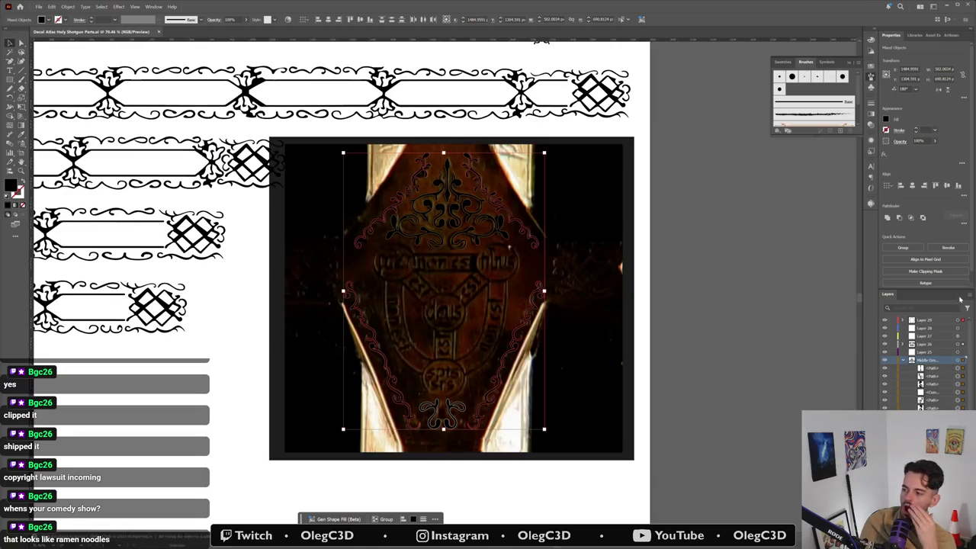
Step: Collapse the Middle Ornament group in the Layers panel and pick Layer 26
left_click(963, 363)
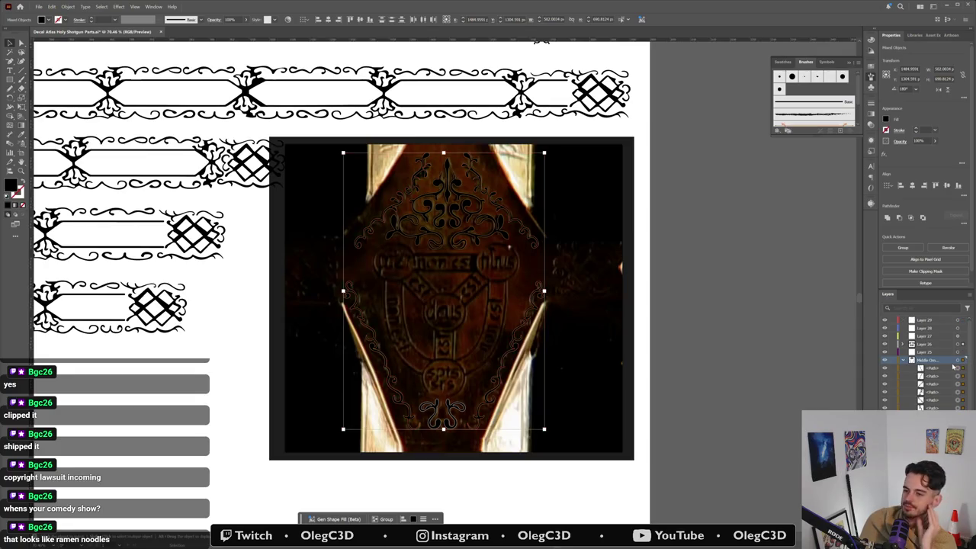
left_click(904, 360)
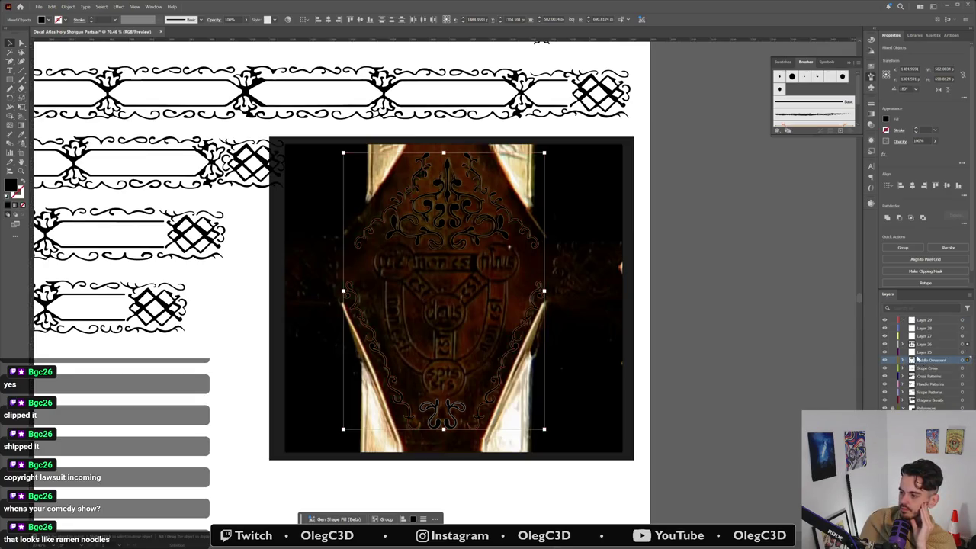
left_click(964, 344)
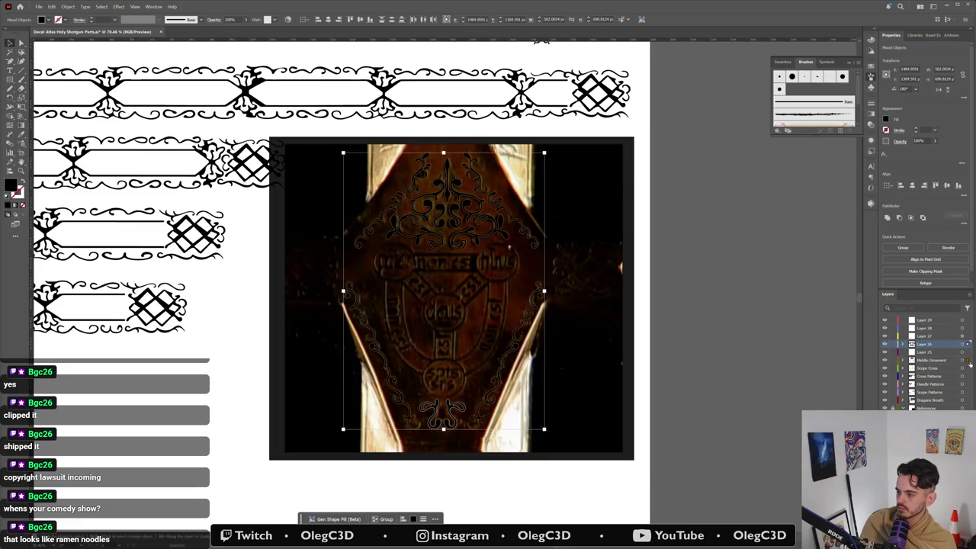
Step: Extend the layer selection across Layers 29 to 25, then bring up the Windows Start menu
left_click(931, 351, "shift")
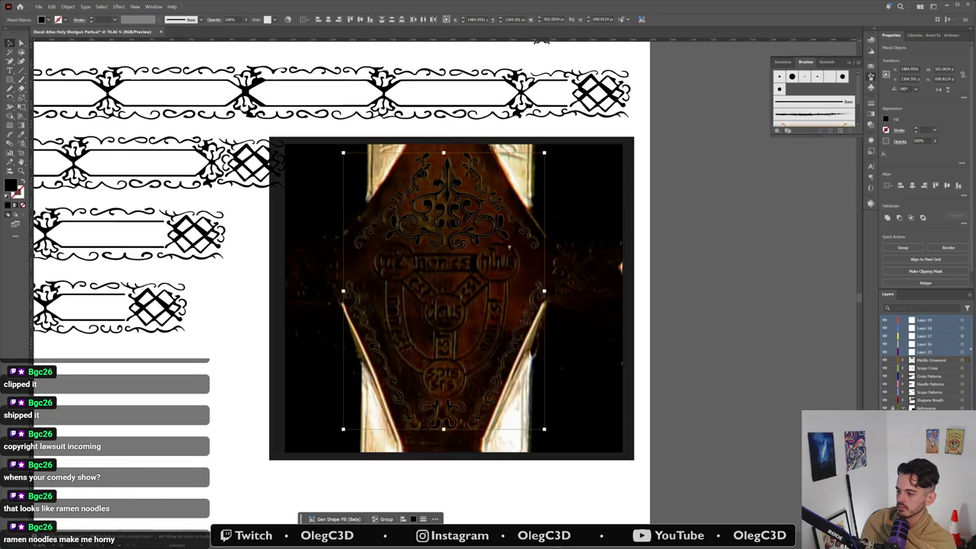
scroll(922, 362, "down", 2)
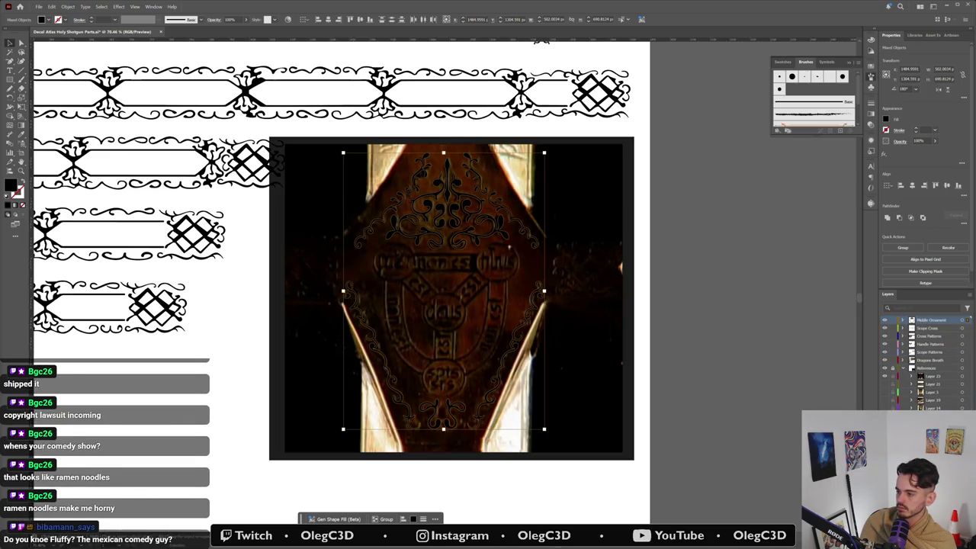
scroll(922, 362, "up", 1)
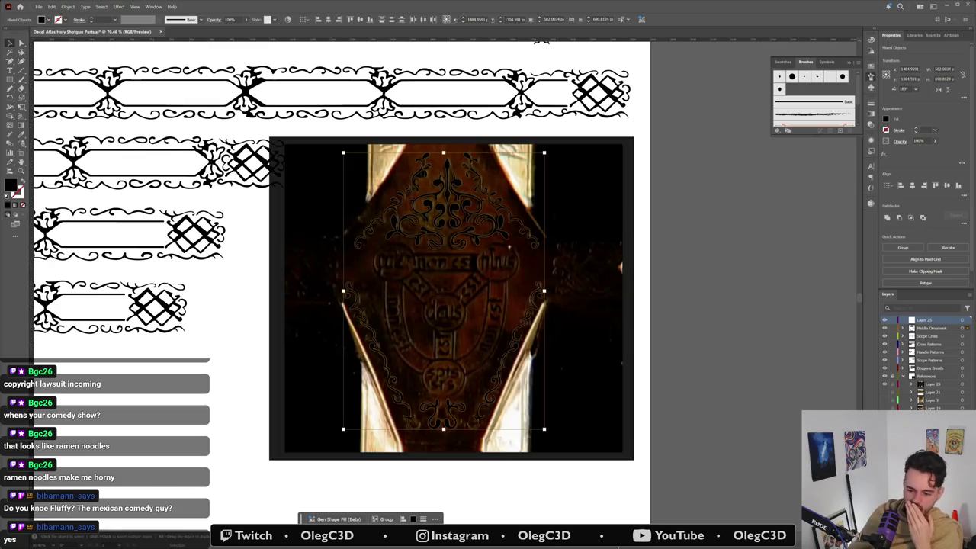
key("super")
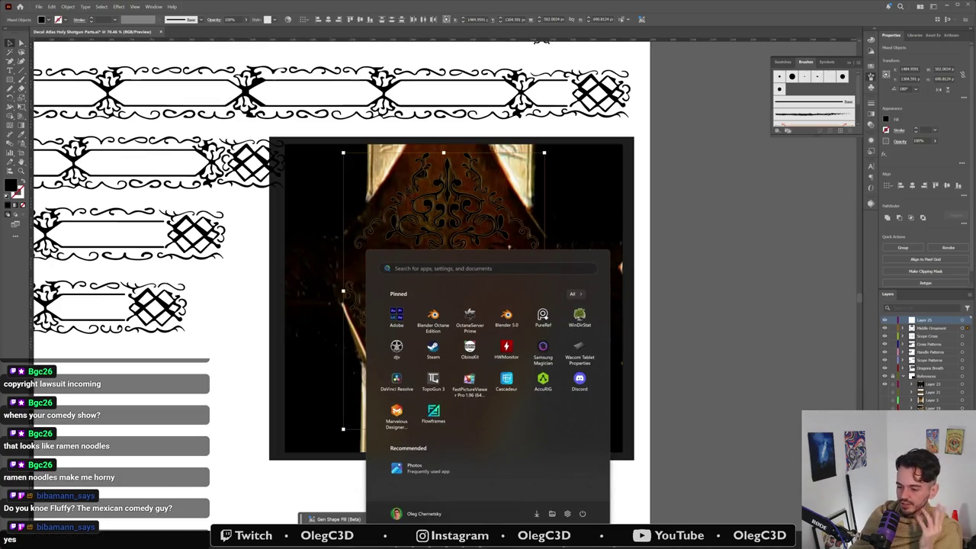
Step: Leave Start via the pinned 3D render, return to Illustrator and deselect the ornament
left_click(538, 499)
key("alt+Tab")
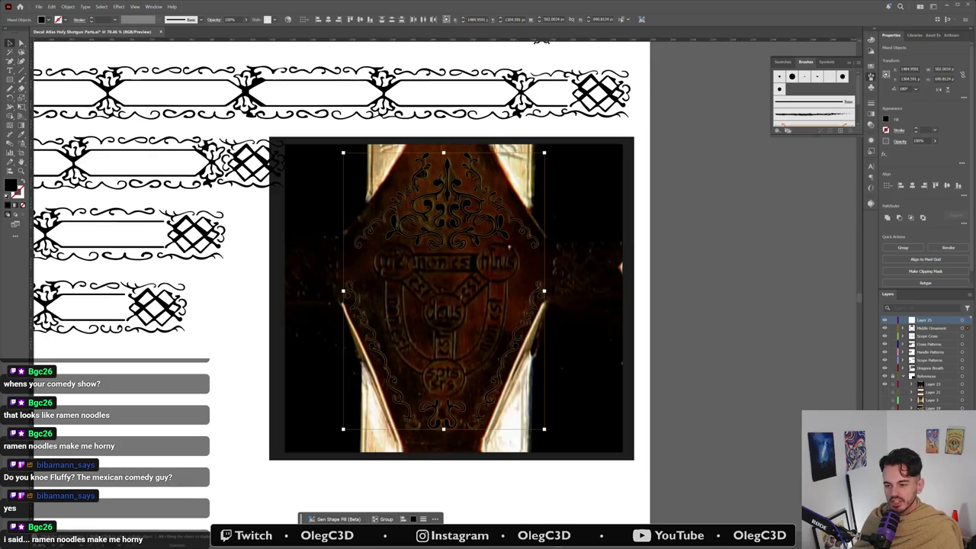
left_click(511, 290)
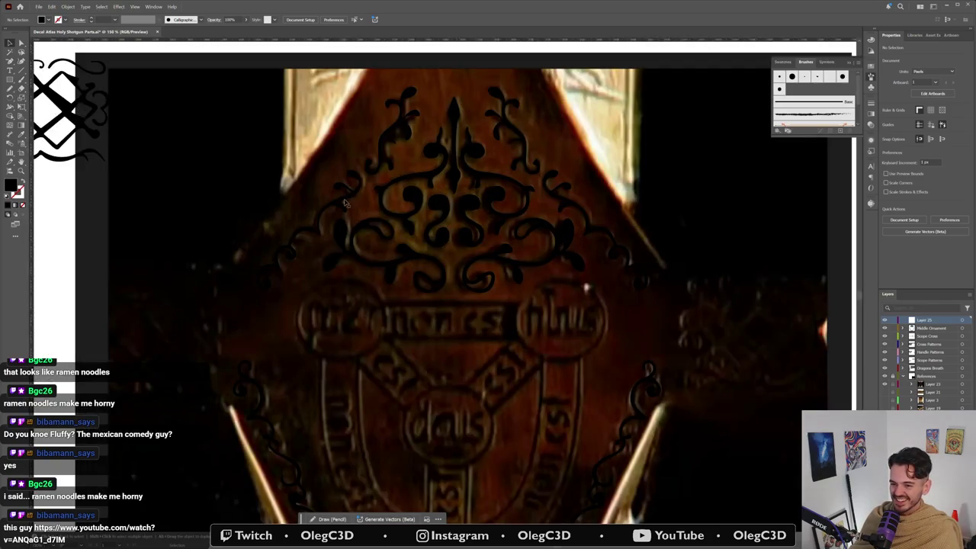
Step: Sketch a trial freehand stroke along the left ornament curl, then delete it
left_click_drag(344, 202, 260, 287)
left_click_drag(417, 88, 366, 169)
left_click(380, 153, "ctrl")
left_click(375, 157, "ctrl")
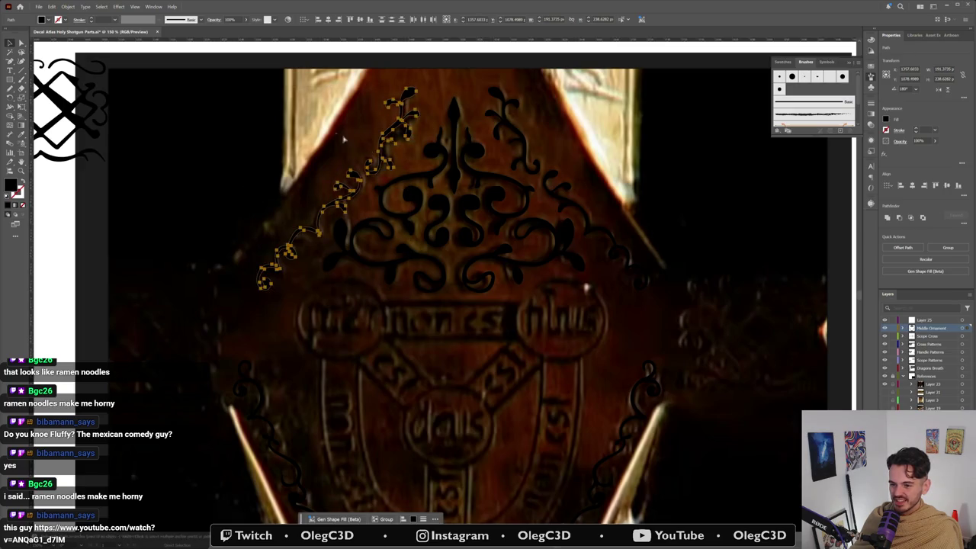
key("Delete")
Step: Zoom out and bring the YouTube browser window to the front
key("ctrl+minus")
key("ctrl+minus")
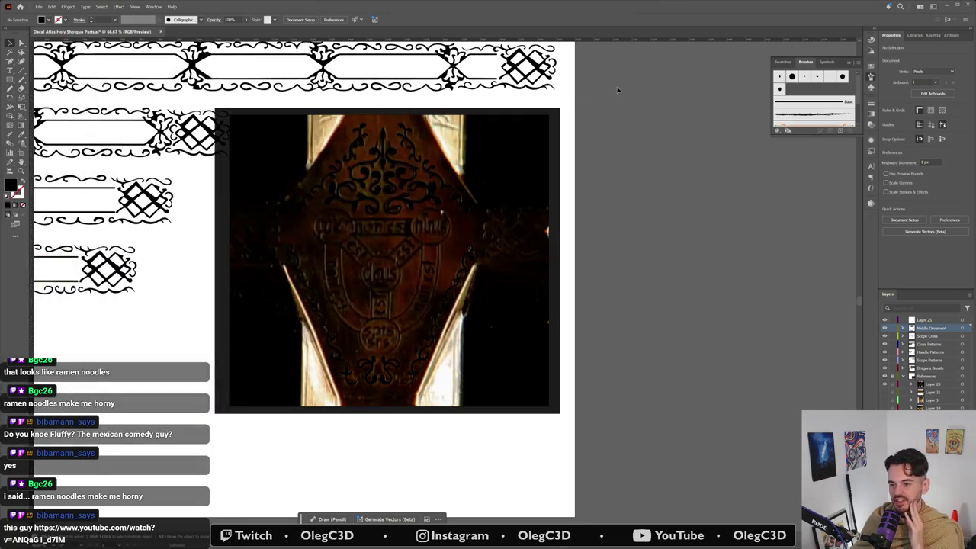
key("super")
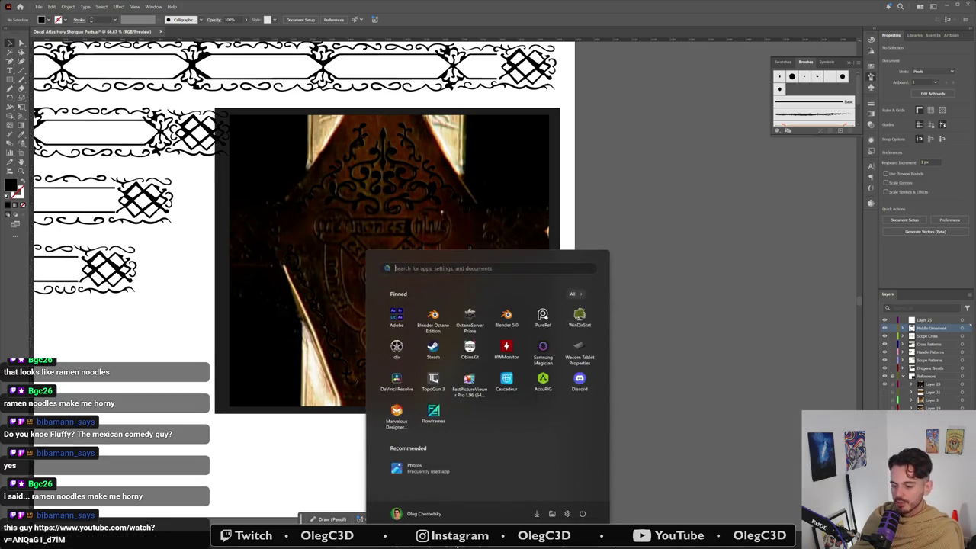
left_click(463, 499)
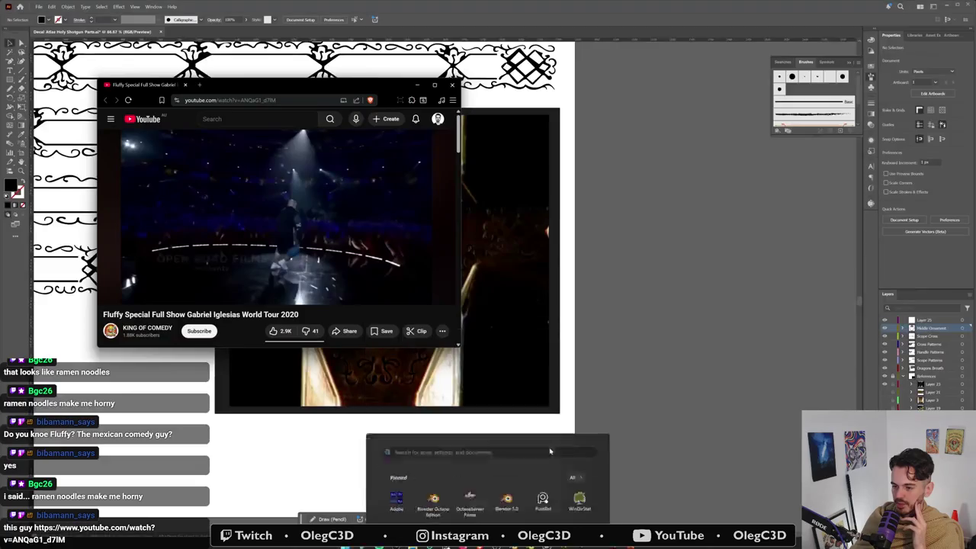
Step: Enlarge the browser, skip the special ahead to about 13:27, pause it and close the browser
left_click_drag(457, 346, 814, 438)
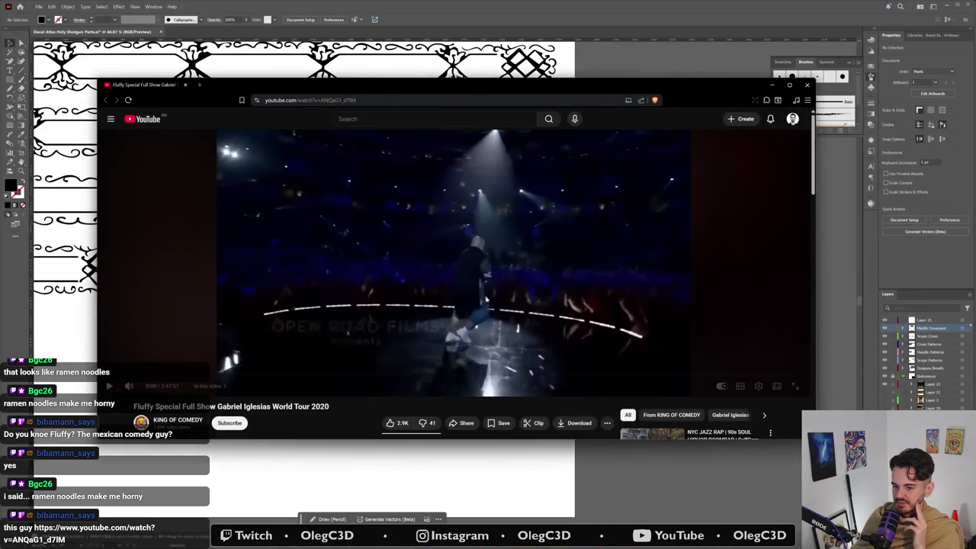
left_click_drag(151, 376, 160, 374)
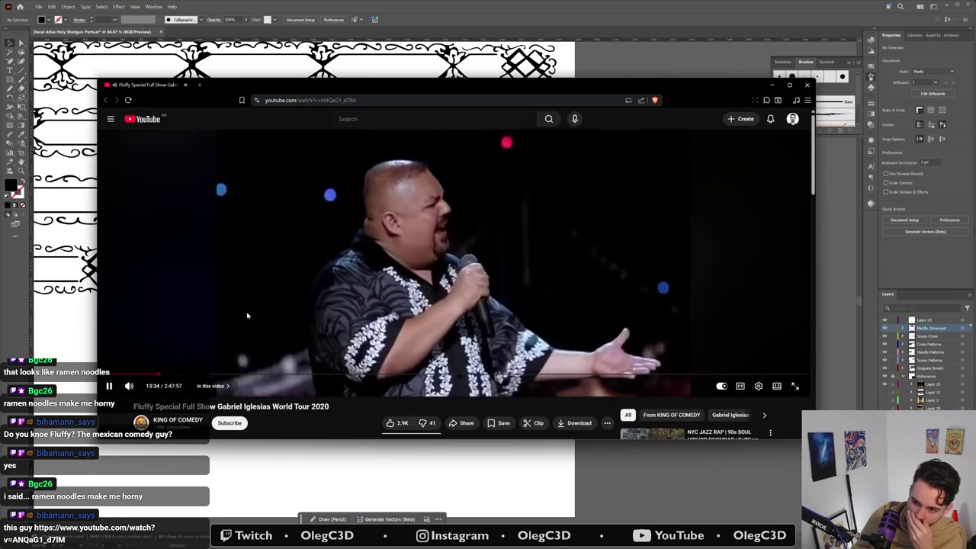
left_click(277, 286)
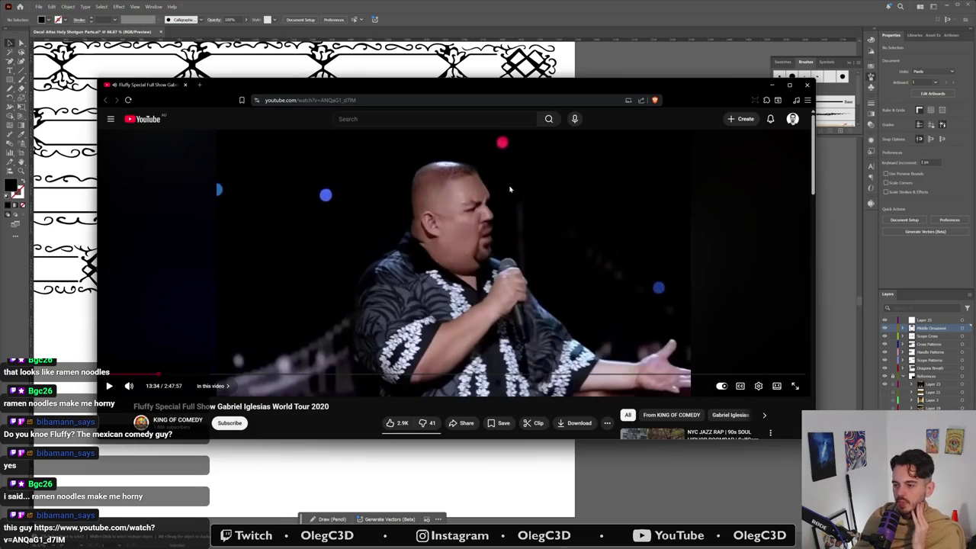
left_click(806, 86)
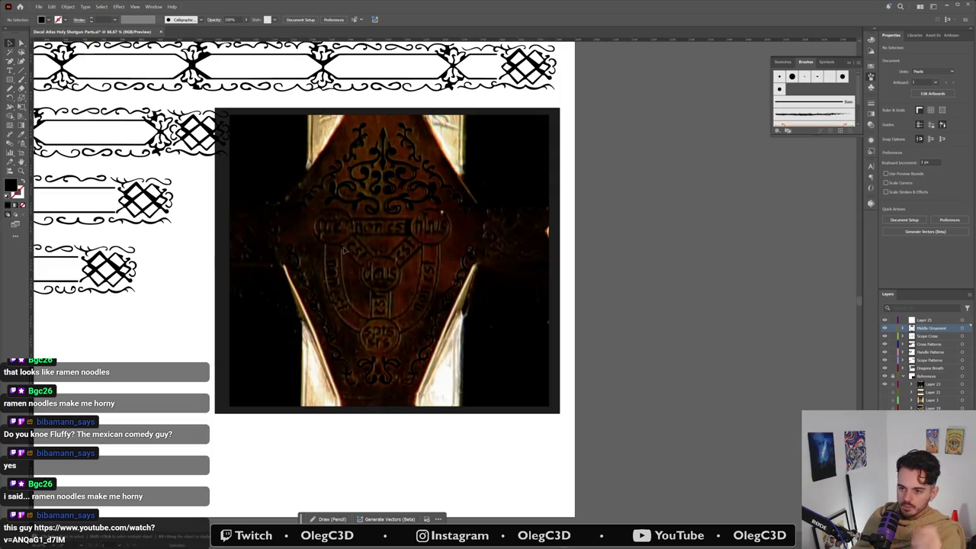
Step: Zoom in on the medallions and make Layer 25 the active drawing layer
scroll(354, 254, "up", 2)
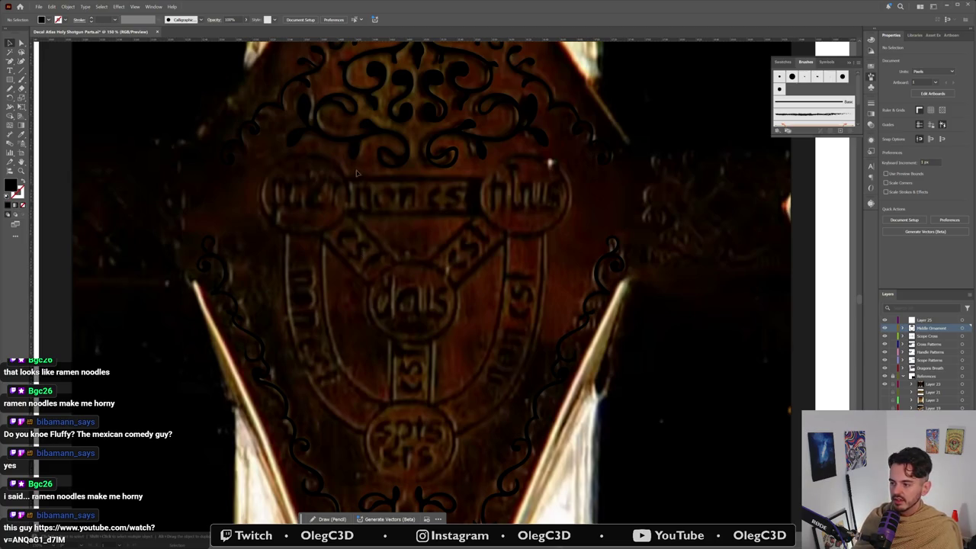
left_click(960, 321)
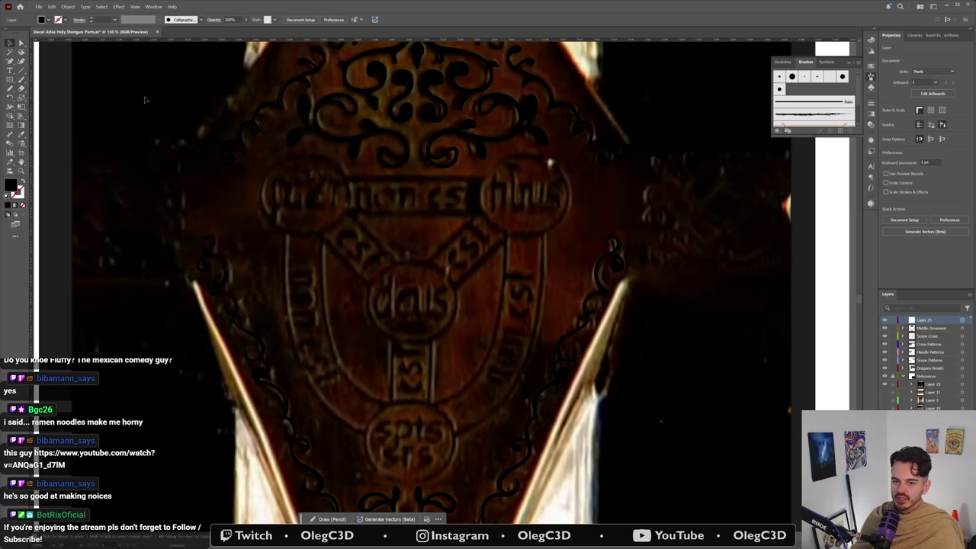
left_click(23, 83)
Step: Draw an outline-only black circle around the central medallion and copy it onto the right and left medallions
left_click(23, 182)
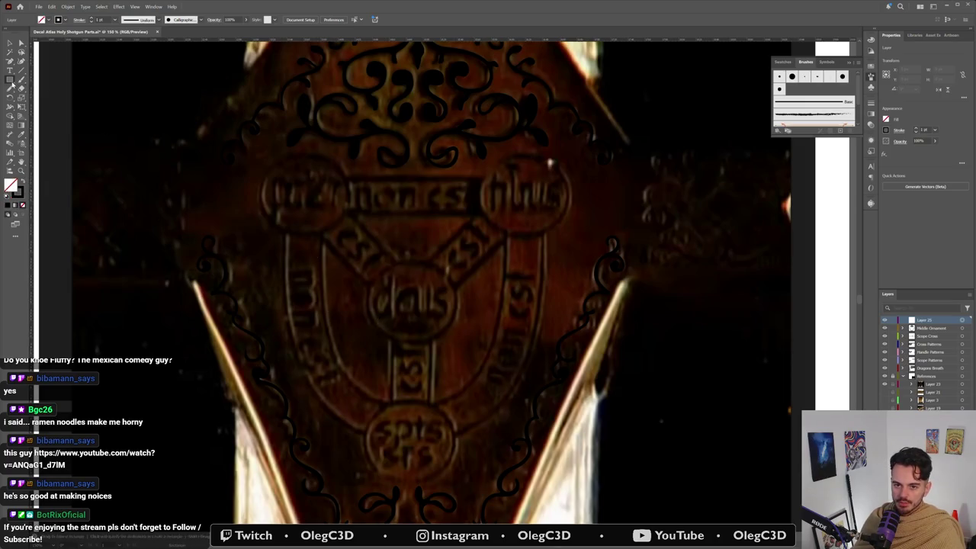
left_click_drag(10, 80, 31, 100)
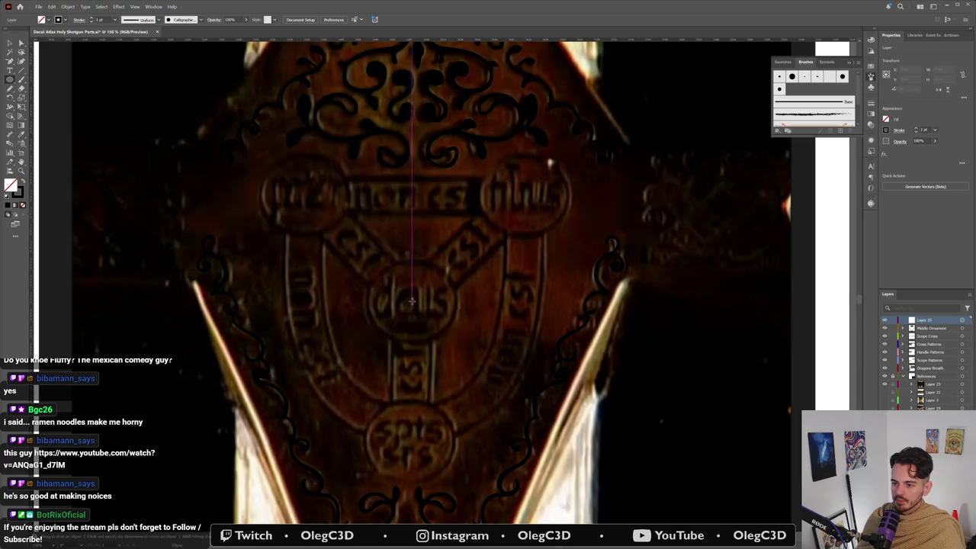
left_click_drag(411, 301, 457, 339)
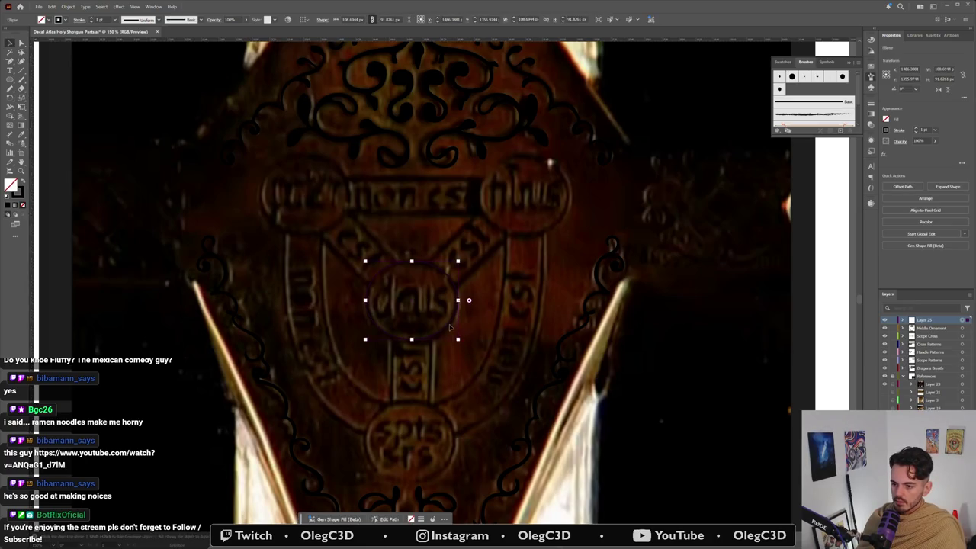
key("ctrl+shift+a")
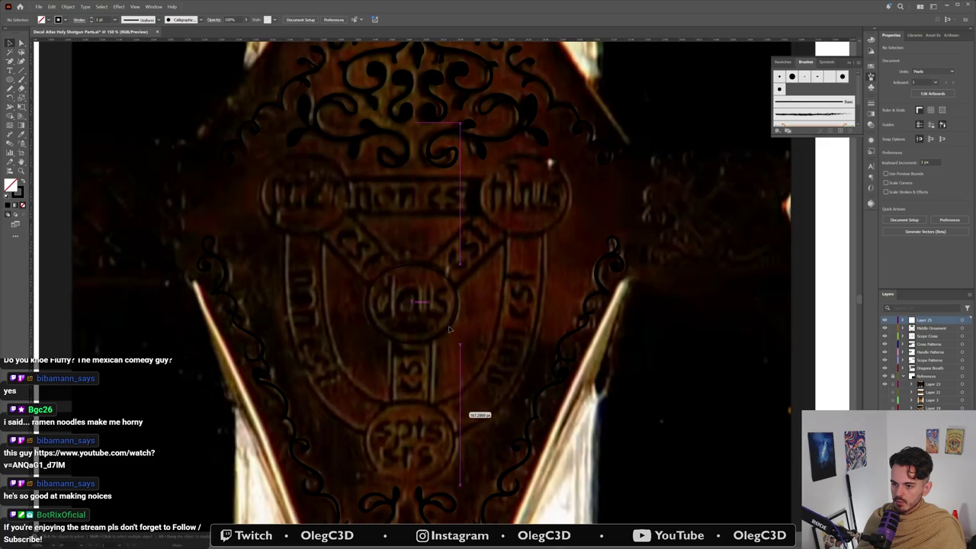
left_click(450, 329)
left_click_drag(450, 331, 561, 222)
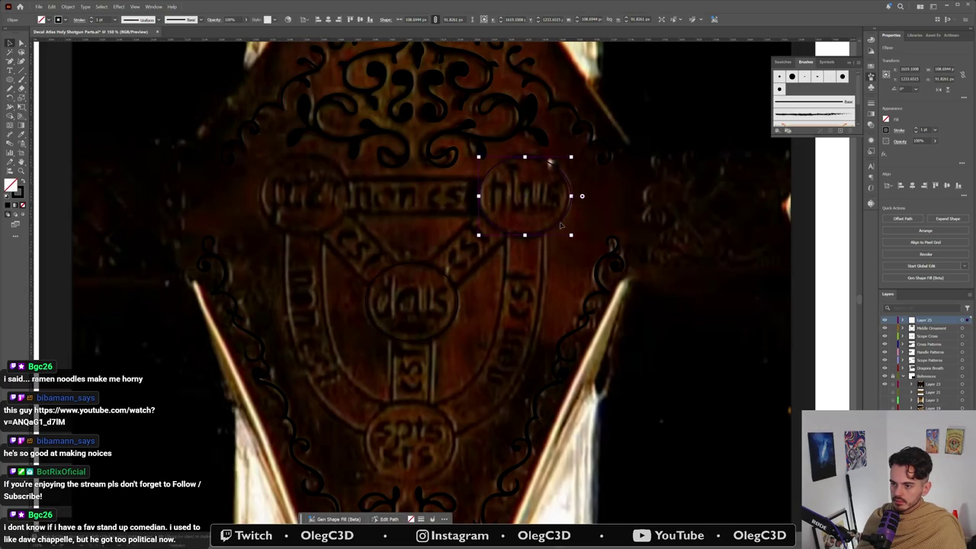
mouse_move(560, 223)
left_mouse_down()
mouse_move(337, 234)
mouse_move(443, 472)
mouse_move(452, 445)
left_mouse_up()
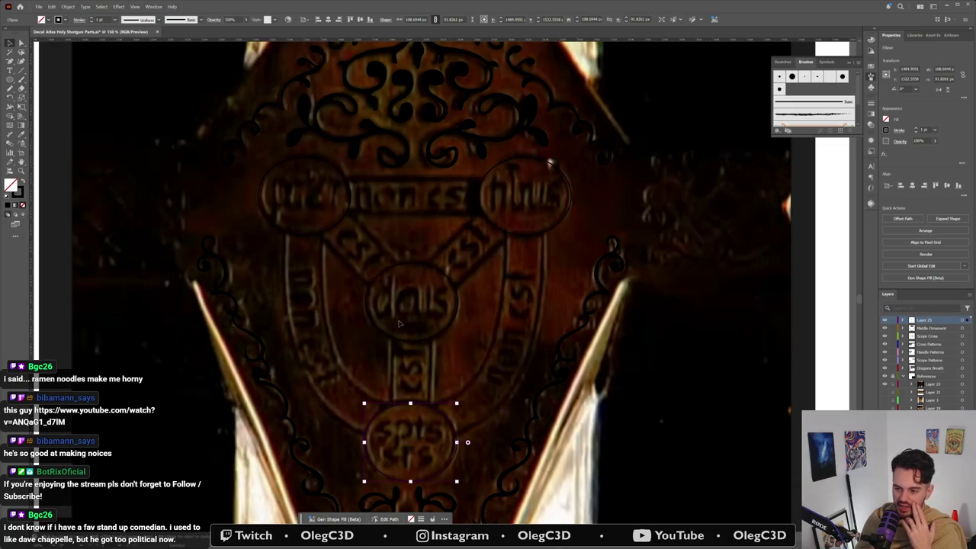
Step: Select the circle over the bottom medallion
left_click(392, 317)
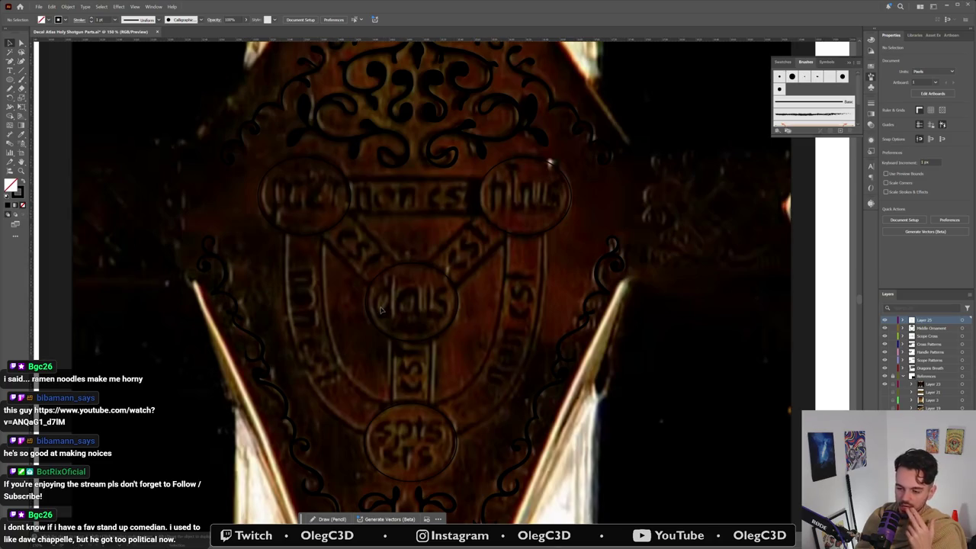
left_click(409, 407)
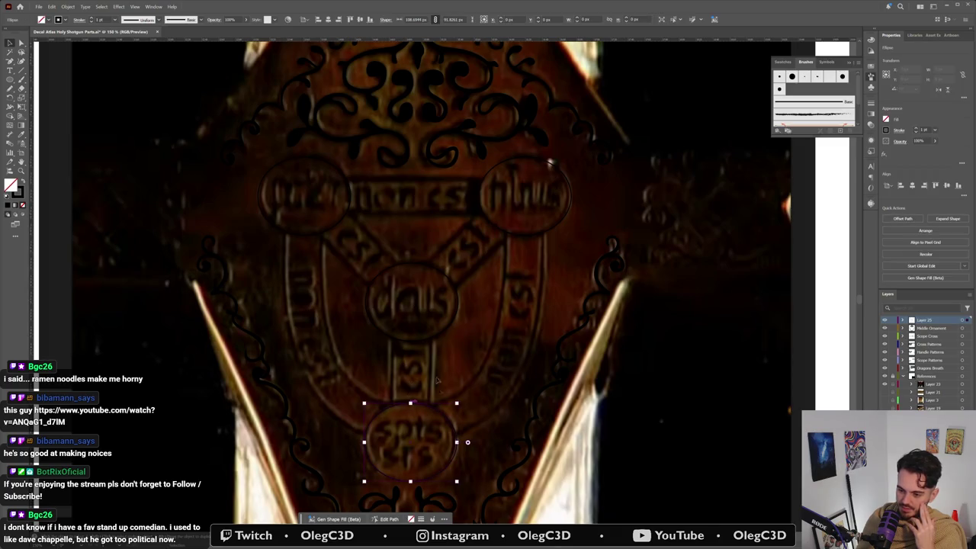
key("ctrl+shift+a")
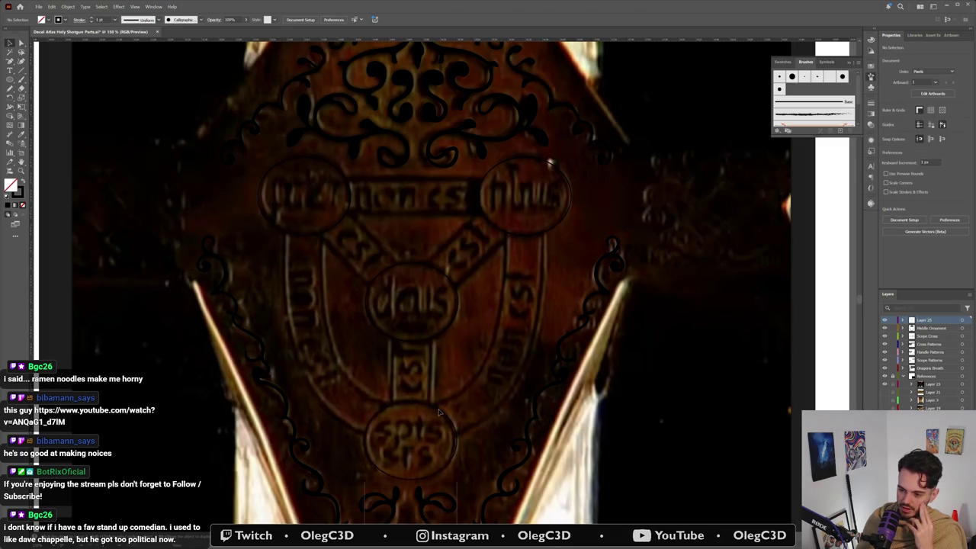
left_click(446, 414)
key("ctrl+shift+a")
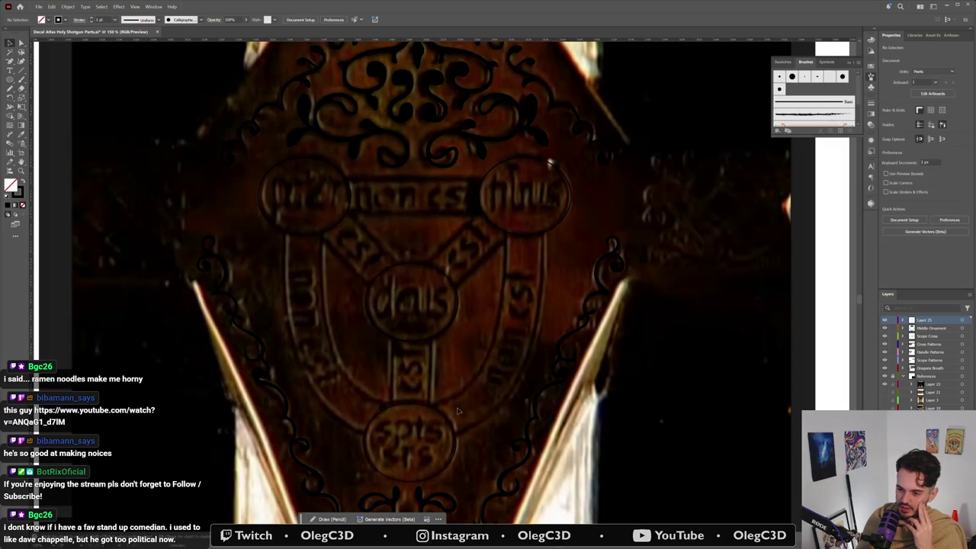
left_click(448, 416)
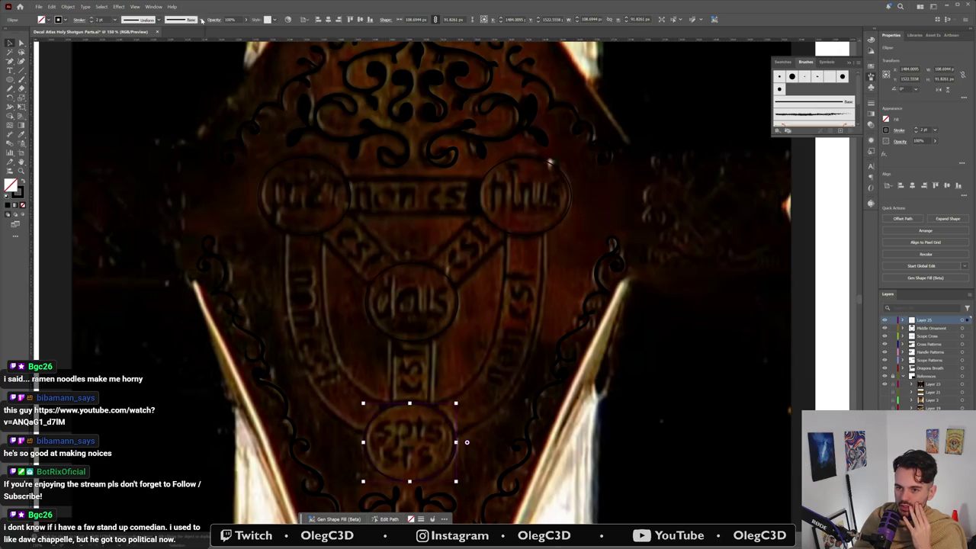
Step: Browse the brush definitions, then apply a width profile to the circle's stroke
left_click(202, 21)
scroll(198, 51, "down", 5)
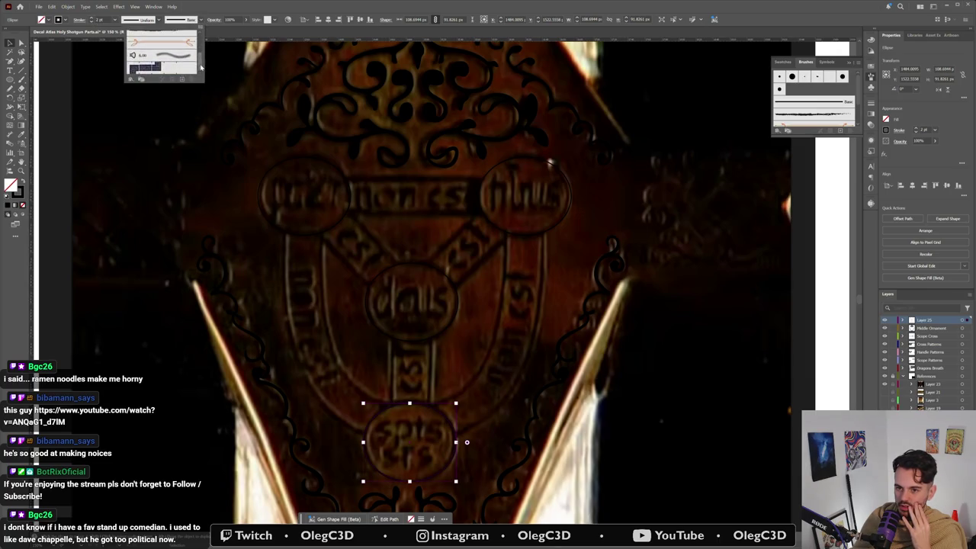
scroll(202, 55, "up", 5)
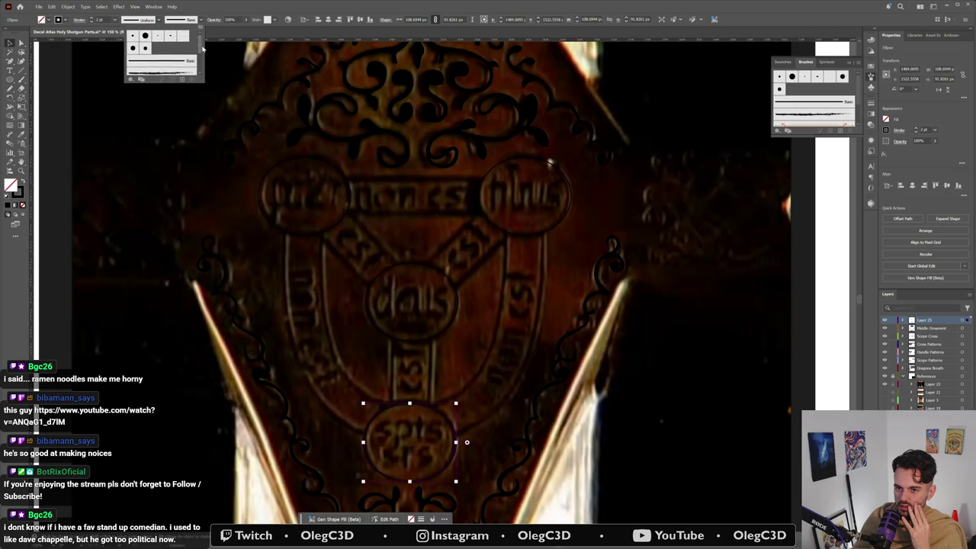
left_click(157, 27)
left_click(158, 21)
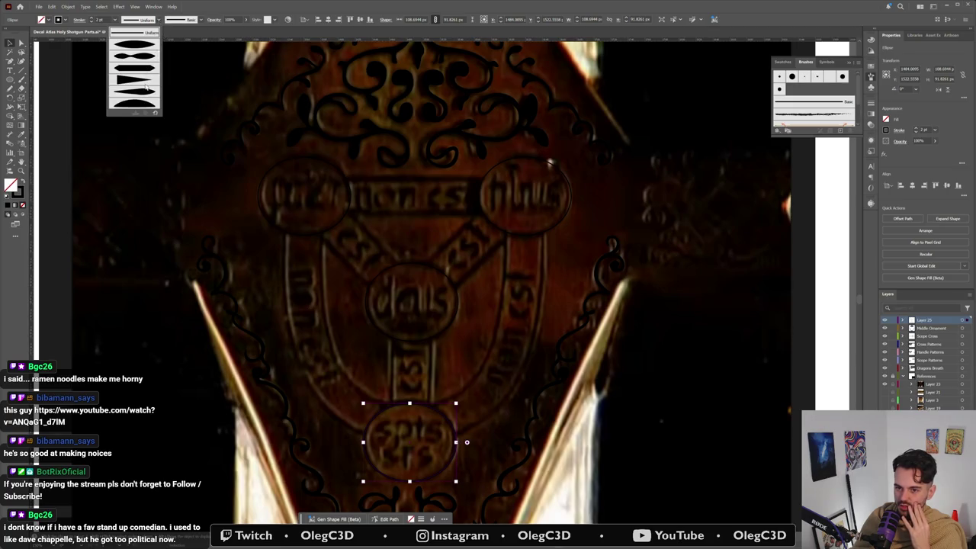
left_click(140, 55)
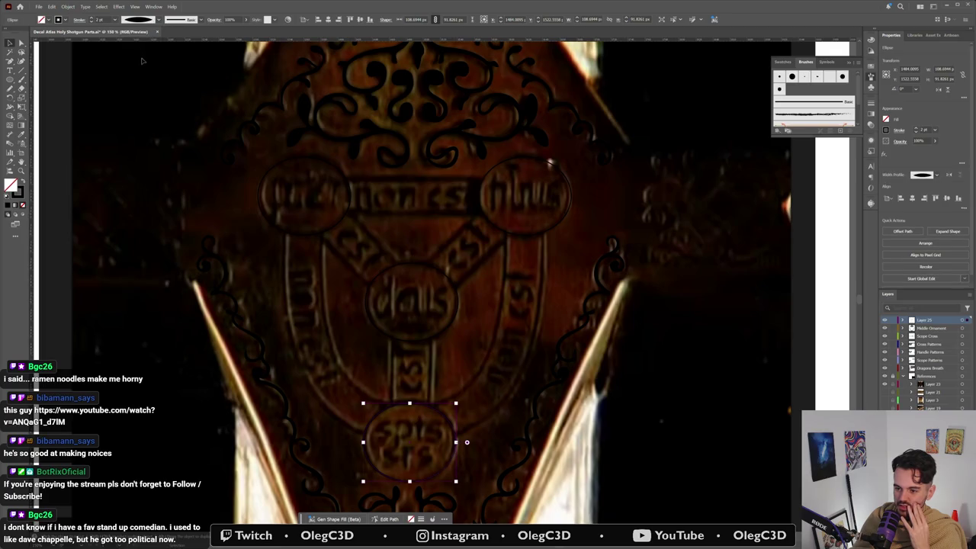
Step: Set the stroke weight to 6 pt and switch to the bulging width profile
left_click(92, 18)
left_click(92, 23)
left_click(158, 19)
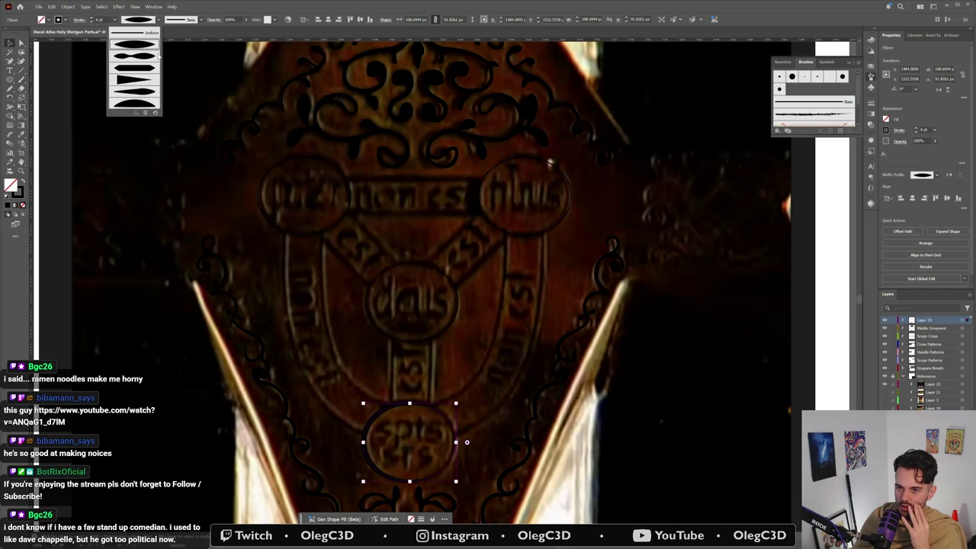
left_click(152, 61)
Step: Deselect everything and select the upper-left medallion circle
left_click(214, 243)
left_click(248, 229)
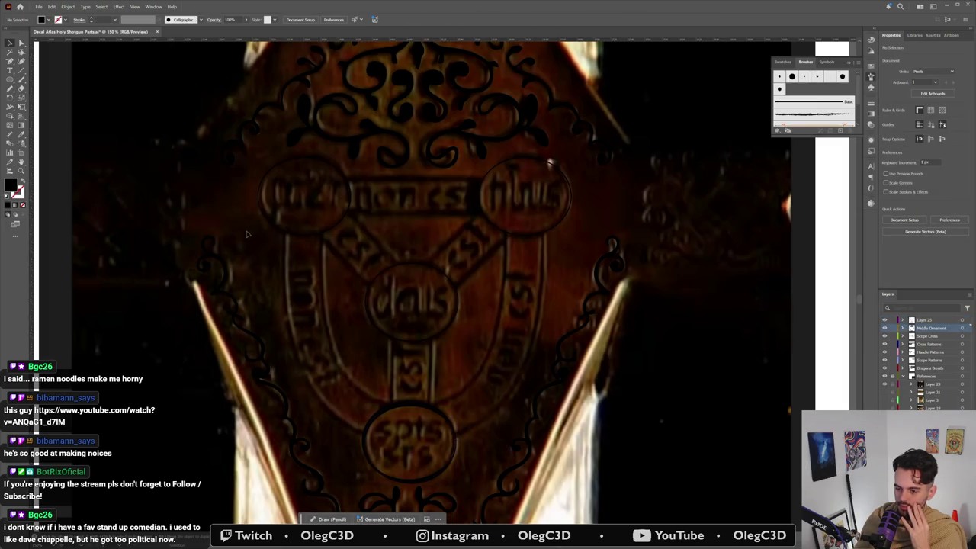
left_click(297, 238)
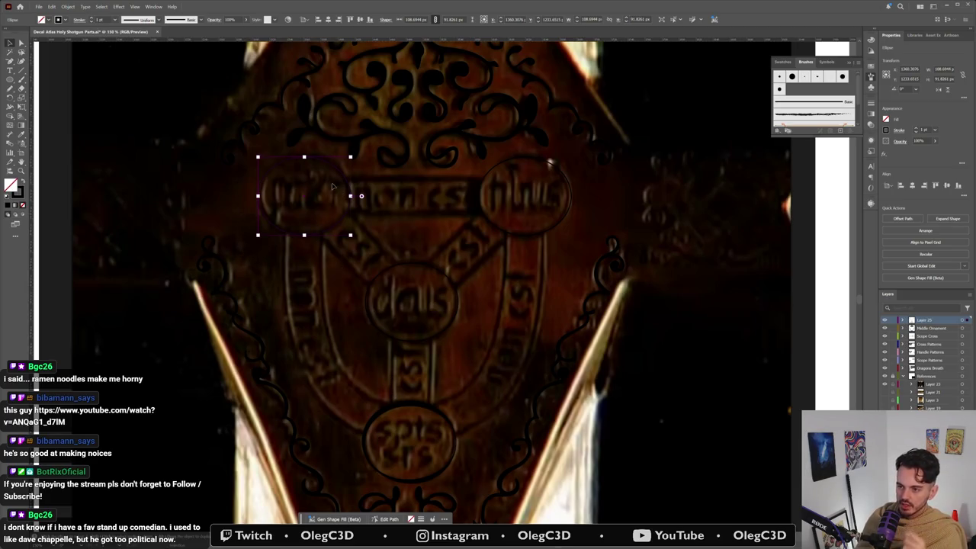
Step: Copy the tapered circle onto the dais medallion and the upper medallion
left_click(496, 199, "shift")
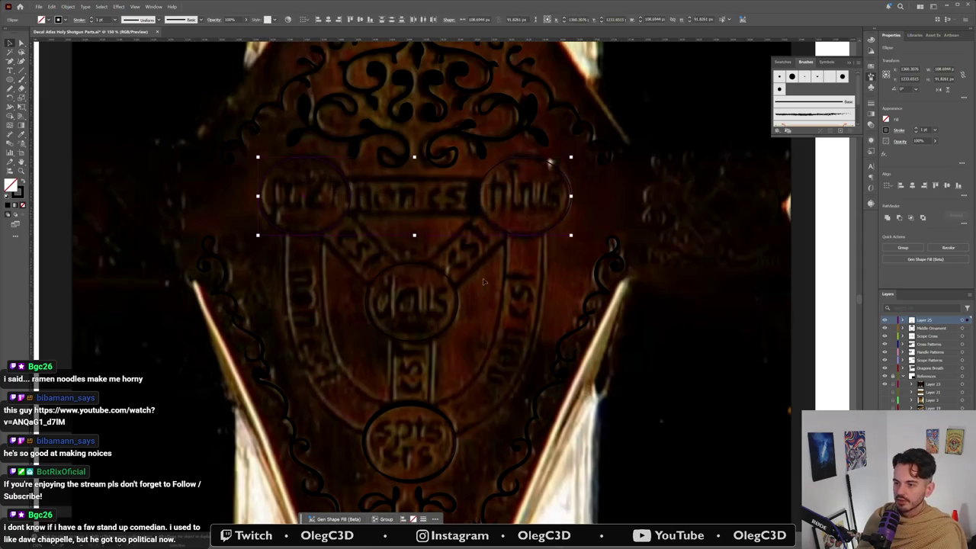
left_click(451, 301)
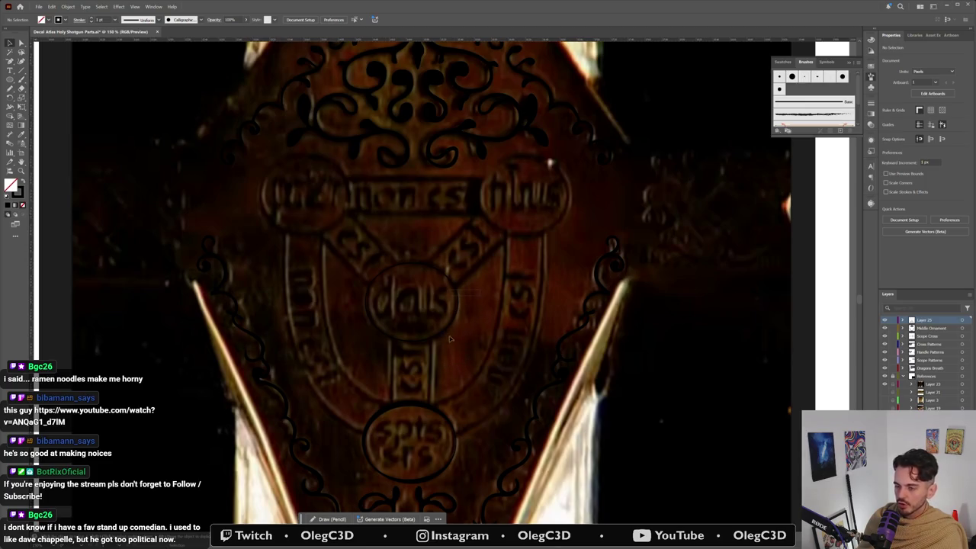
mouse_move(431, 412)
left_mouse_down()
mouse_move(446, 276)
mouse_move(390, 324)
left_mouse_up()
mouse_move(451, 326)
left_mouse_down()
mouse_move(565, 220)
mouse_move(315, 226)
left_mouse_up()
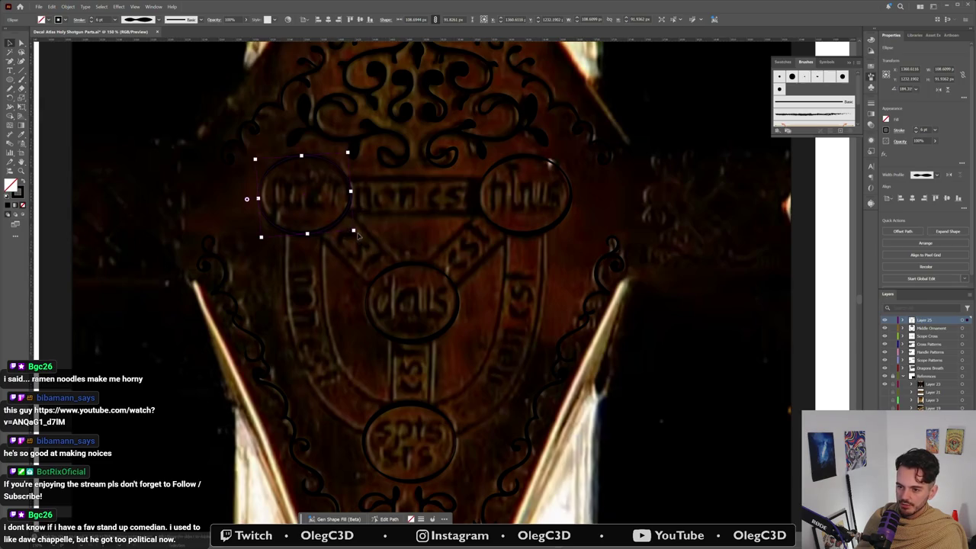
Step: Select the left medallion ellipse, opening and dismissing the Move dialog
left_click(336, 257)
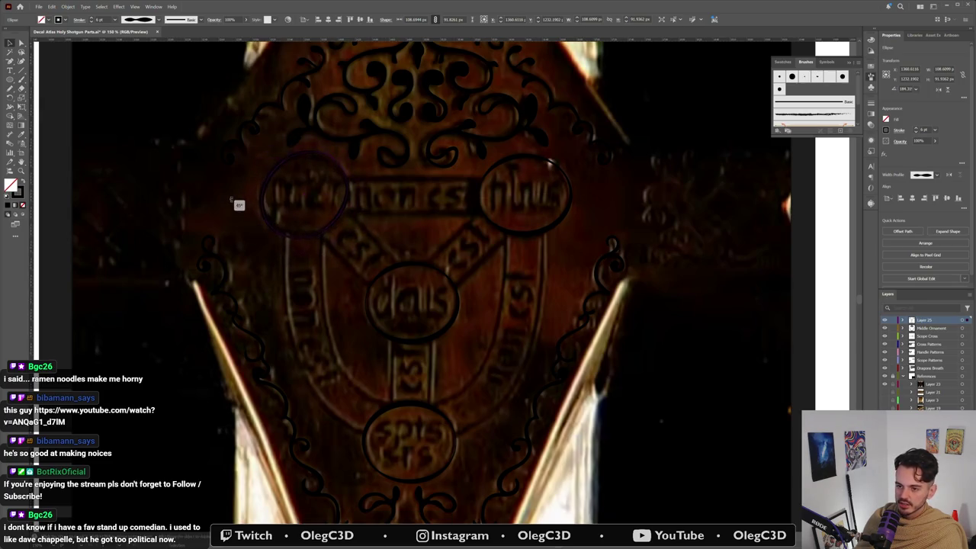
left_click(283, 231)
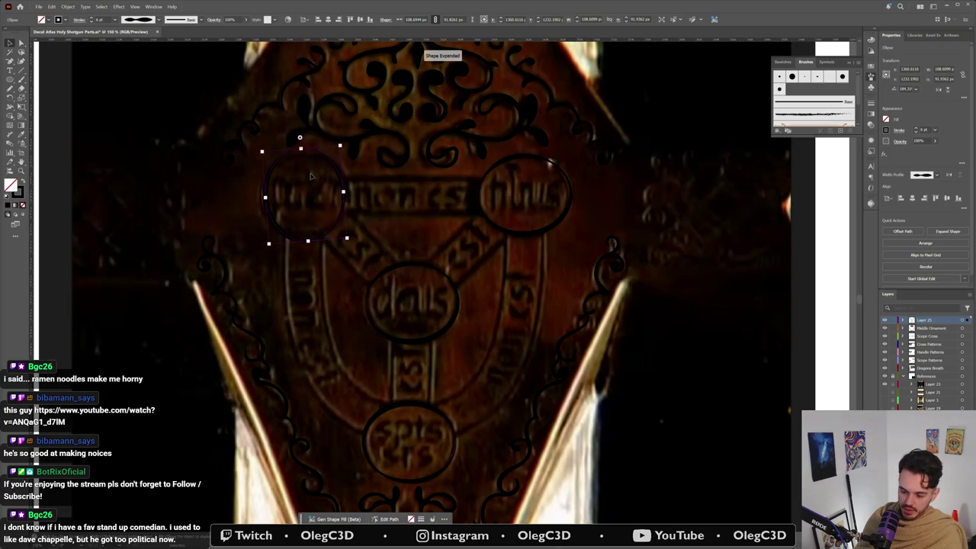
key("Return")
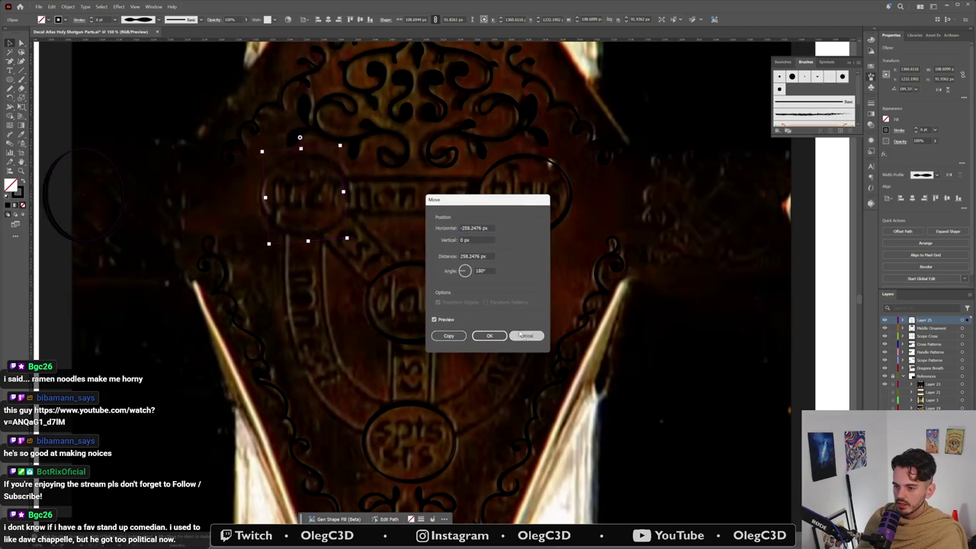
left_click(526, 335)
left_click(319, 238)
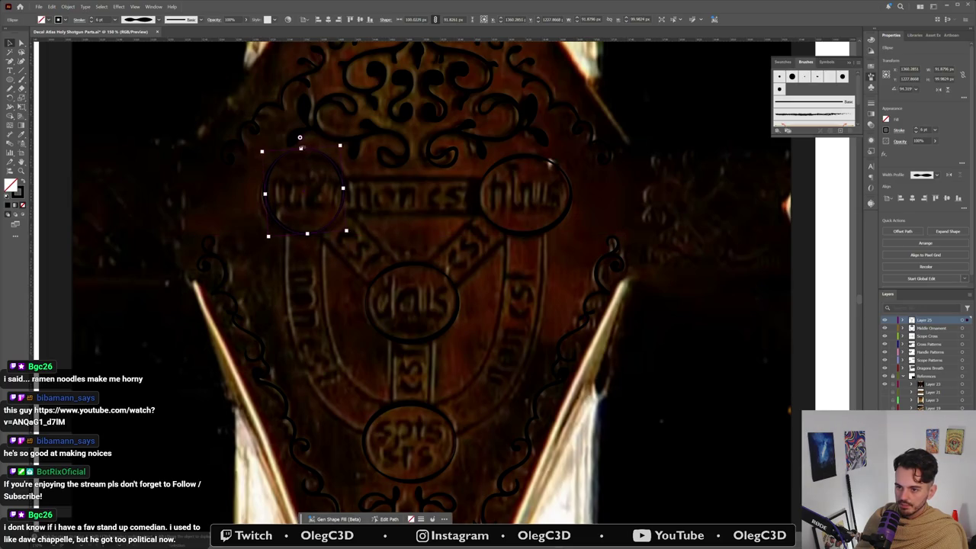
Step: Resize the left ellipse by shortening its top, nudging it left and widening its right side
left_click_drag(300, 148, 301, 154)
left_click(271, 202)
left_click(264, 199)
left_click_drag(265, 197, 262, 199)
left_click_drag(344, 195, 352, 194)
left_click(393, 237)
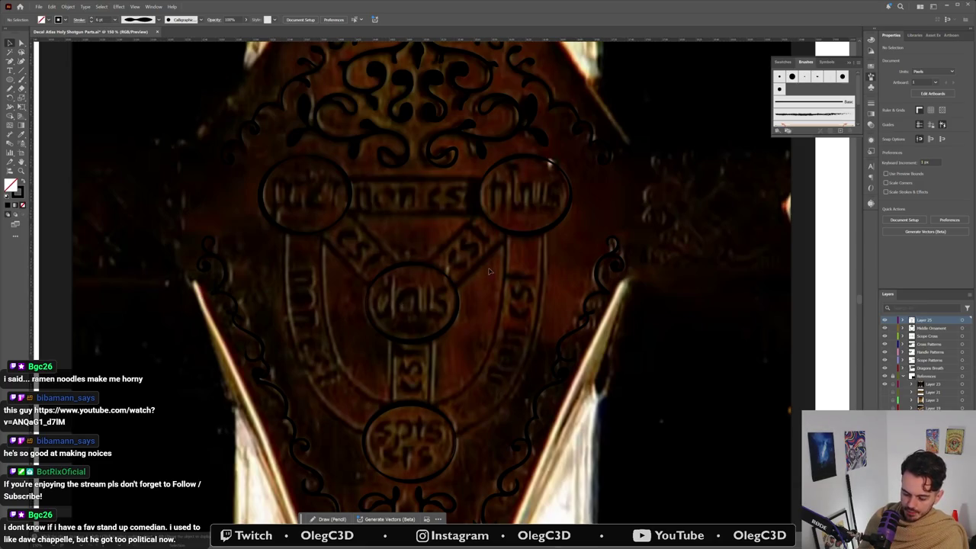
Step: Draw a Pen curve from the upper-right medallion down to the bottom medallion and back
key("p")
left_click_drag(503, 233, 496, 309)
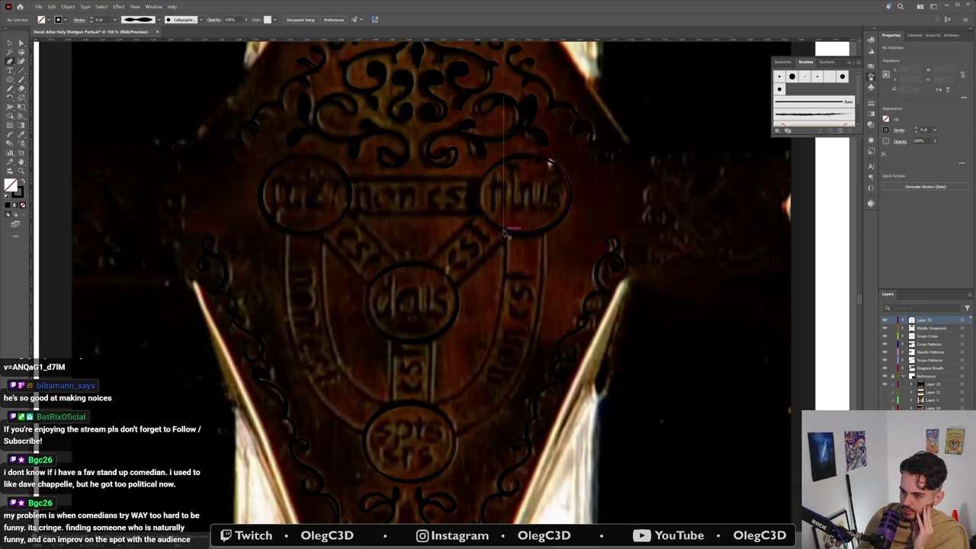
mouse_move(496, 309)
left_mouse_down()
mouse_move(495, 328)
mouse_move(429, 408)
left_mouse_up()
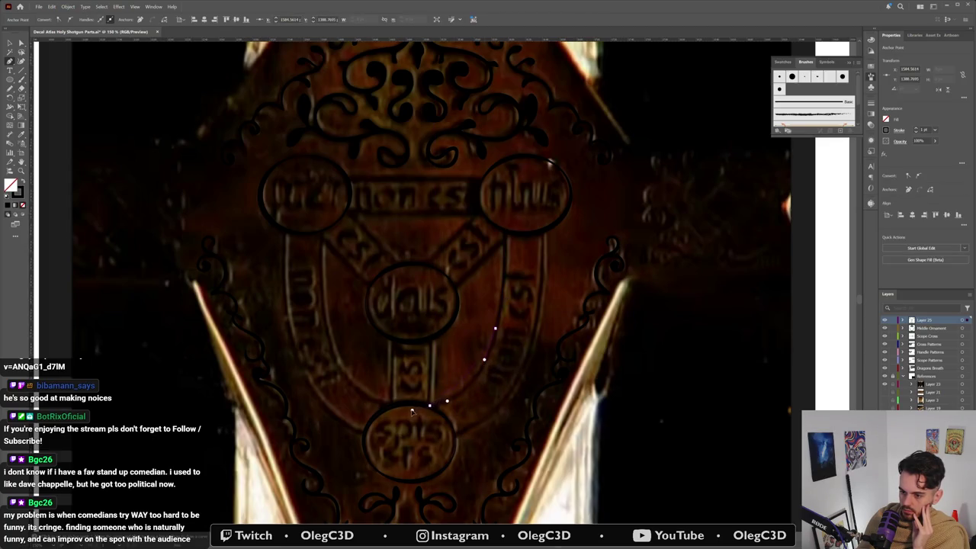
mouse_move(396, 414)
left_mouse_down()
mouse_move(422, 397)
mouse_move(403, 395)
mouse_move(440, 401)
mouse_move(424, 412)
left_mouse_up()
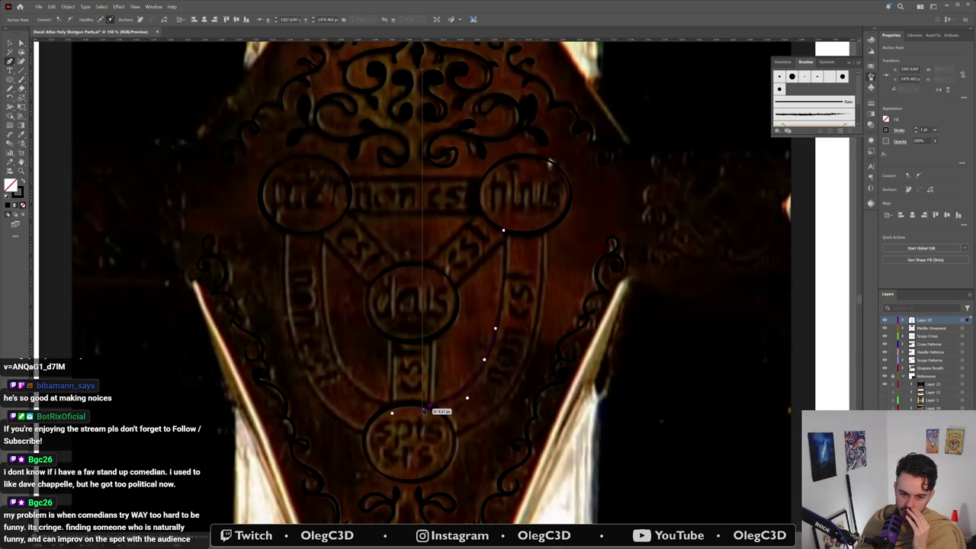
mouse_move(424, 412)
left_mouse_down()
mouse_move(452, 377)
mouse_move(431, 410)
mouse_move(450, 404)
mouse_move(489, 355)
left_mouse_up()
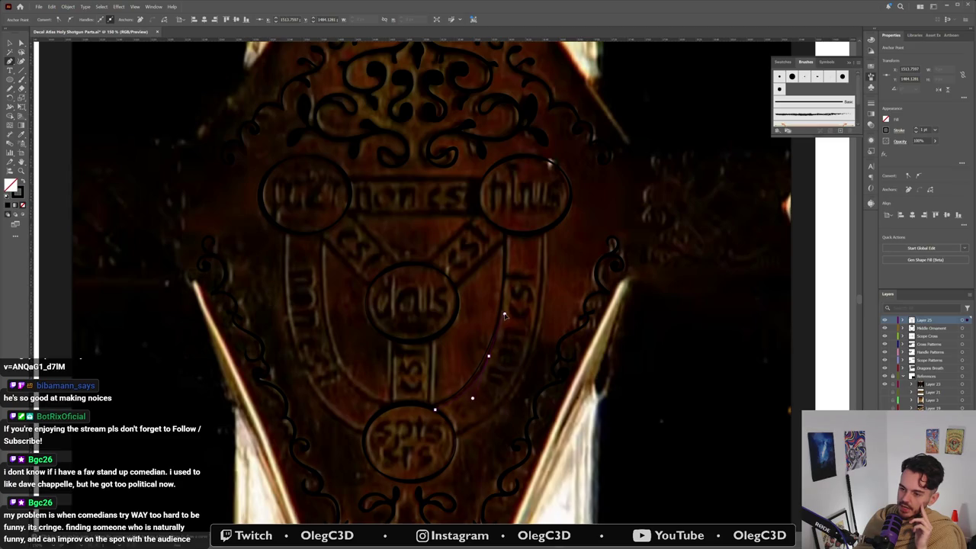
left_click_drag(504, 230, 507, 221)
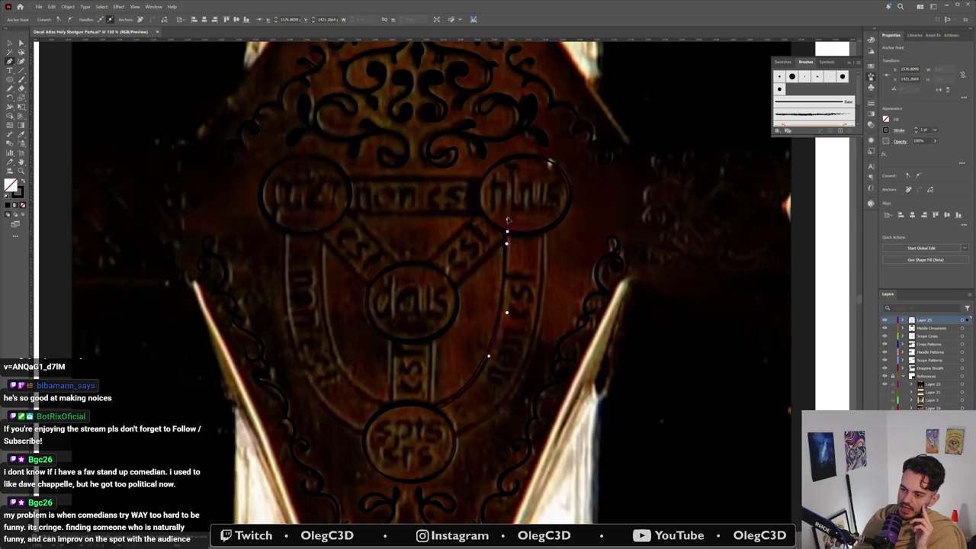
left_click(504, 230)
left_click_drag(509, 233, 520, 252)
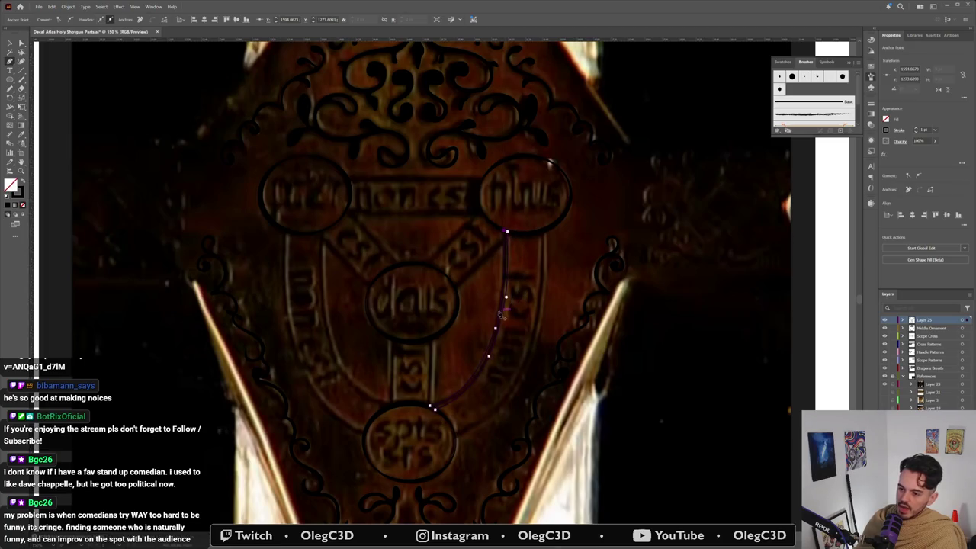
Step: Give the band line a black stroke and deselect it
left_click(482, 365)
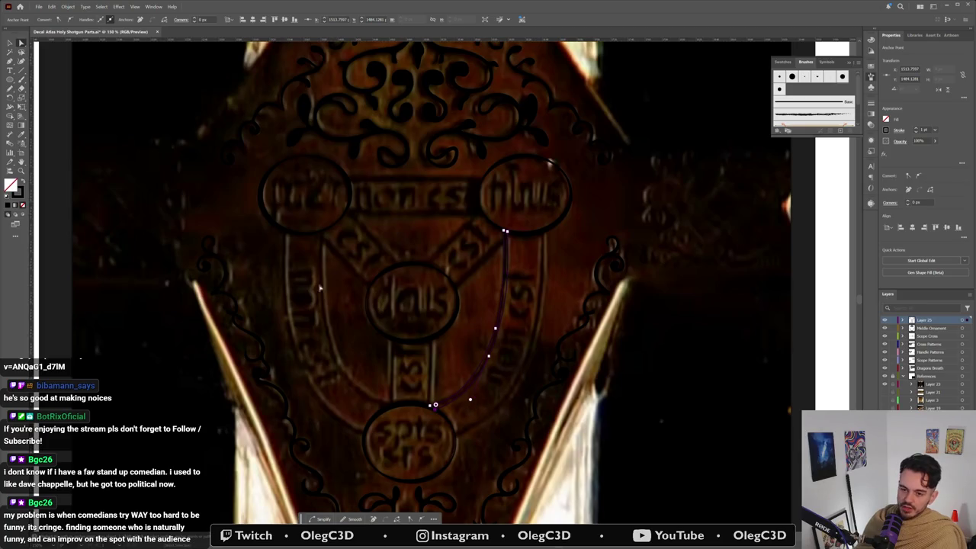
left_click(23, 181)
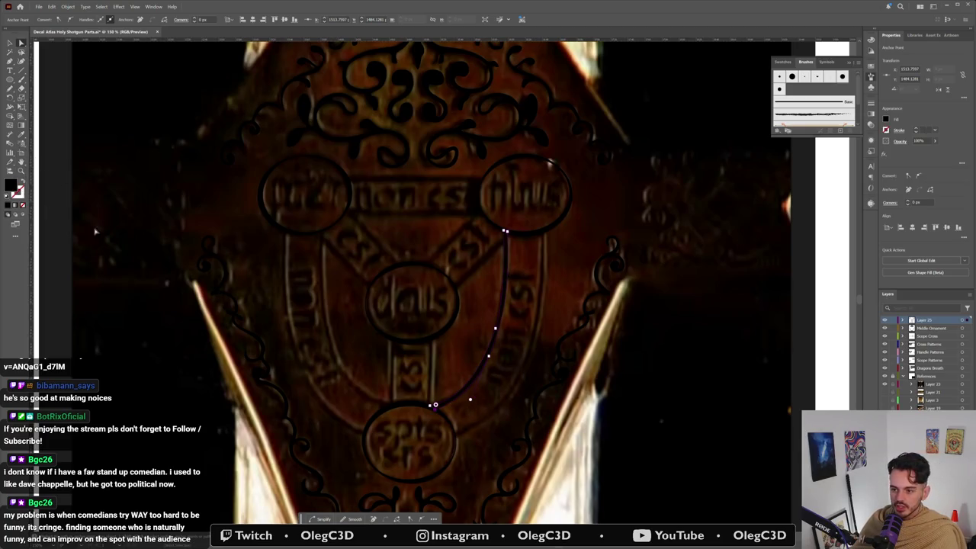
left_click(468, 365)
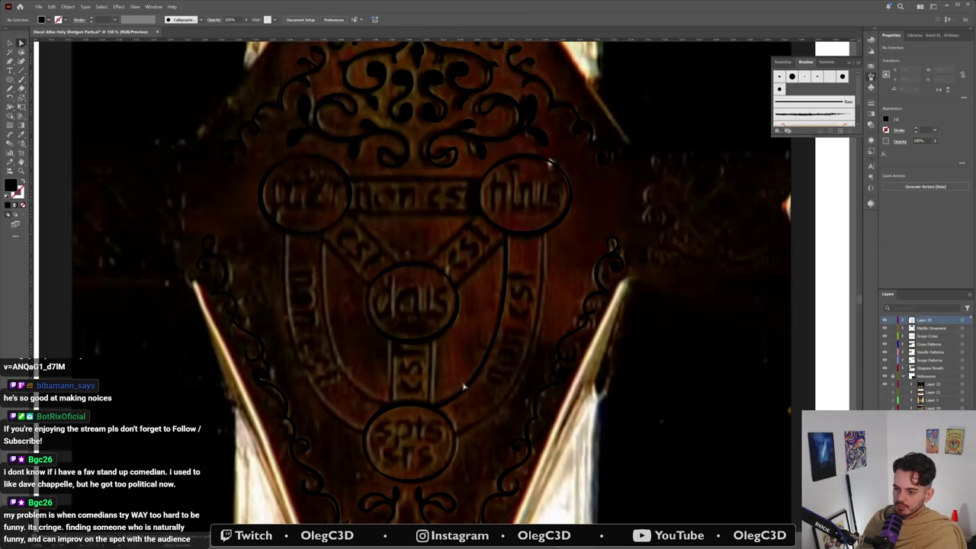
scroll(436, 396, "up", 2)
Step: Bend the right band line's anchors and upper segment toward the reference band
scroll(436, 396, "up", 2)
left_click(426, 403)
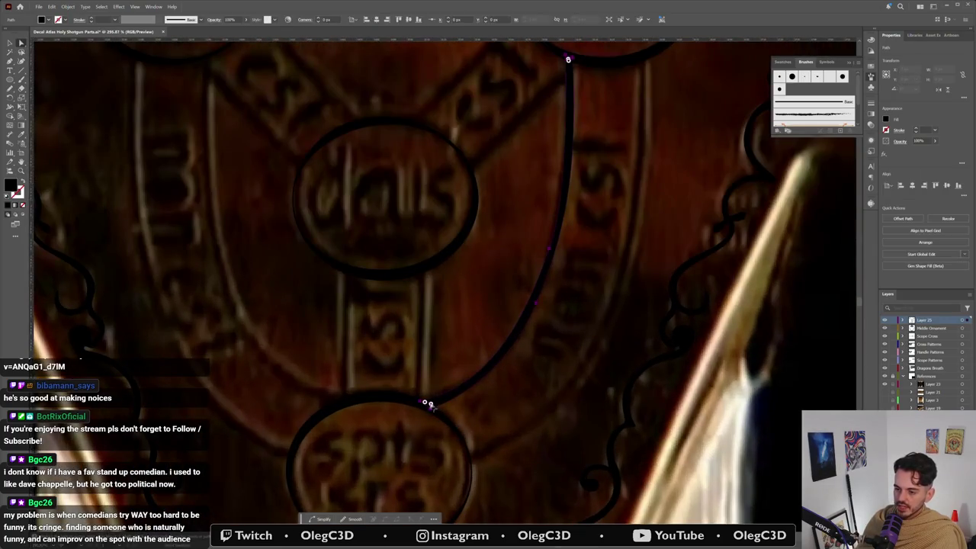
key("a")
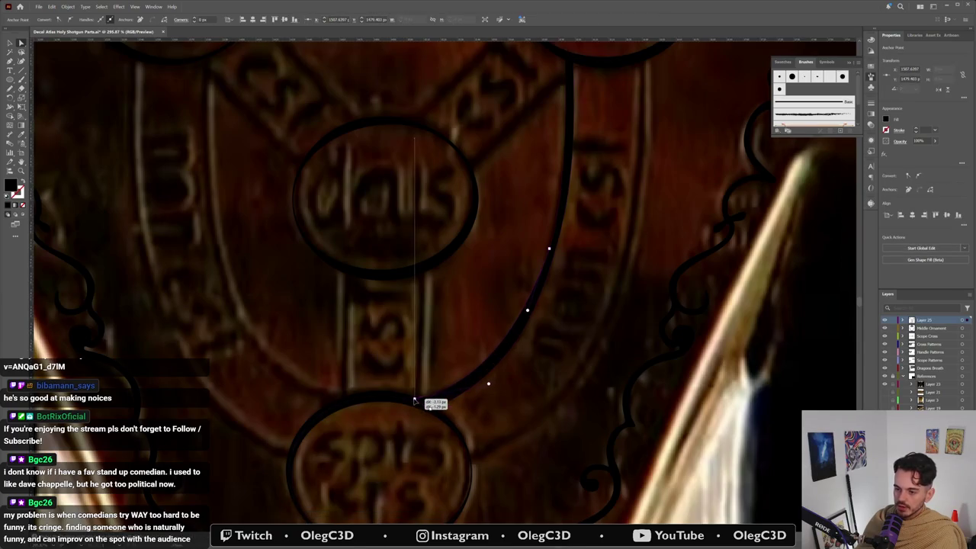
left_click(419, 399)
left_click_drag(431, 413, 423, 407)
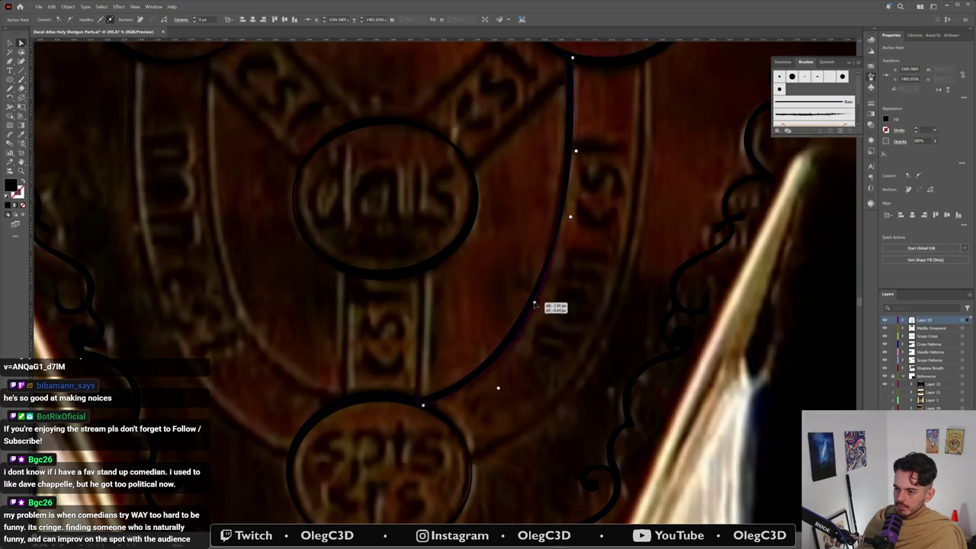
left_click(573, 219)
left_click_drag(573, 218, 567, 237)
left_click_drag(538, 306, 555, 327)
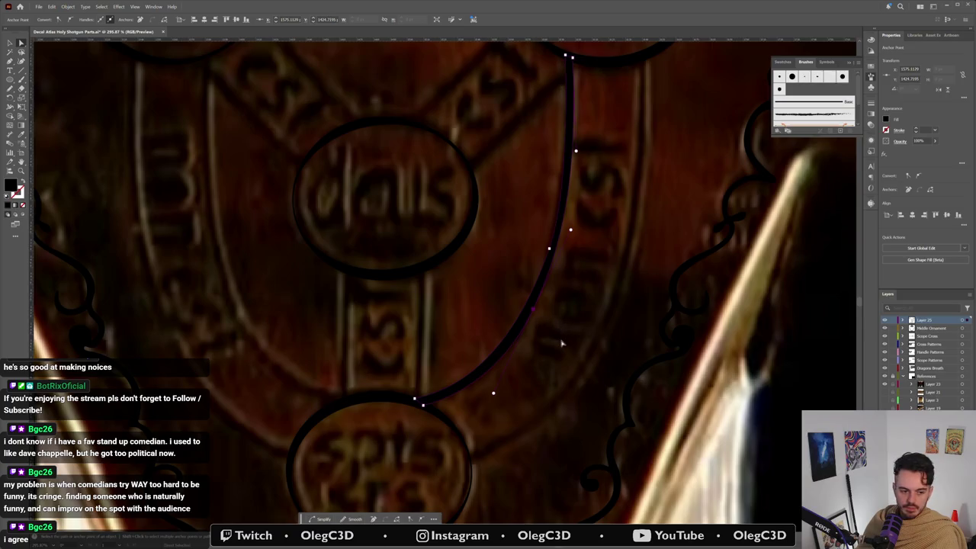
Step: Deselect and reselect the band curve to preview its shape against the reference
scroll(564, 336, "down", 2)
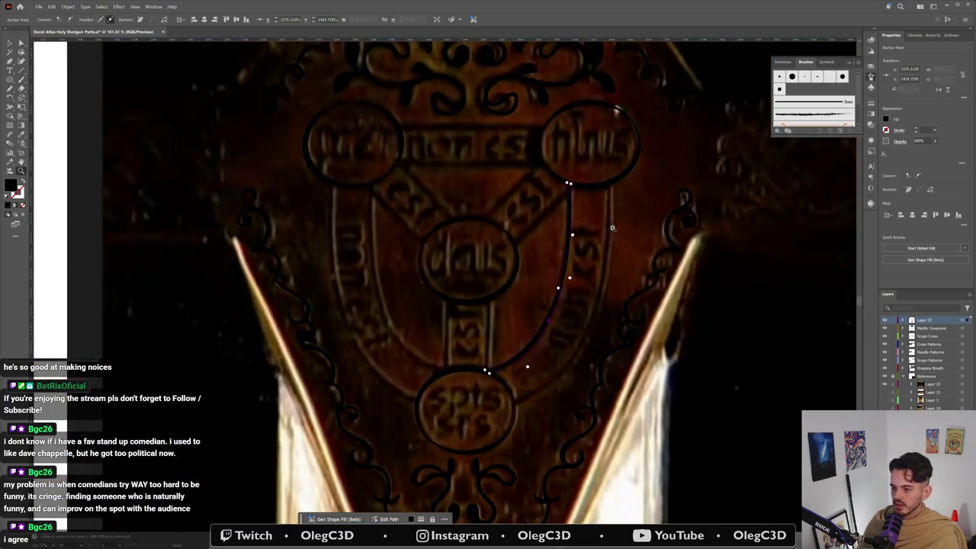
left_click(623, 290)
scroll(623, 289, "up", 1)
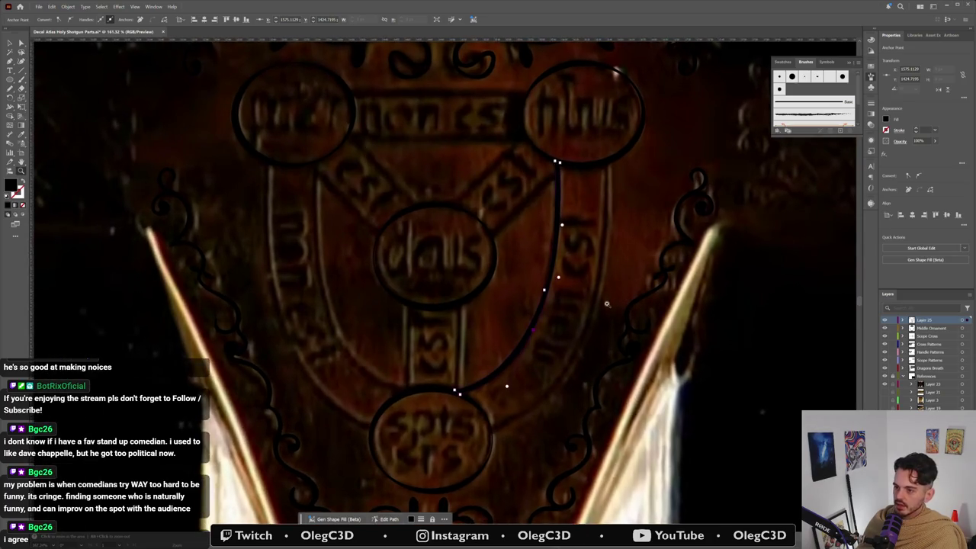
left_click(528, 343)
left_click(528, 343)
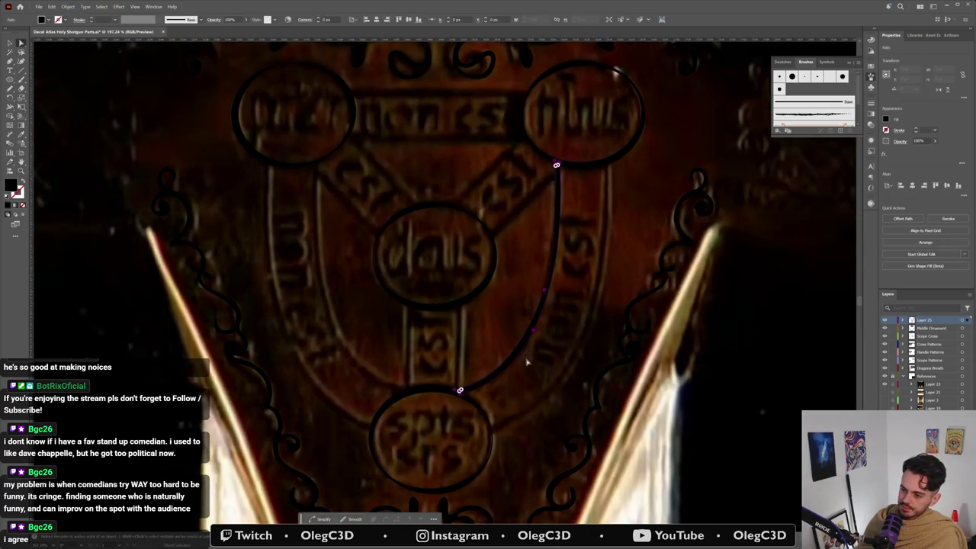
left_click(532, 330)
left_click(507, 386)
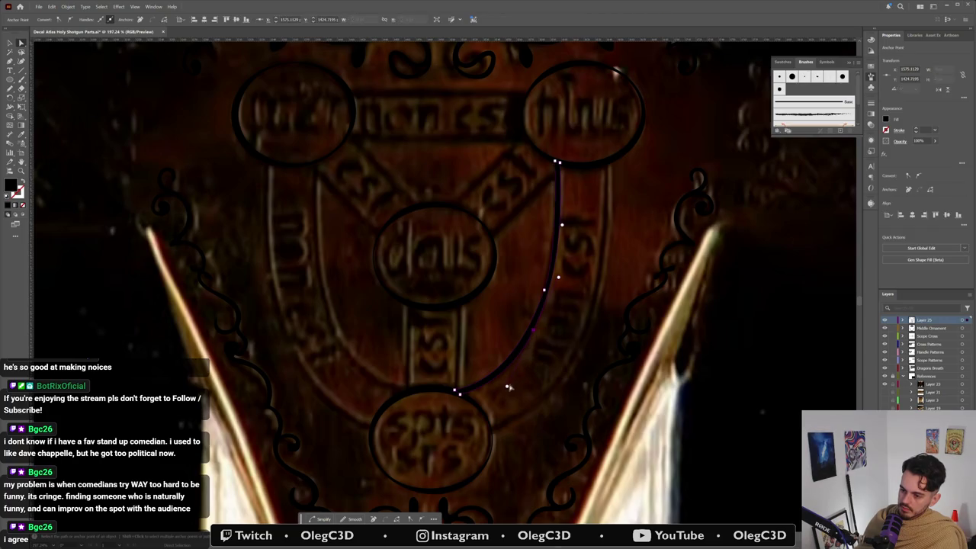
left_click(513, 379)
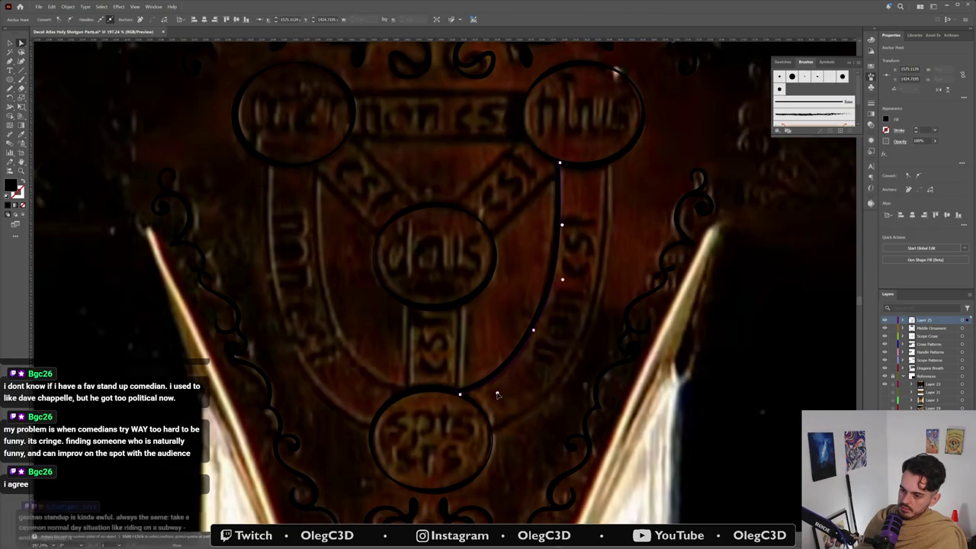
left_click(538, 351)
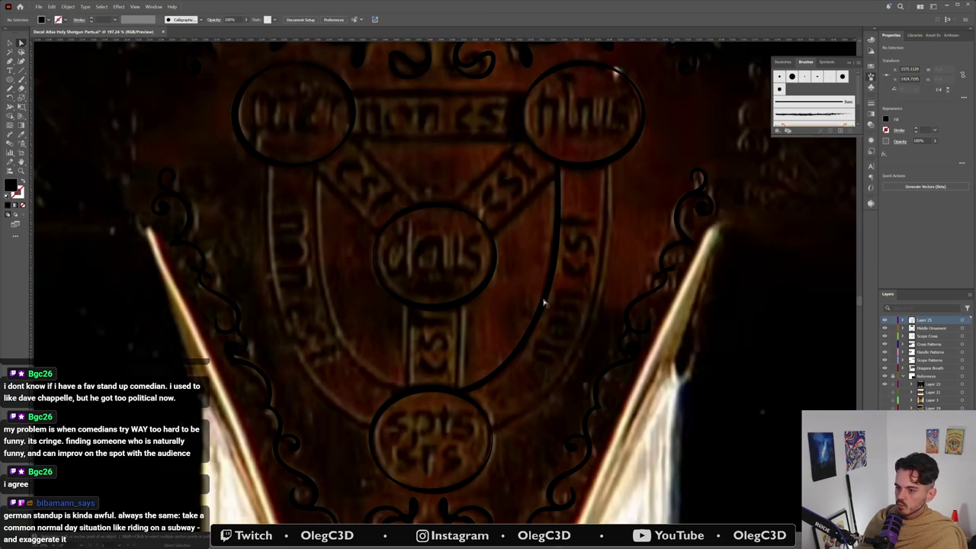
Step: Smooth the band curve's lower section into a rounder arc toward the bottom medallion
left_click(546, 305)
left_click_drag(534, 333, 531, 332)
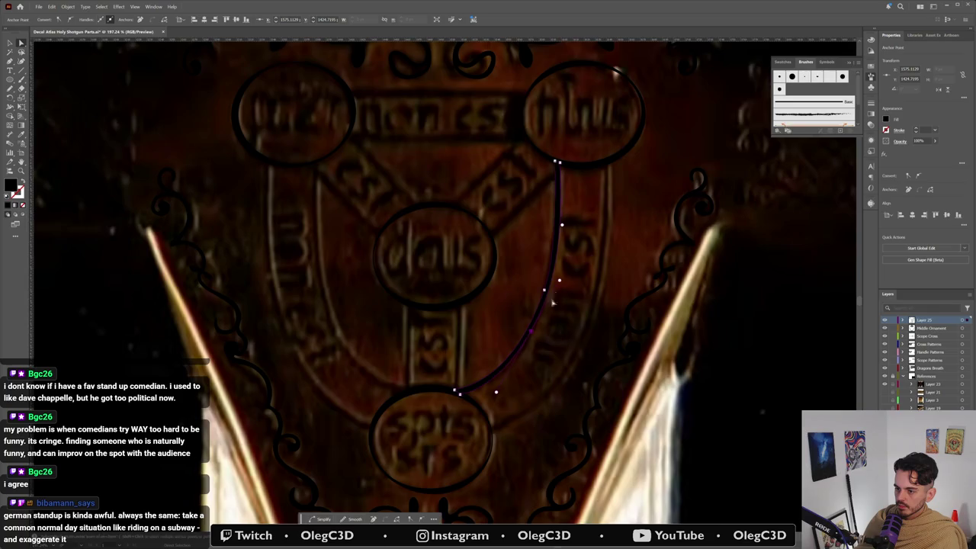
left_click_drag(560, 282, 558, 283)
left_click_drag(532, 334, 534, 336)
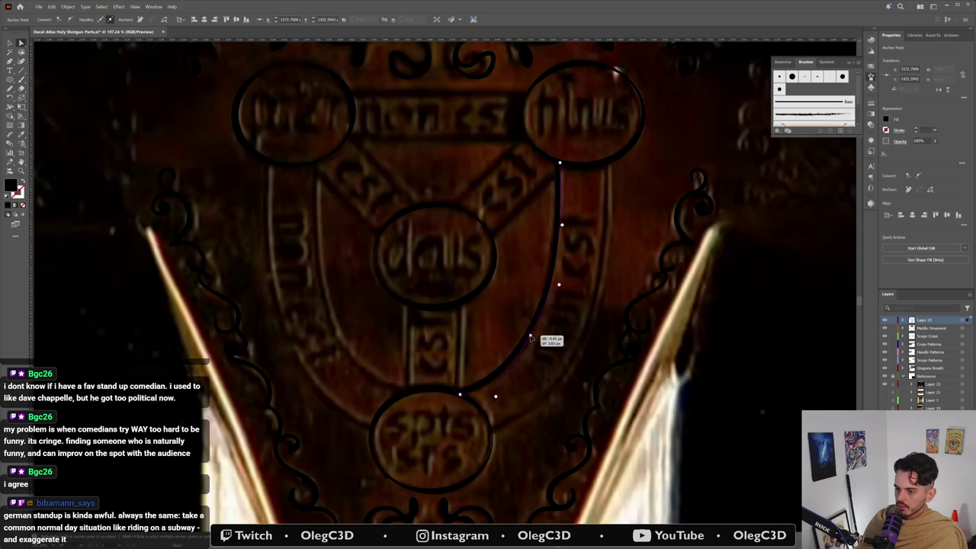
left_click_drag(559, 287, 560, 286)
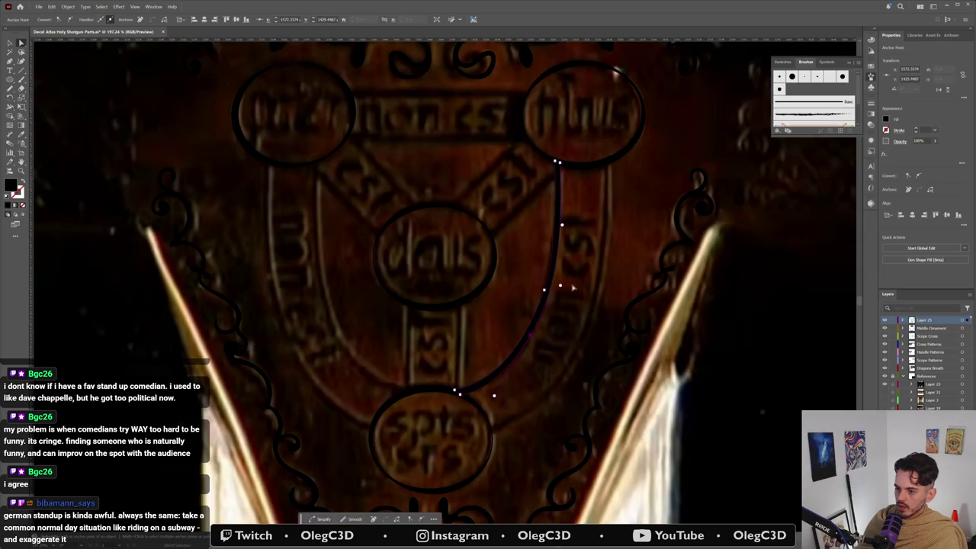
left_click(552, 268)
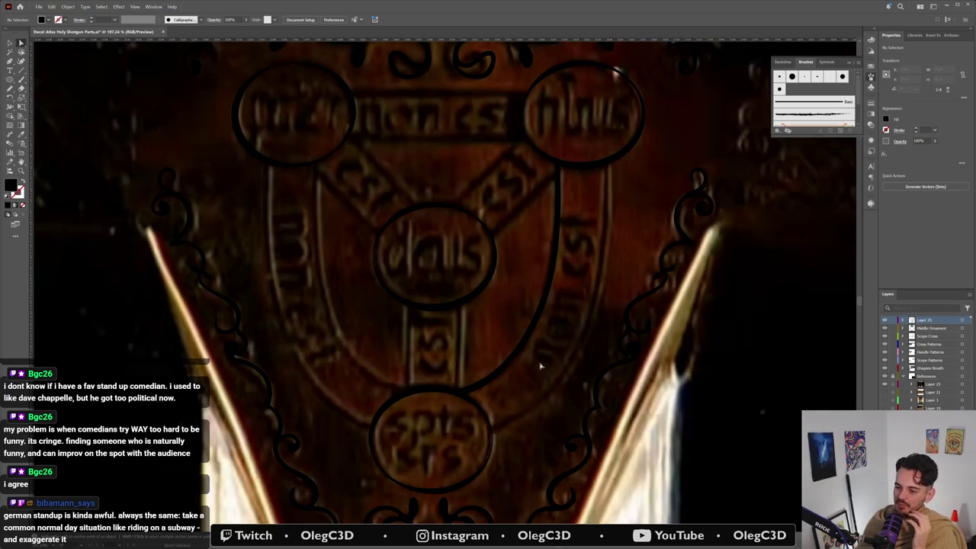
left_click(549, 296)
Step: Adjust the band curve's top end and shift its middle anchor slightly down-left
left_click(532, 338)
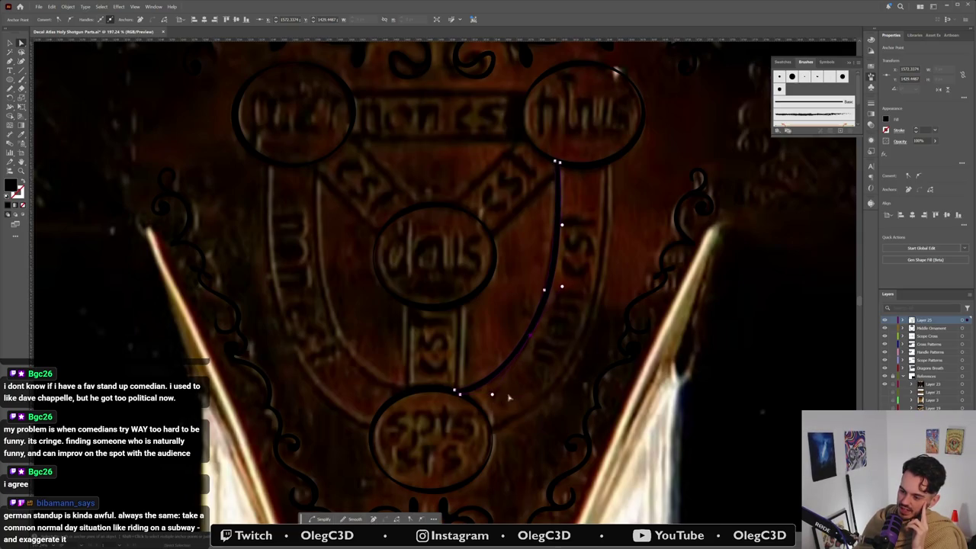
left_click(510, 397)
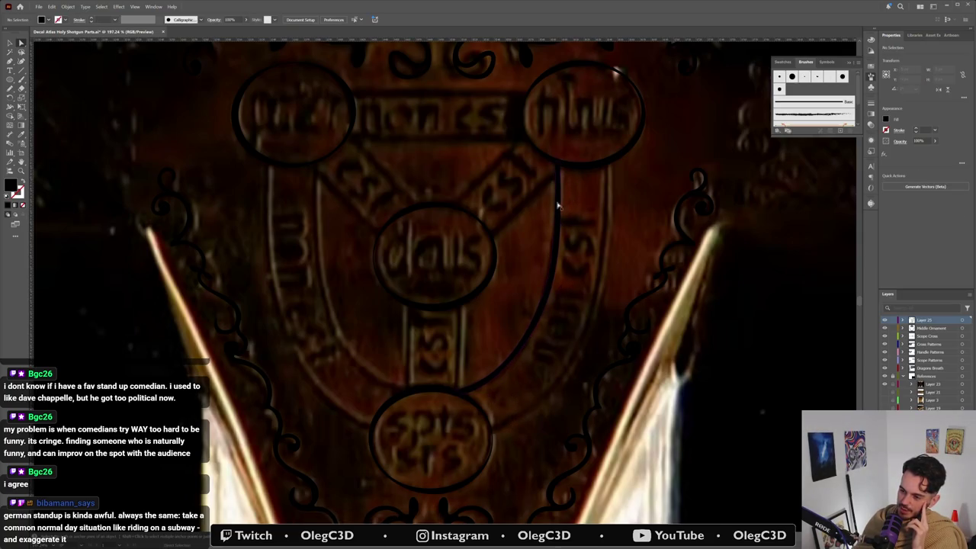
left_click(559, 206)
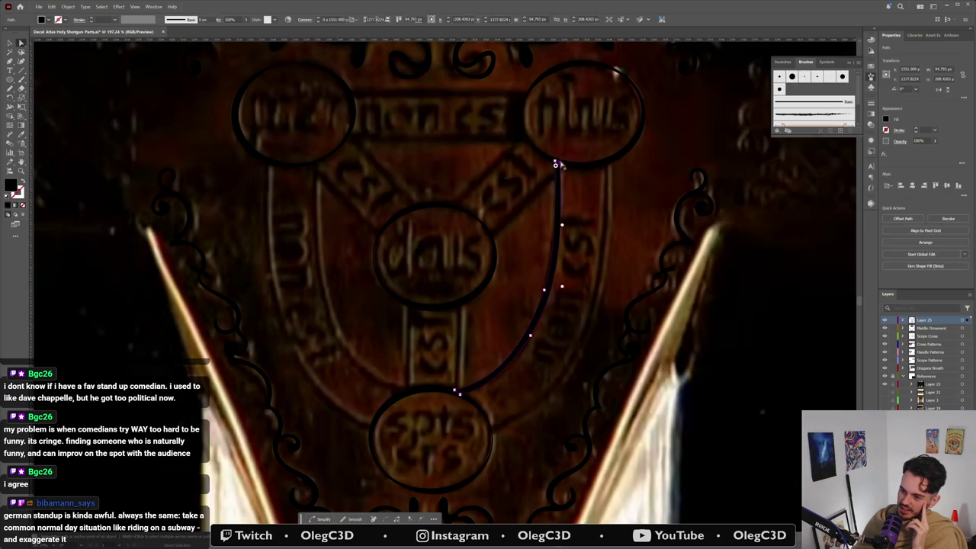
left_click_drag(557, 164, 558, 163)
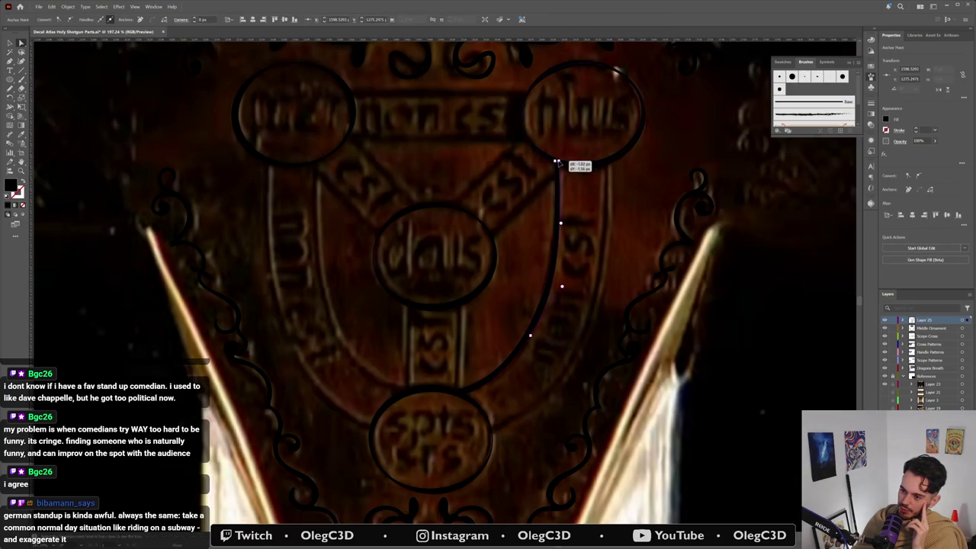
left_click(560, 227)
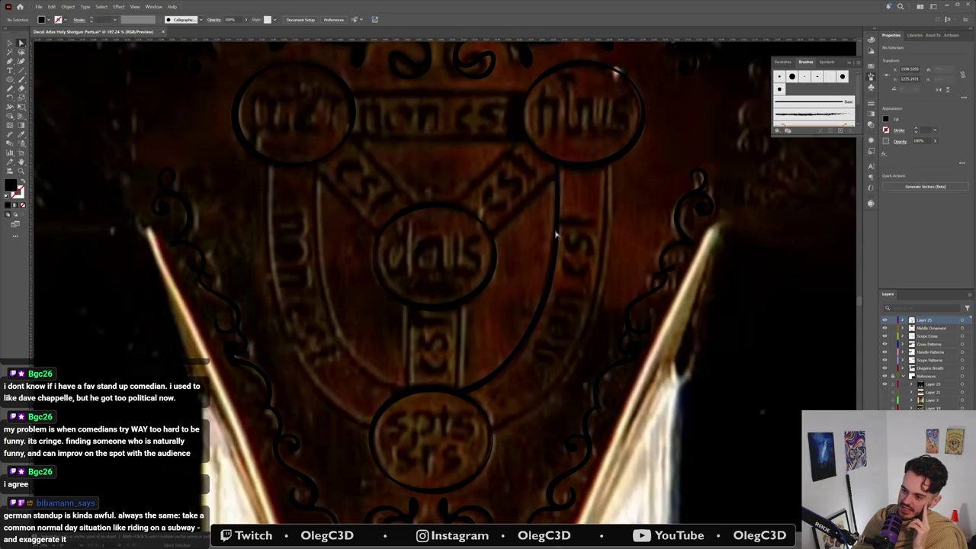
left_click(557, 164)
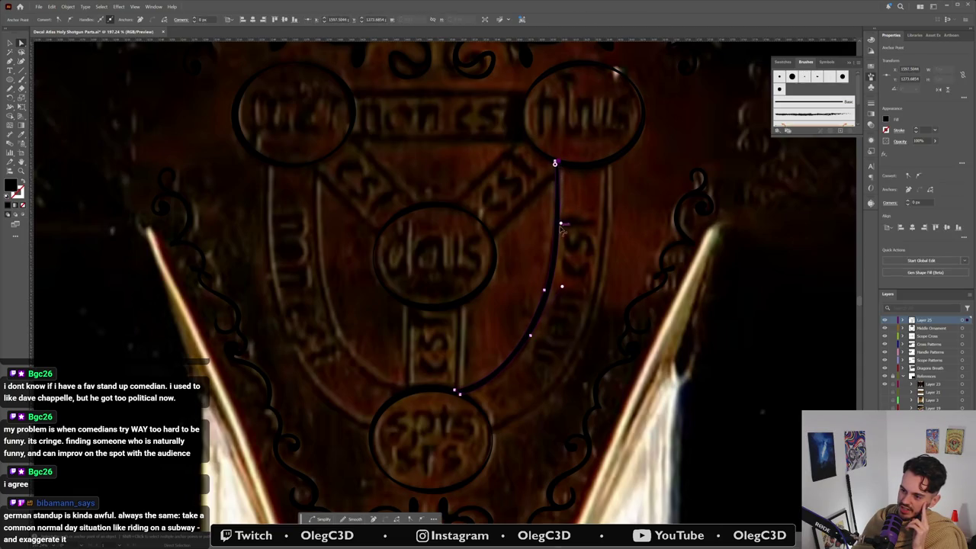
left_click(531, 342)
left_click_drag(531, 342, 528, 345)
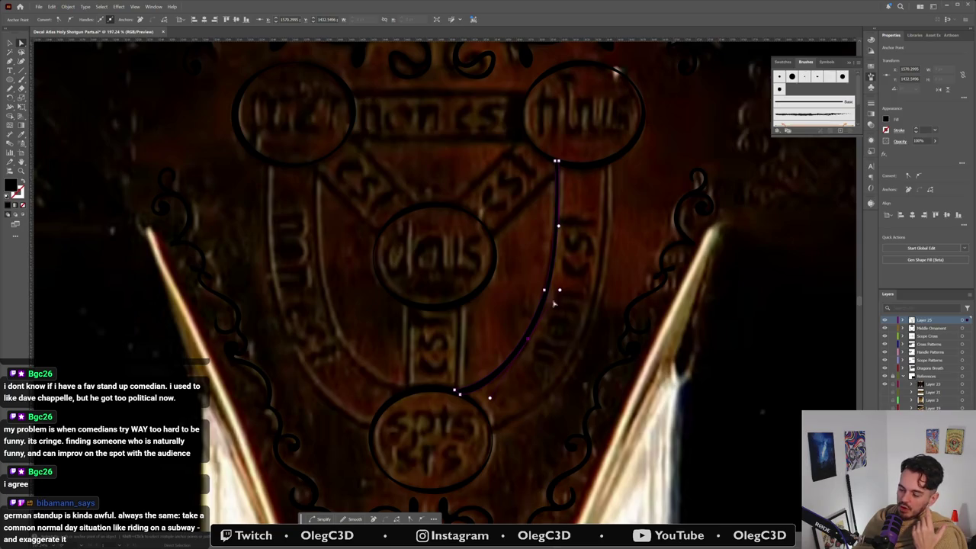
left_click_drag(531, 345, 531, 342)
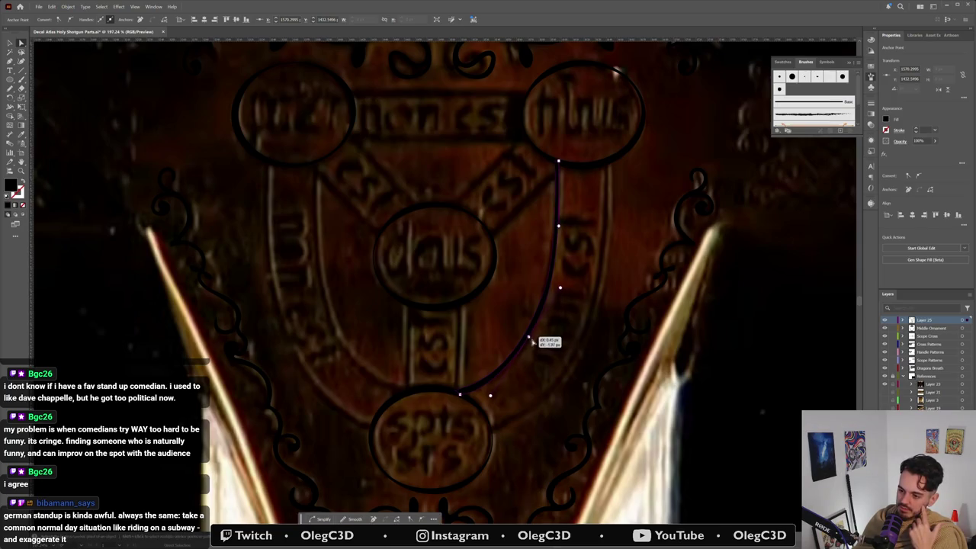
key("ctrl+shift+a")
Step: Nudge the lower middle anchor slightly left and review the curve
left_click(530, 337)
left_click(529, 333)
left_click_drag(530, 333, 527, 336)
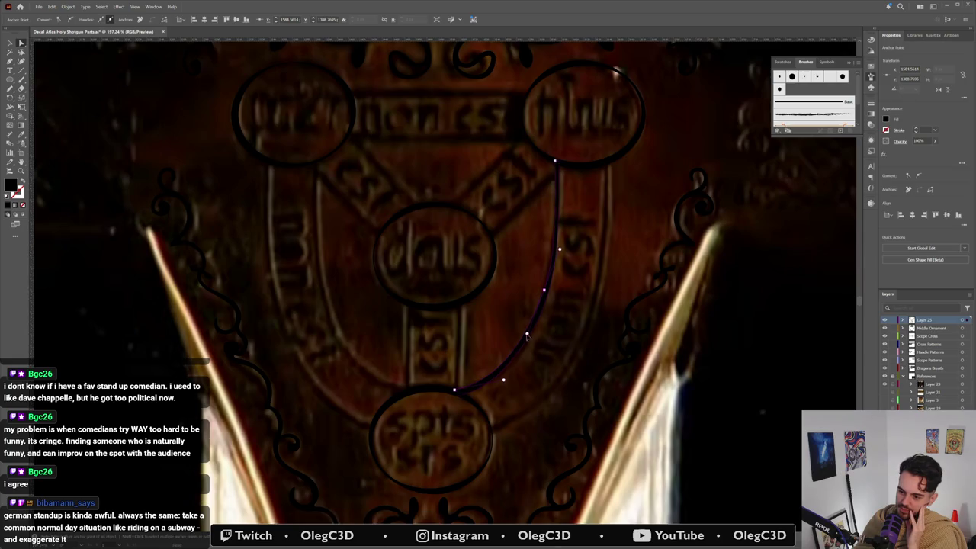
left_click(538, 375)
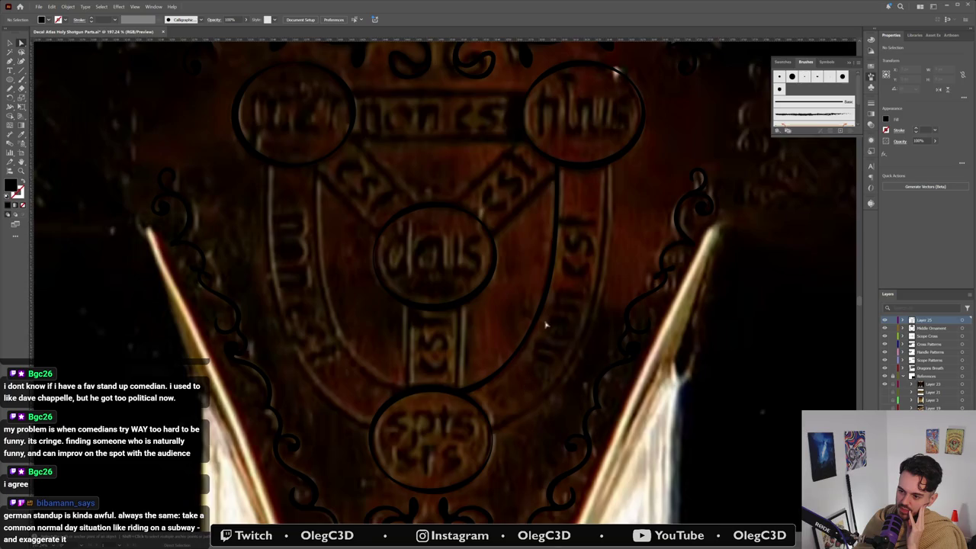
left_click(538, 326)
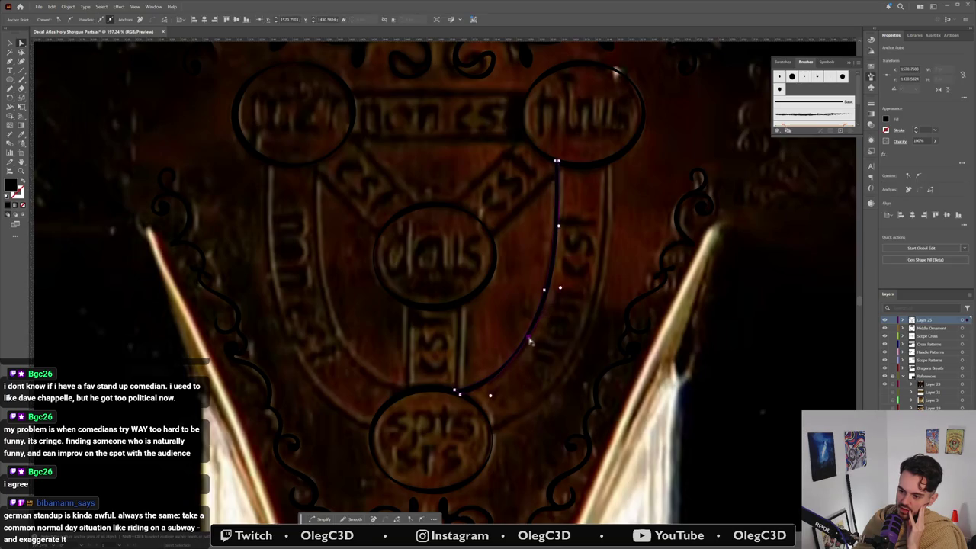
Step: Replace the extra lower-bend anchor with a new one and drag the bend rounder
left_click(528, 337)
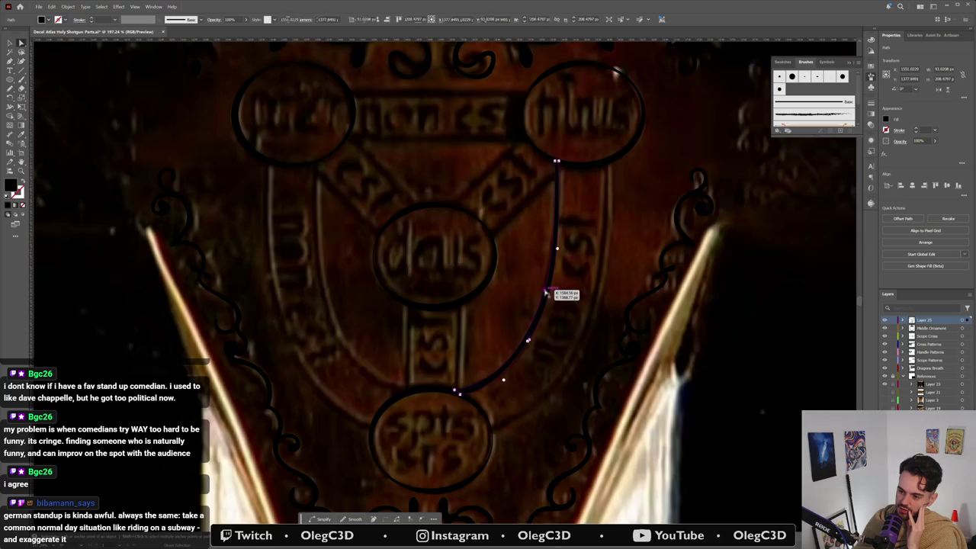
left_click(549, 294)
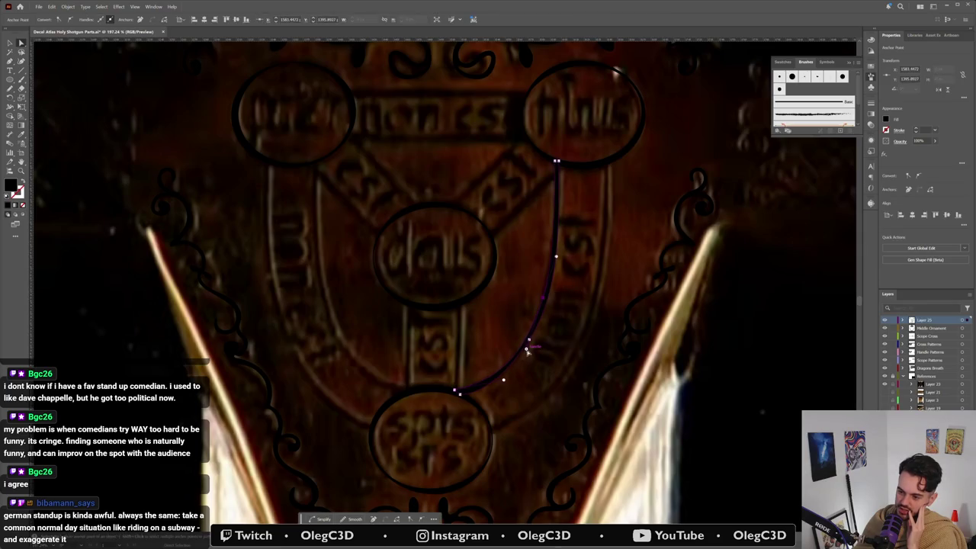
left_click(527, 340)
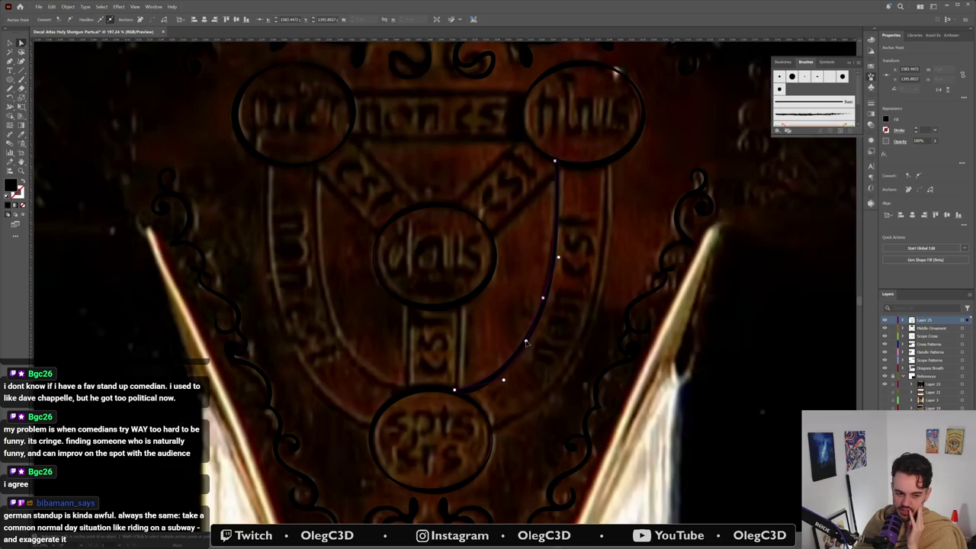
left_click(526, 341)
left_click_drag(503, 381, 491, 394)
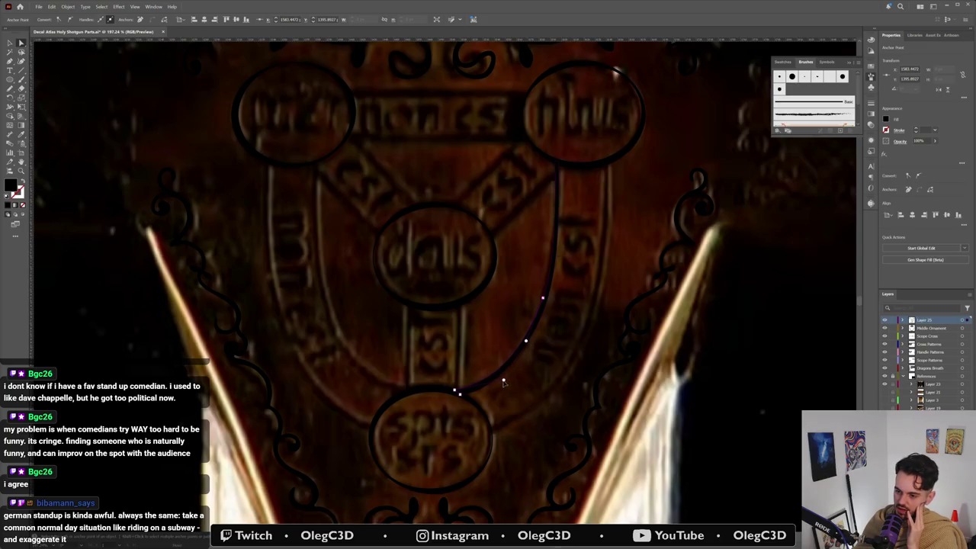
left_click(484, 407)
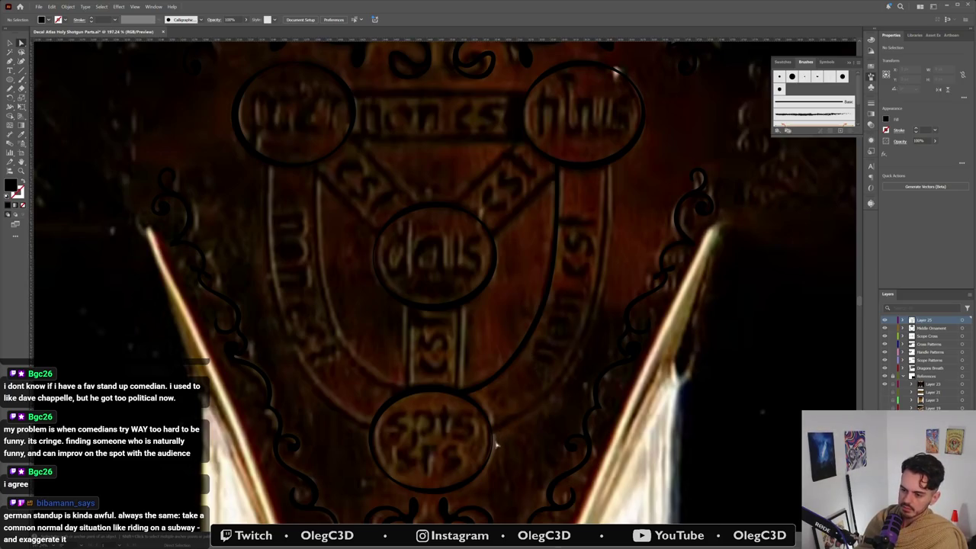
left_click(494, 448)
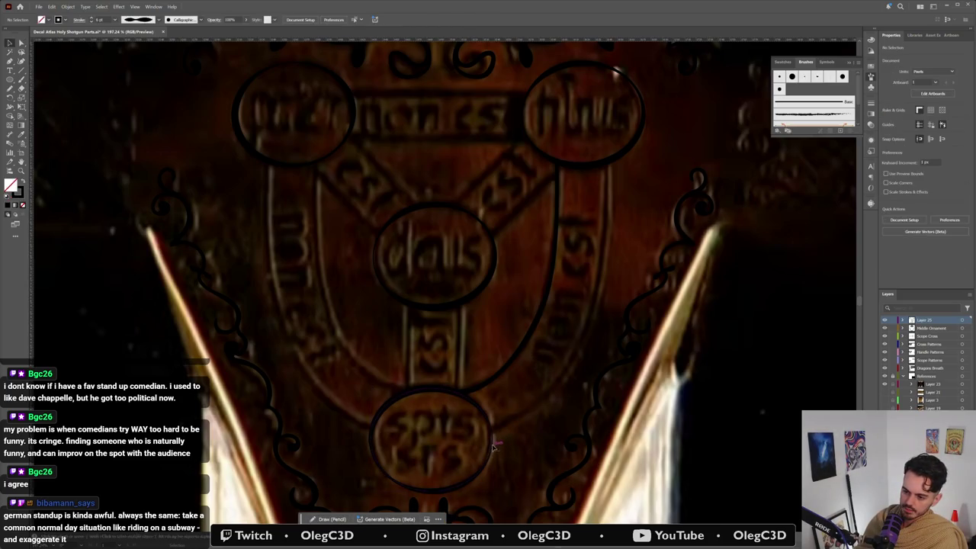
Step: Delete the old circle around the middle medallion
left_click(494, 454)
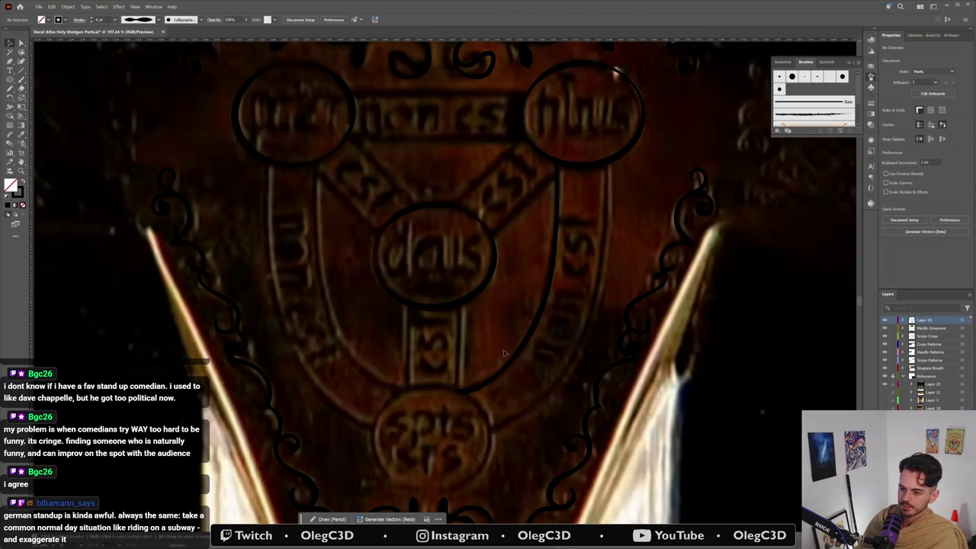
left_click(612, 165)
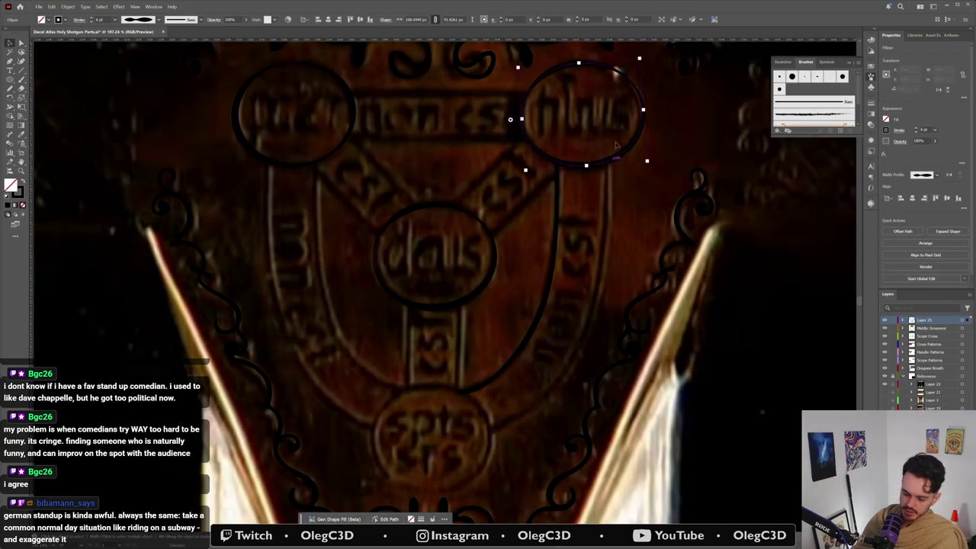
left_click(337, 156)
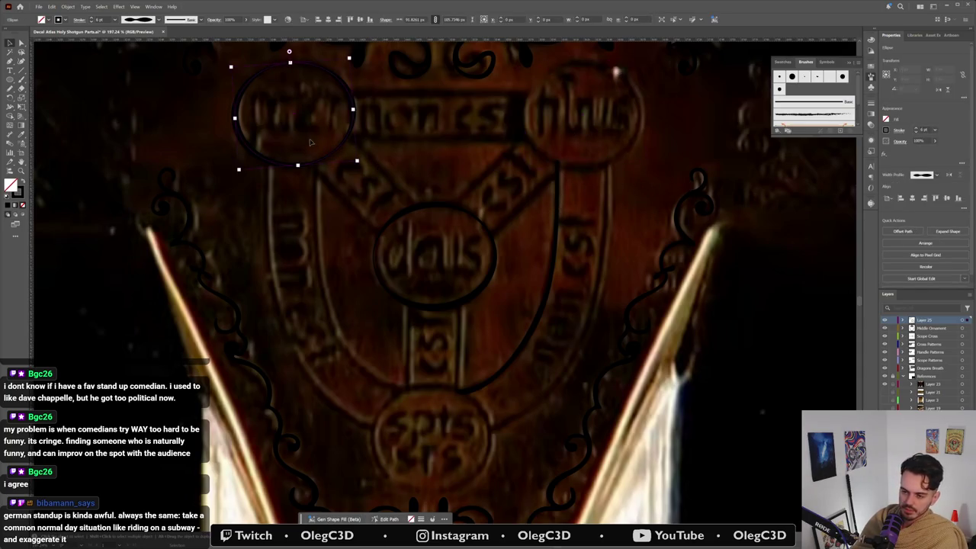
left_click(324, 156)
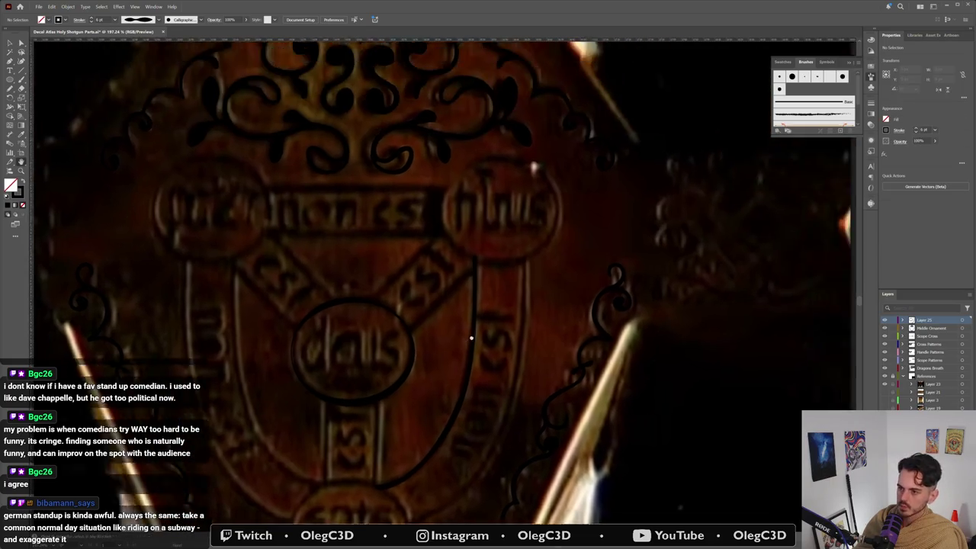
left_click_drag(501, 260, 494, 213)
key("ctrl+s")
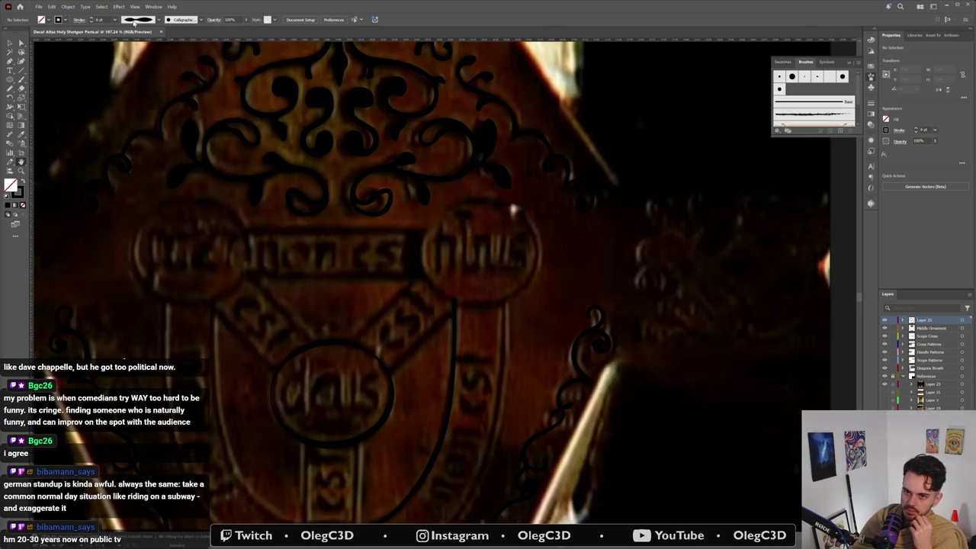
key("v")
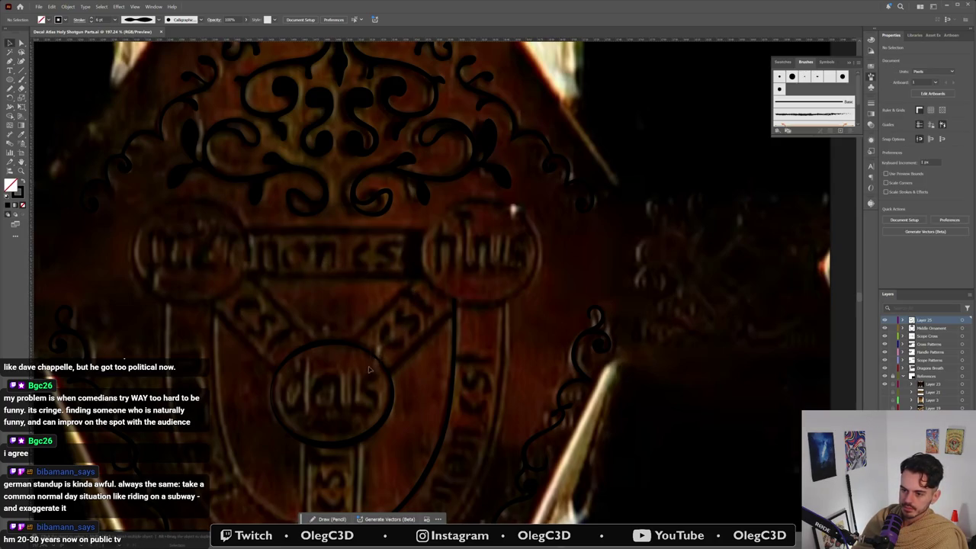
left_click(389, 397)
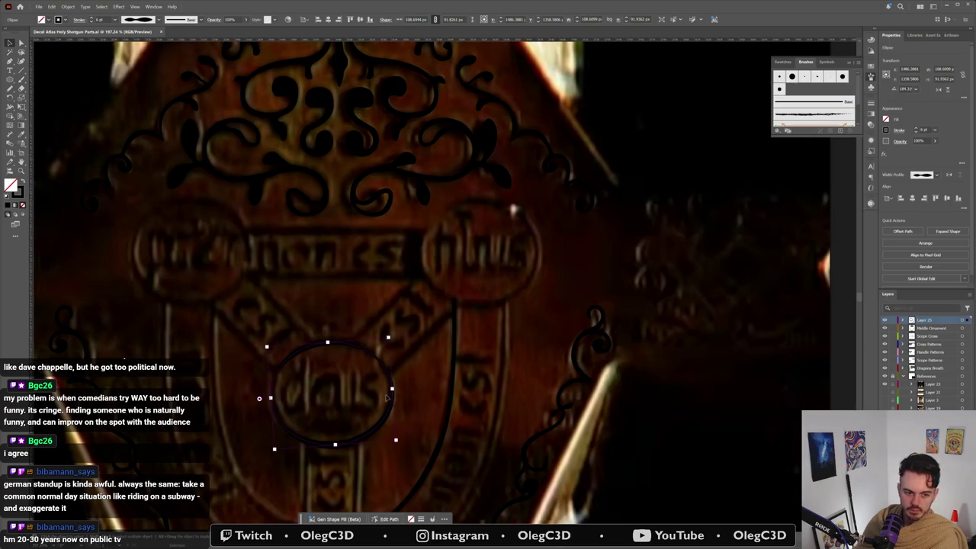
key("Delete")
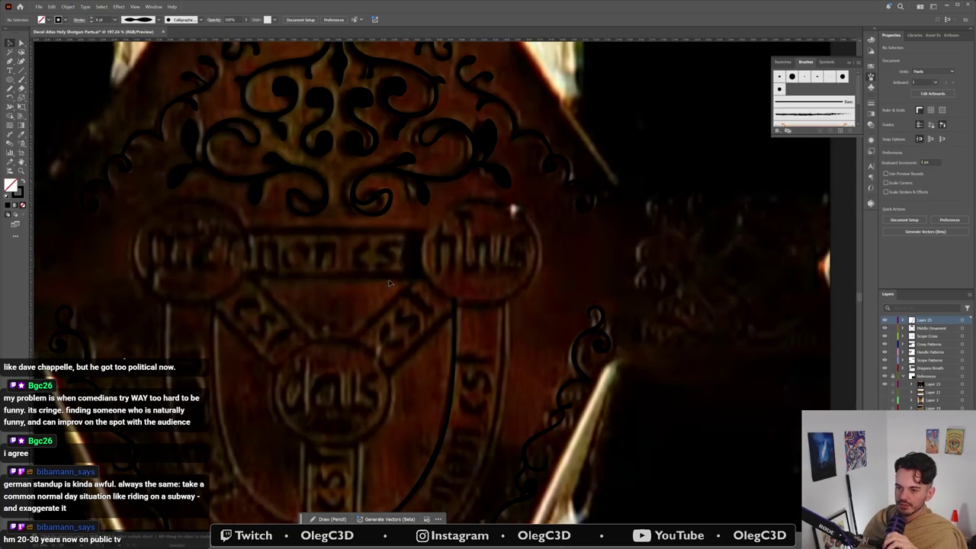
Step: Draw a new ellipse circle over the upper-right medallion
left_click(21, 86)
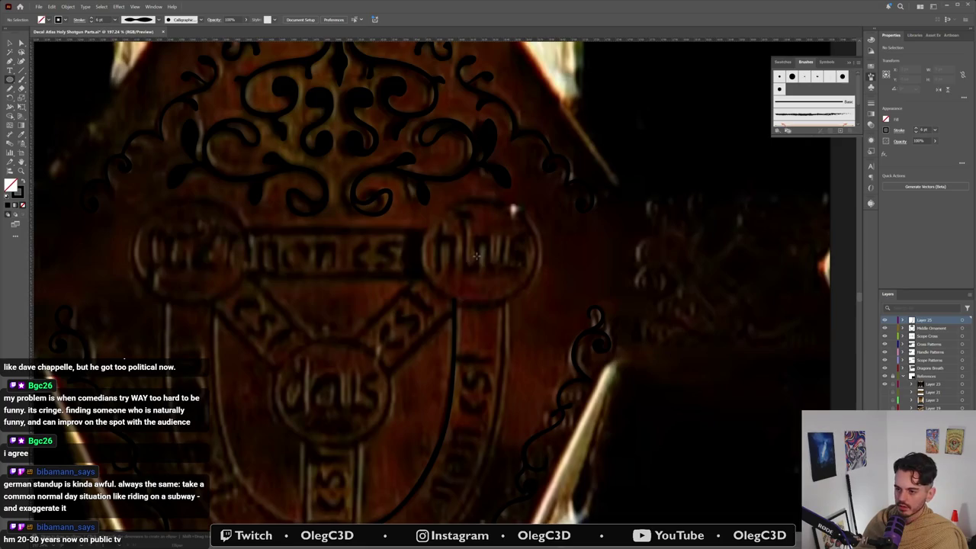
left_click_drag(482, 251, 532, 277)
key("a")
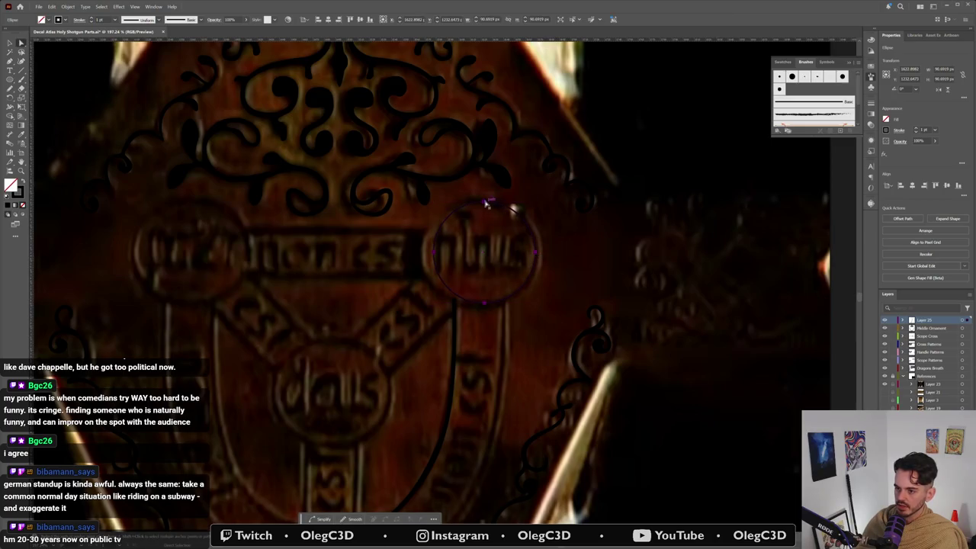
Step: Move the circle's top, left and bottom anchors, replacing an extra bottom anchor point
left_click_drag(484, 205, 509, 207)
left_click_drag(435, 255, 423, 255)
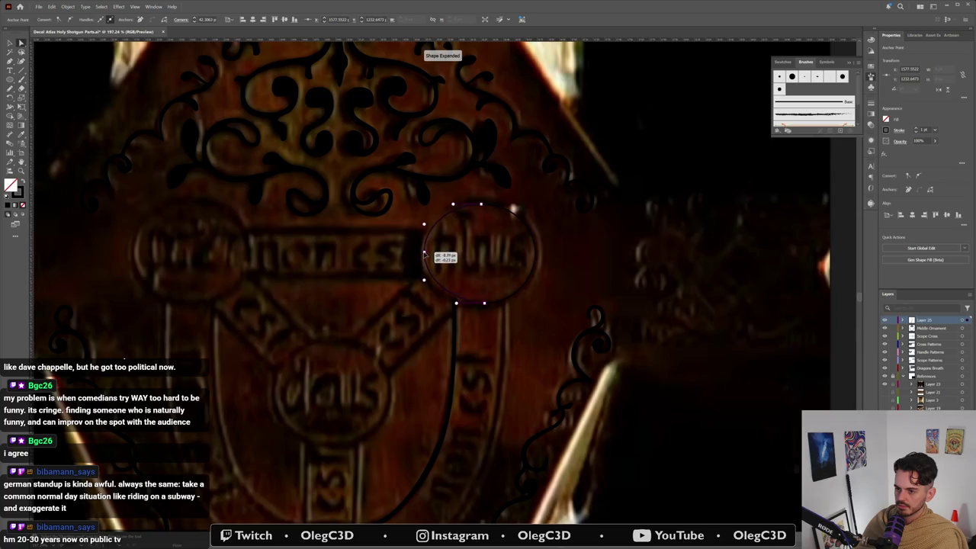
left_click(481, 304)
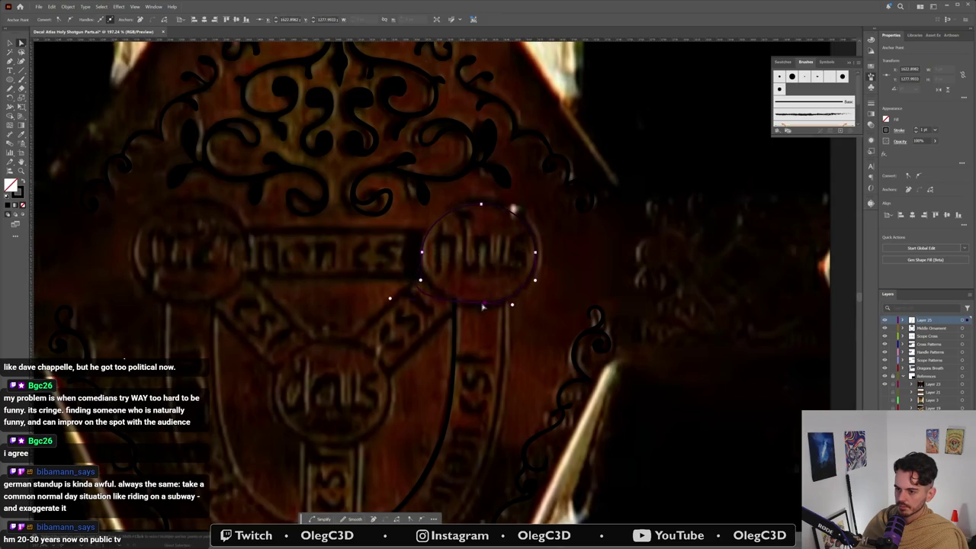
left_click_drag(483, 307, 508, 304)
left_click(453, 302)
left_click(446, 304)
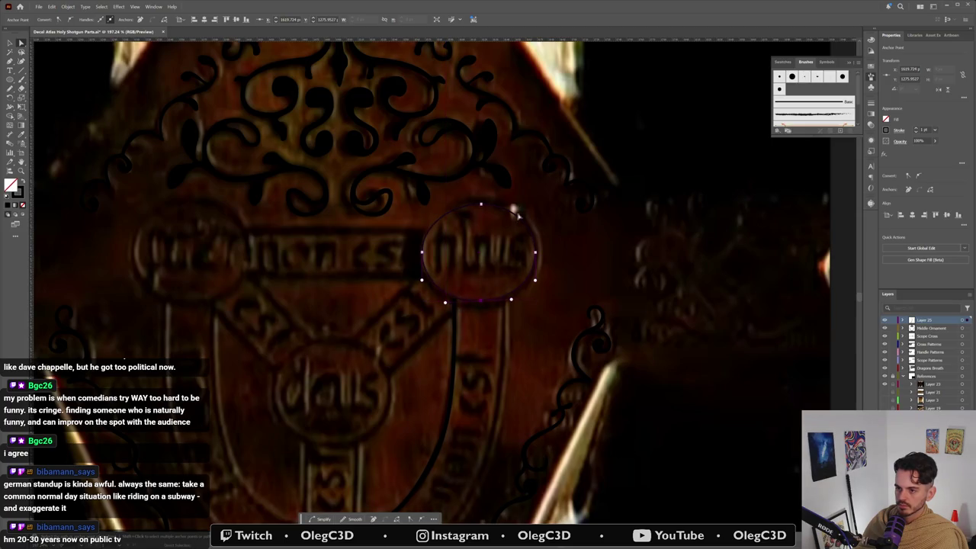
left_click(507, 300)
Step: Scale the upper-right circle by a corner handle to cover the medallion
key("v")
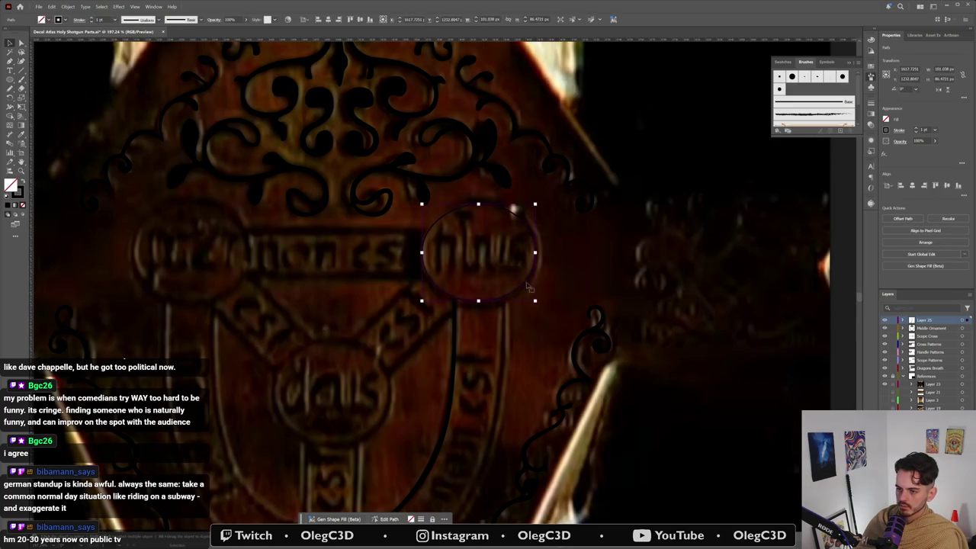
left_click(522, 285)
left_click(536, 268)
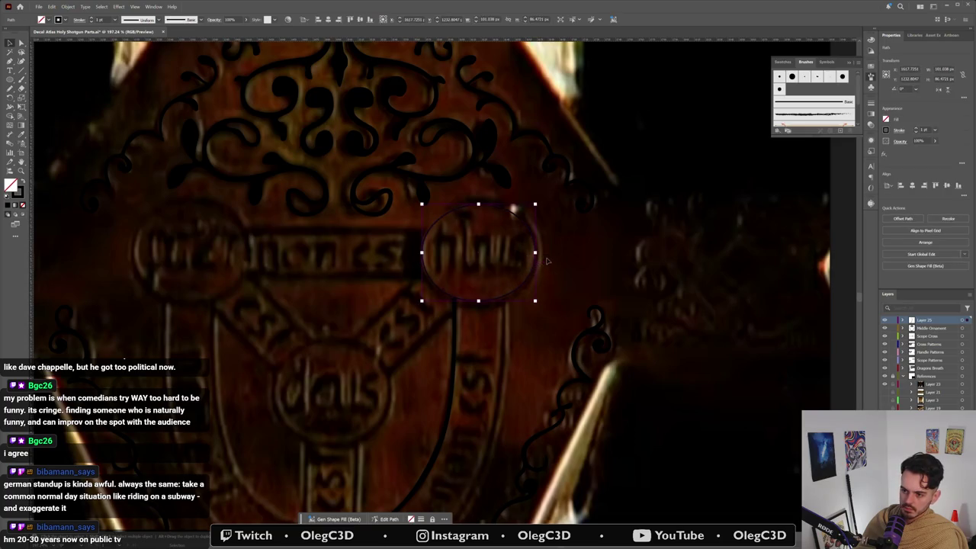
left_click(539, 254)
left_click(536, 254)
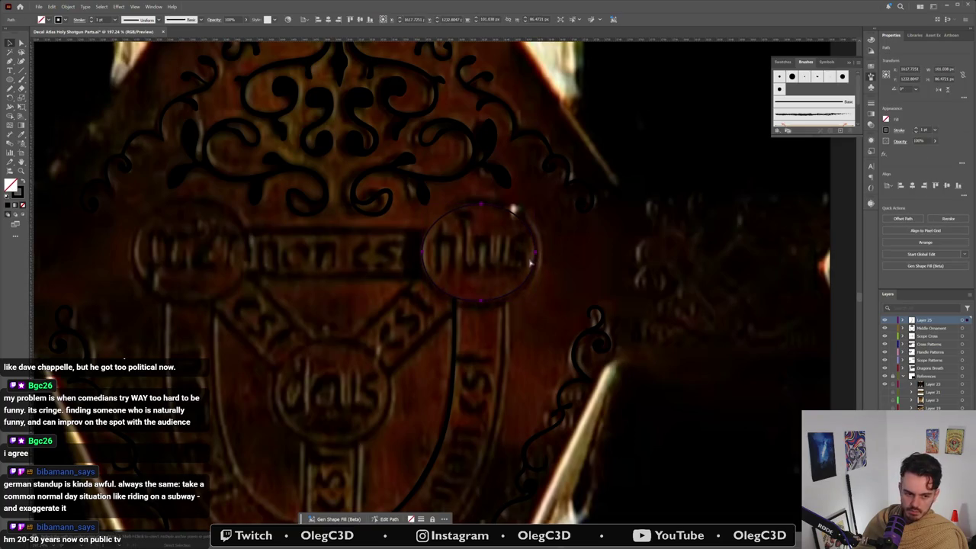
left_click_drag(535, 301, 545, 308)
left_click(553, 219)
Step: Refine the circle's top, right, bottom and left anchors and their curve handles
left_click_drag(480, 203, 482, 198)
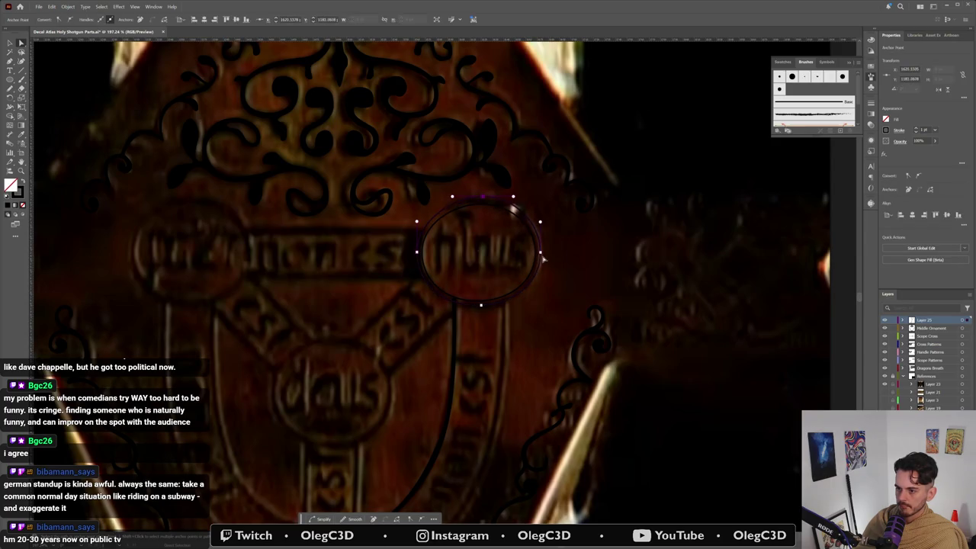
left_click_drag(541, 254, 537, 255)
left_click_drag(514, 304, 517, 305)
left_click_drag(418, 254, 418, 252)
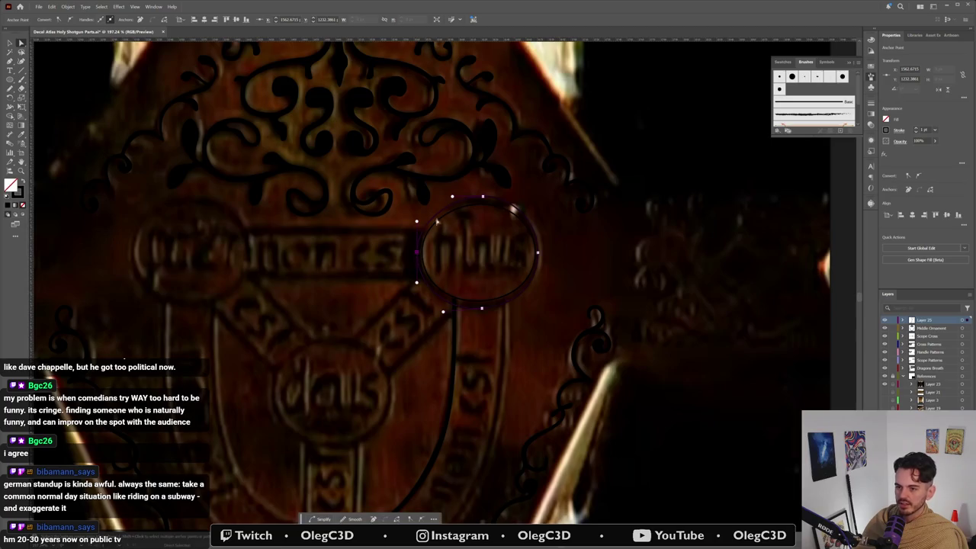
left_click_drag(452, 197, 460, 198)
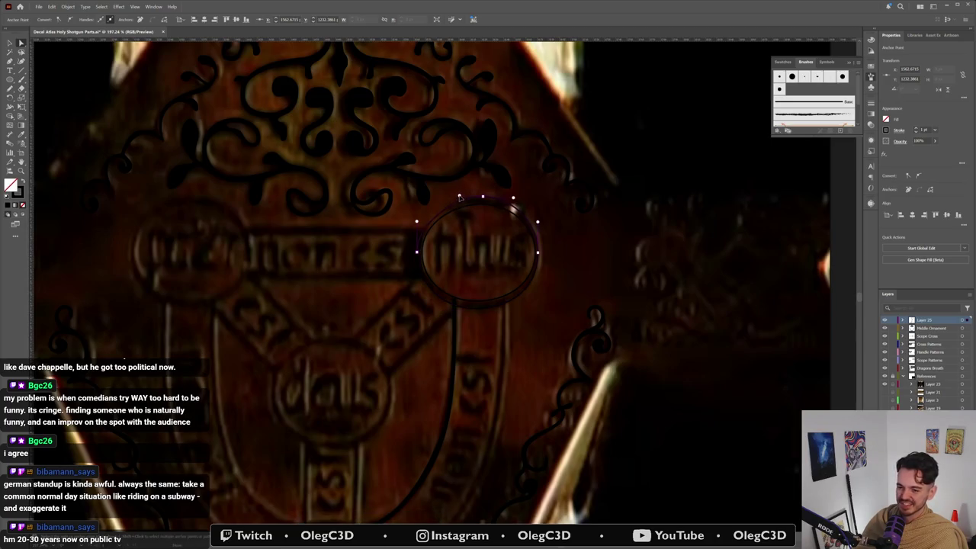
left_click(416, 251)
left_click(417, 225)
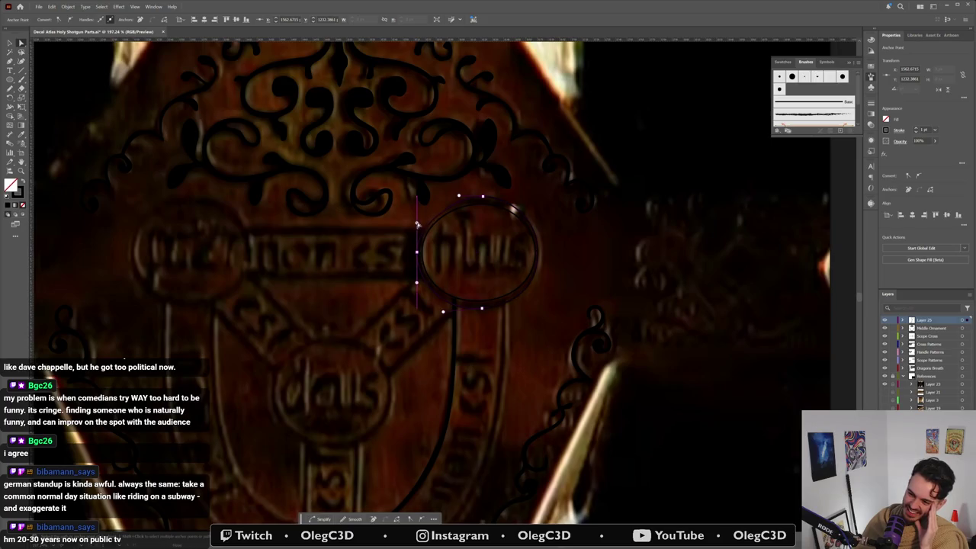
left_click_drag(482, 198, 476, 197)
left_click(470, 199)
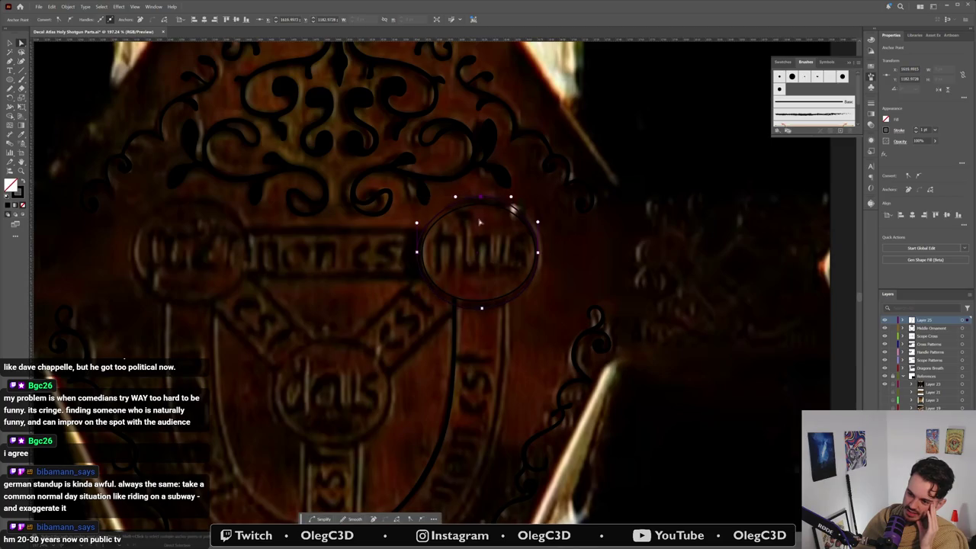
left_click(572, 321)
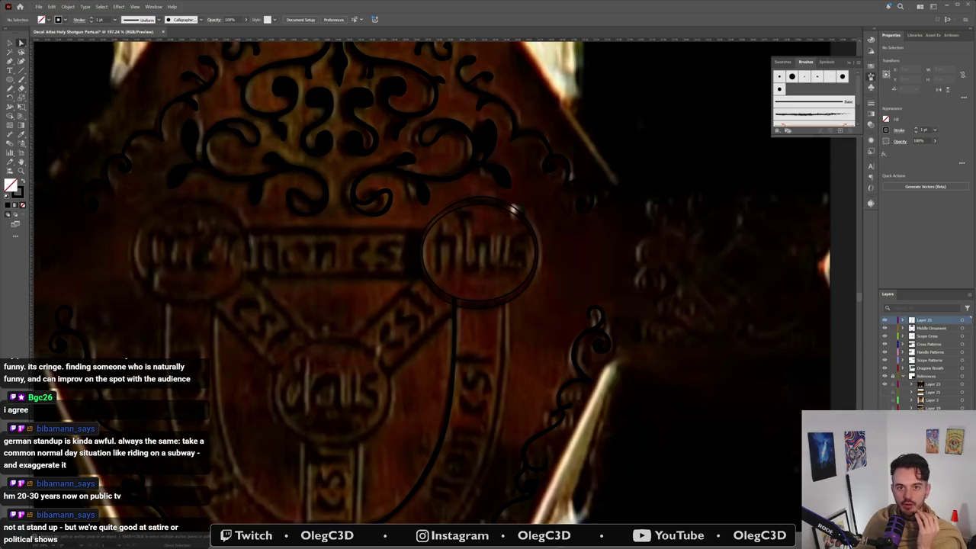
key("alt+Tab")
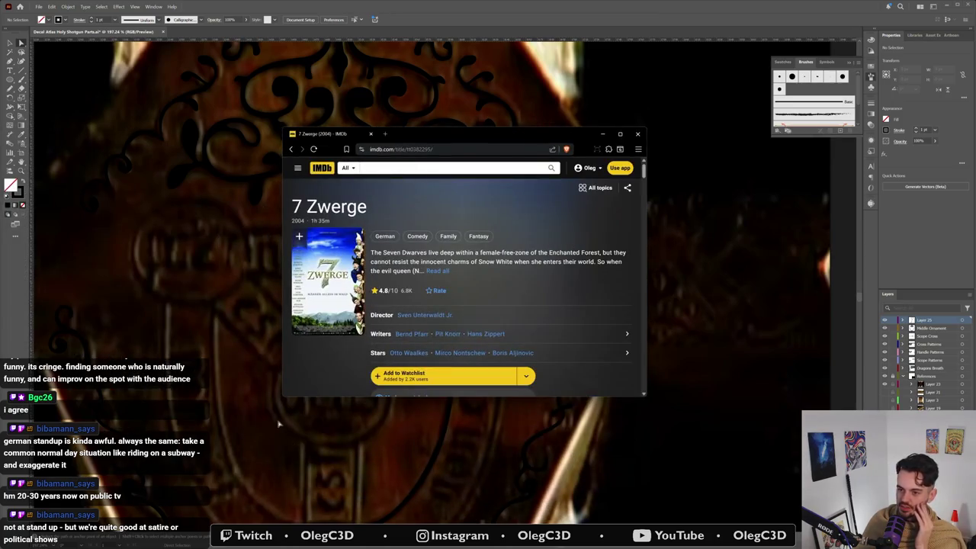
left_click_drag(283, 398, 120, 507)
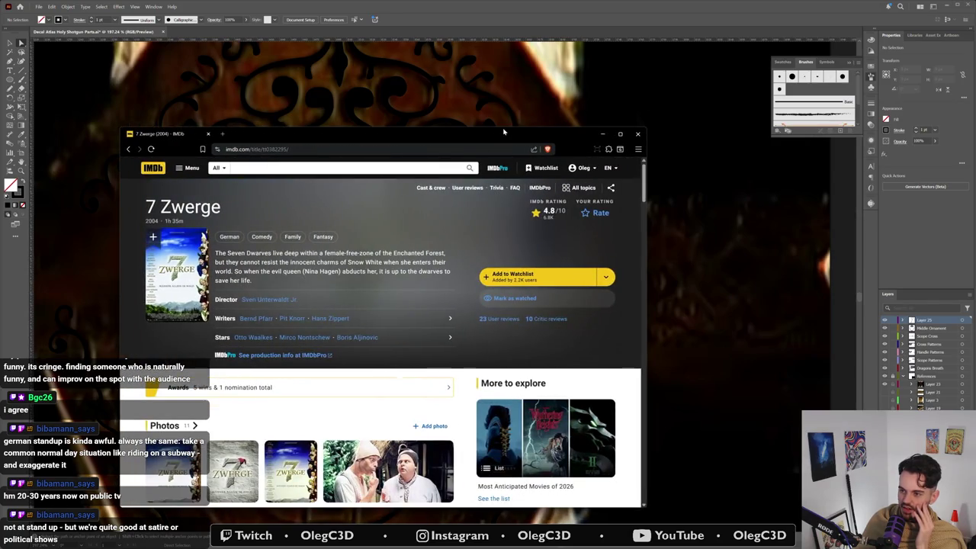
left_click_drag(503, 132, 575, 103)
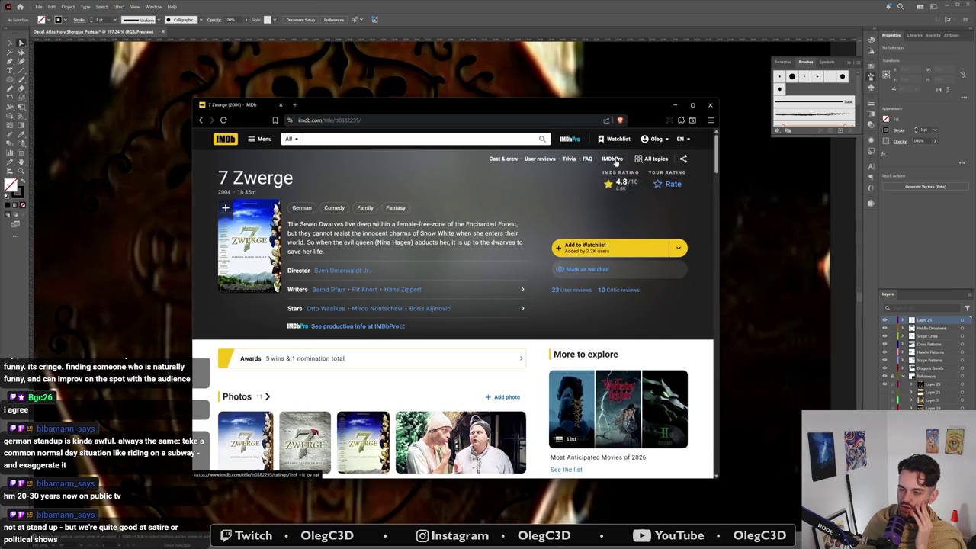
left_click_drag(716, 228, 806, 229)
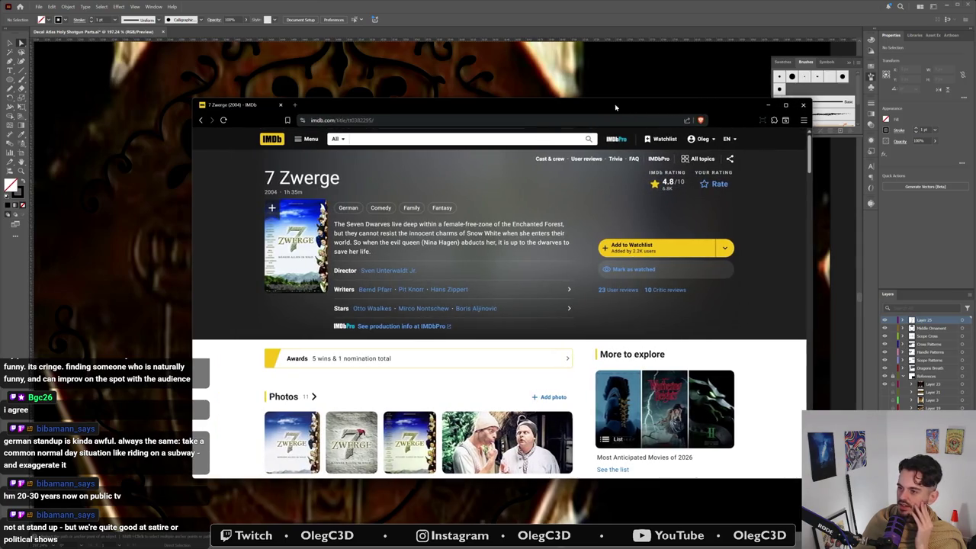
left_click_drag(618, 97, 618, 34)
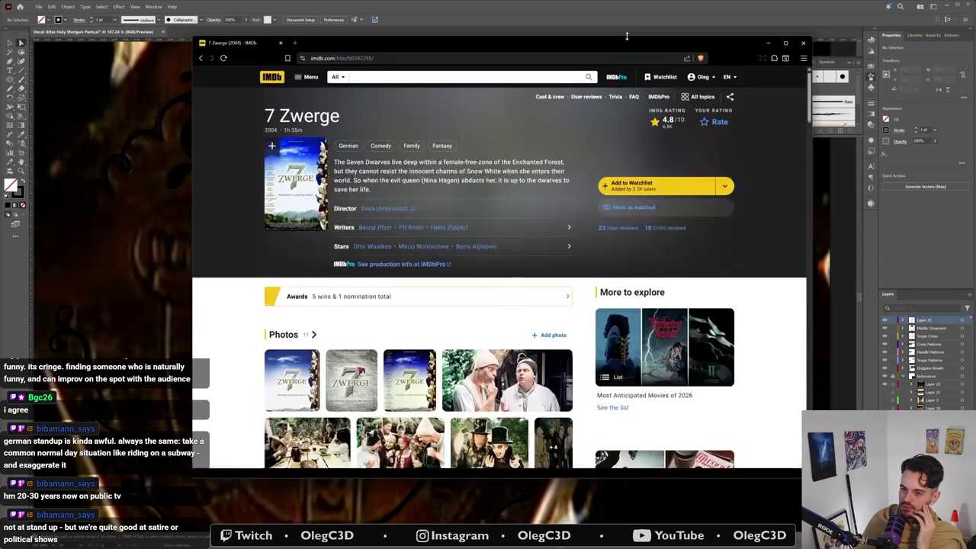
scroll(326, 318, "down", 1)
scroll(326, 319, "down", 2)
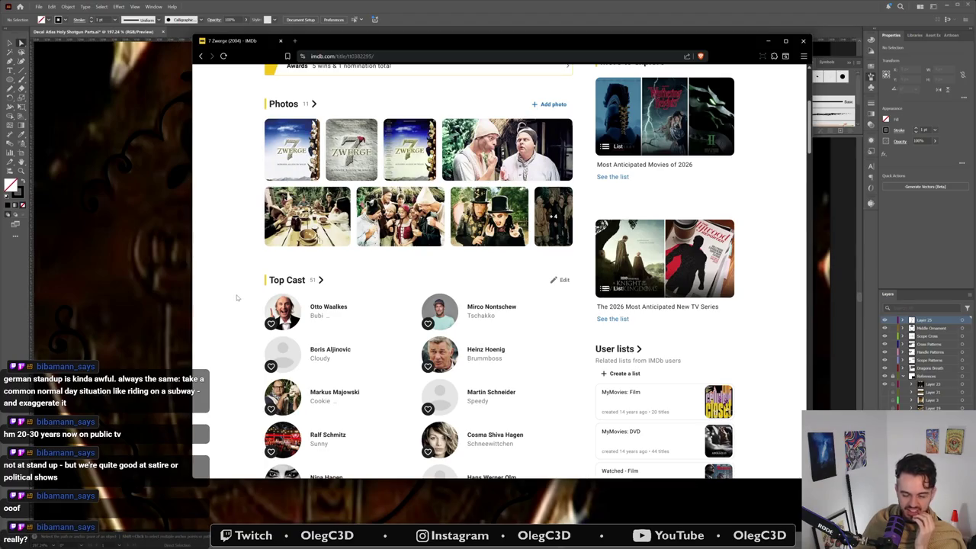
scroll(236, 297, "up", 3)
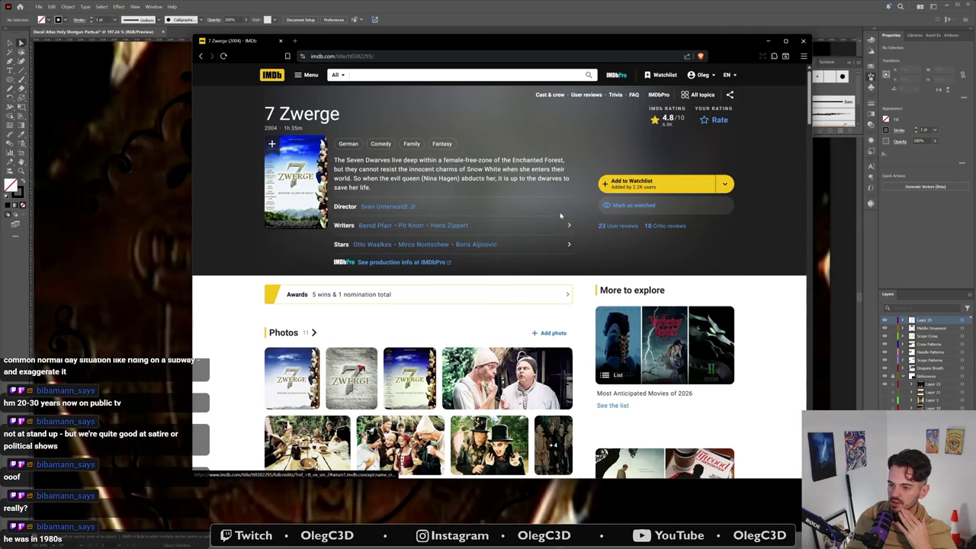
left_click(802, 41)
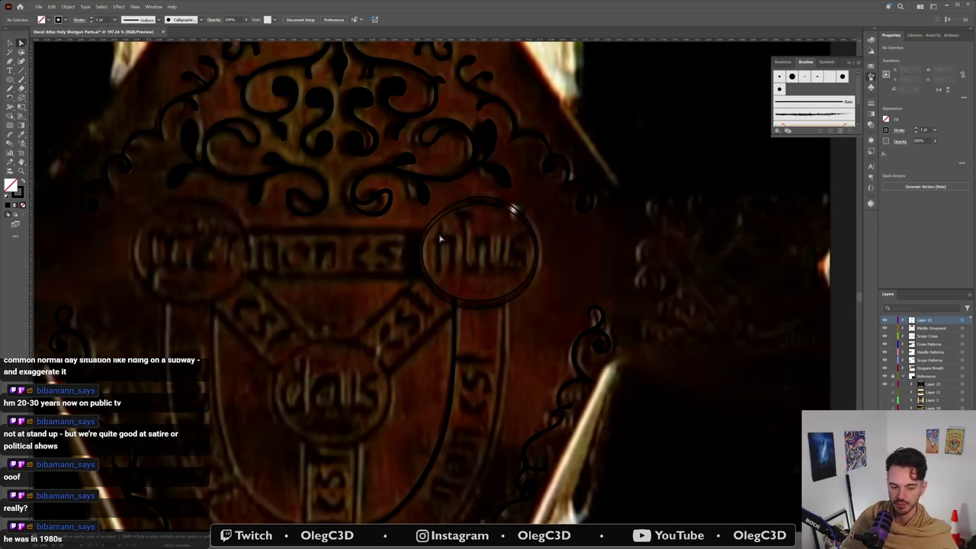
Step: Reveal the right circle's anchor points, then switch to the browser window
left_click(485, 199)
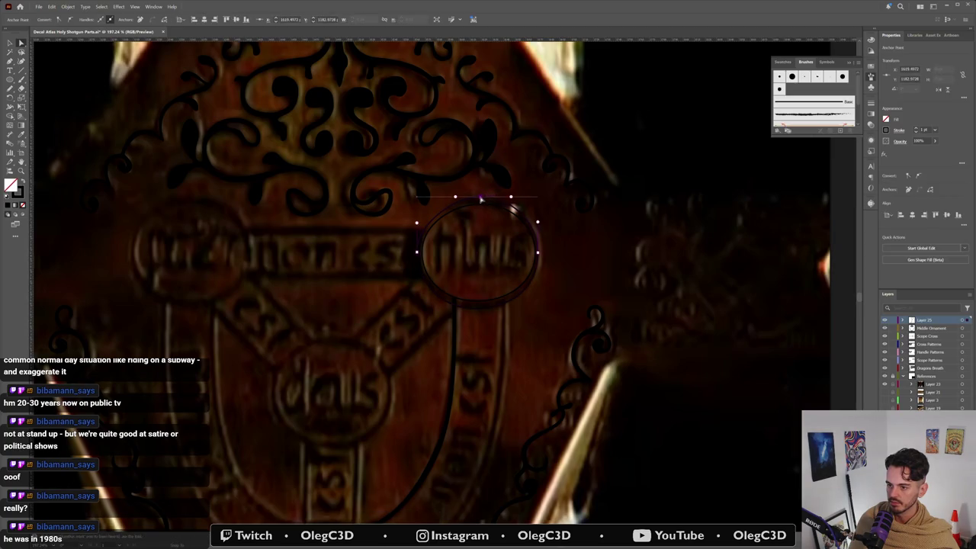
left_click(510, 204)
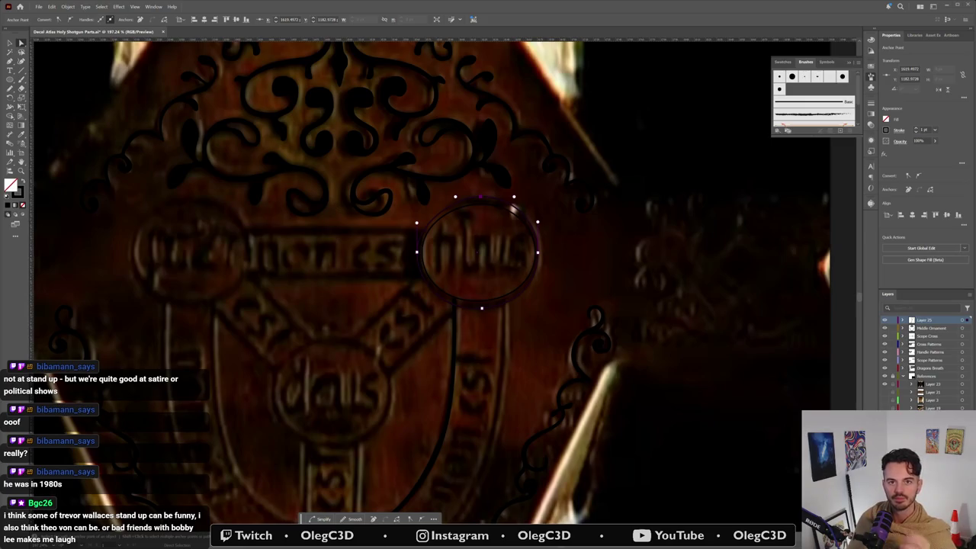
key("alt+Tab")
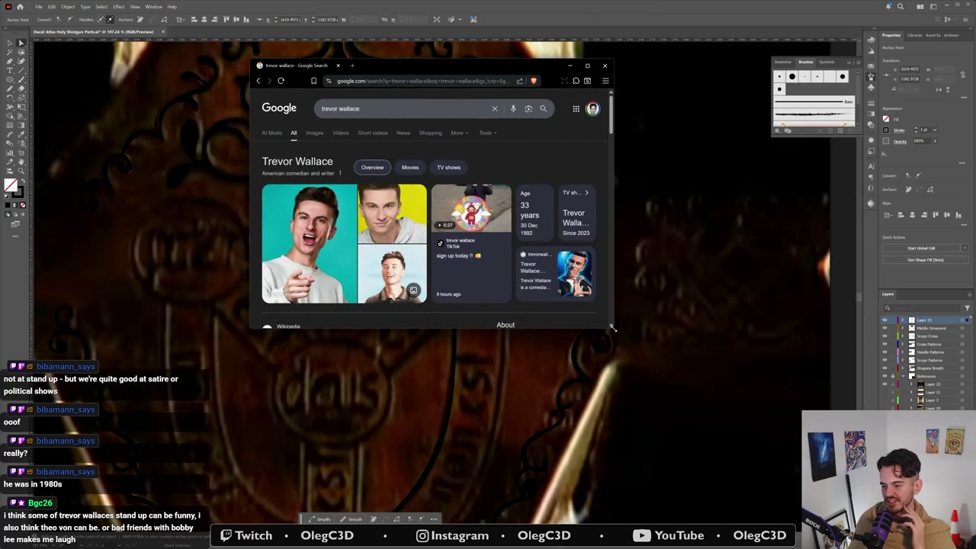
left_click_drag(611, 328, 851, 497)
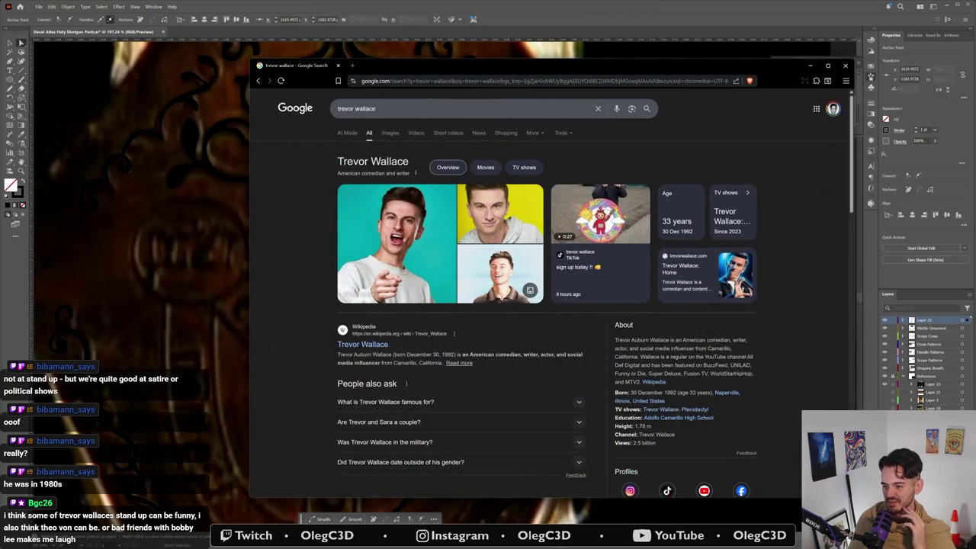
left_click_drag(765, 412, 758, 405)
left_click(676, 360)
scroll(609, 351, "down", 1)
scroll(544, 347, "down", 2)
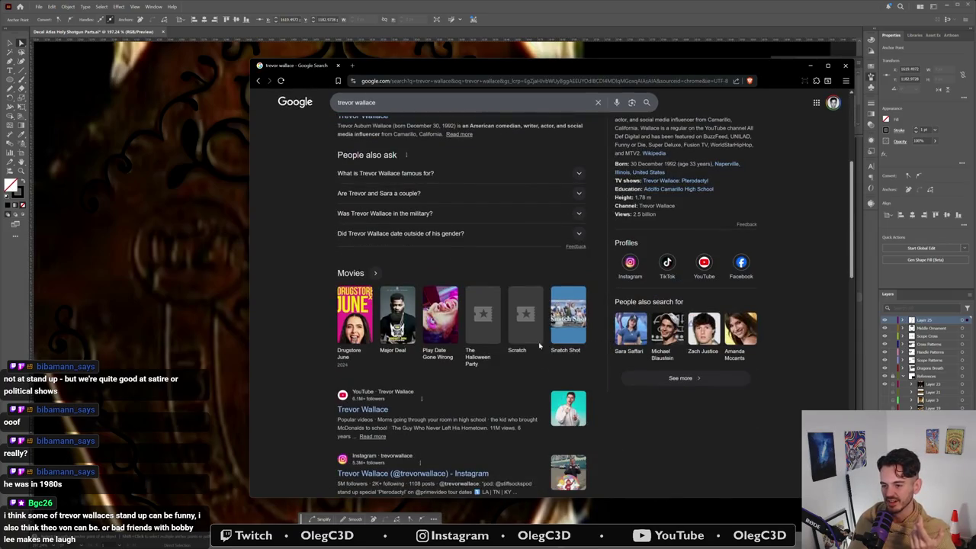
scroll(545, 347, "up", 3)
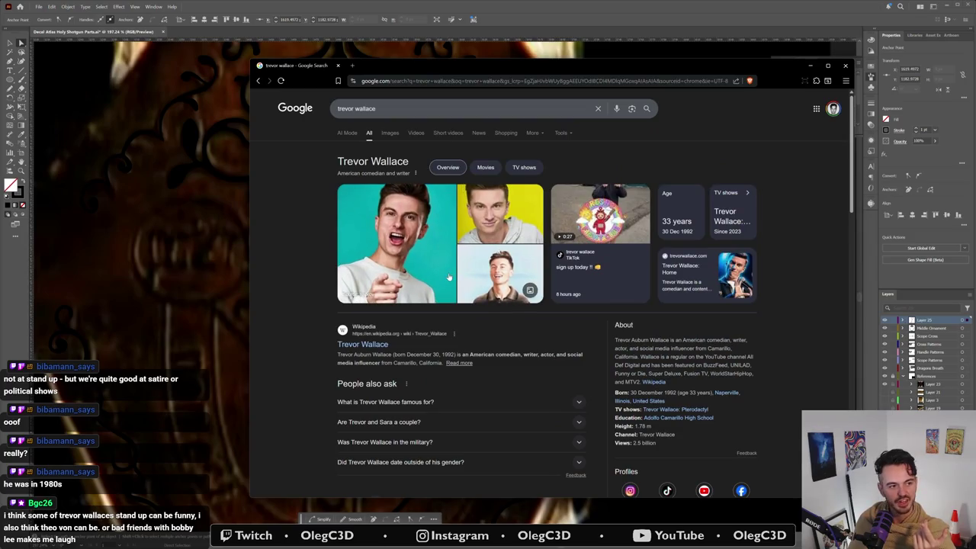
left_click_drag(596, 69, 526, 51)
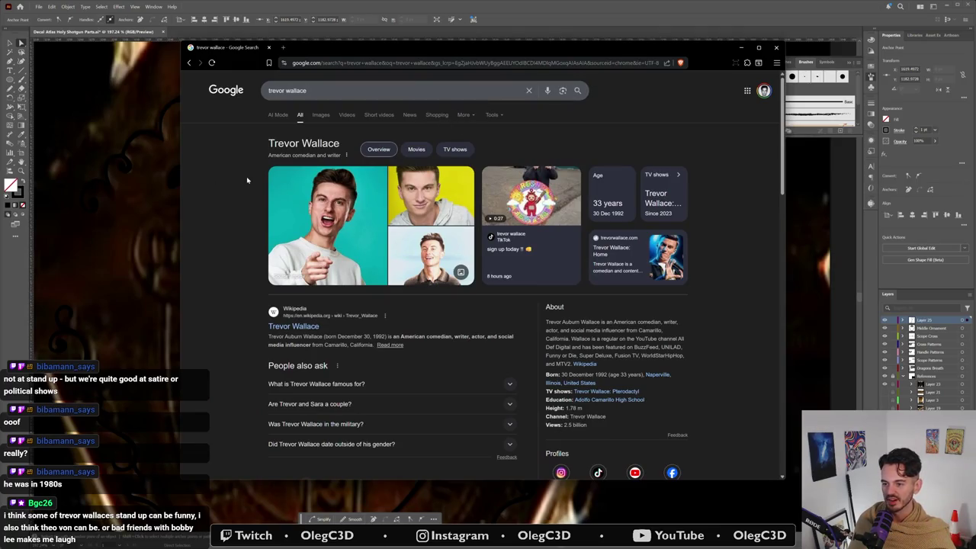
scroll(247, 176, "down", 5)
scroll(244, 183, "down", 4)
scroll(241, 192, "down", 3)
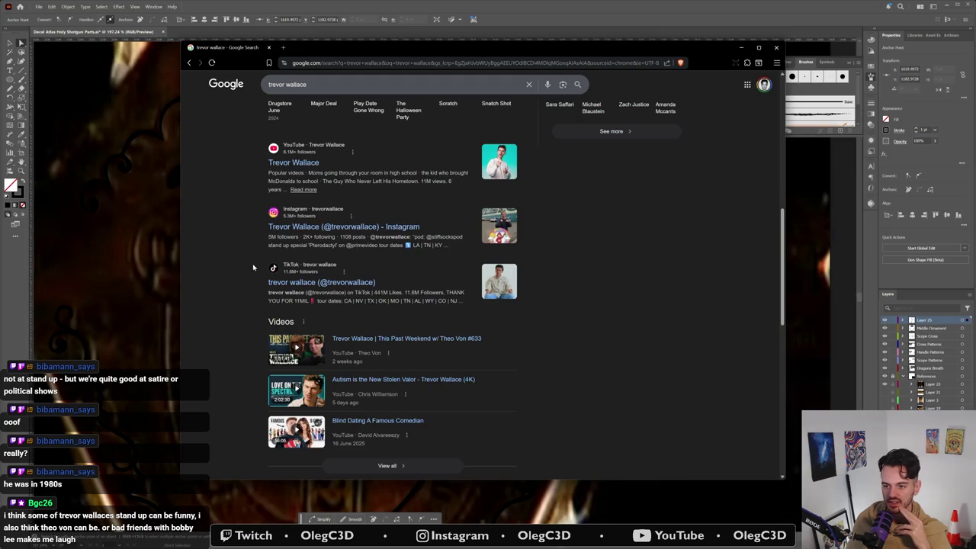
double_click(226, 302)
left_click(245, 303)
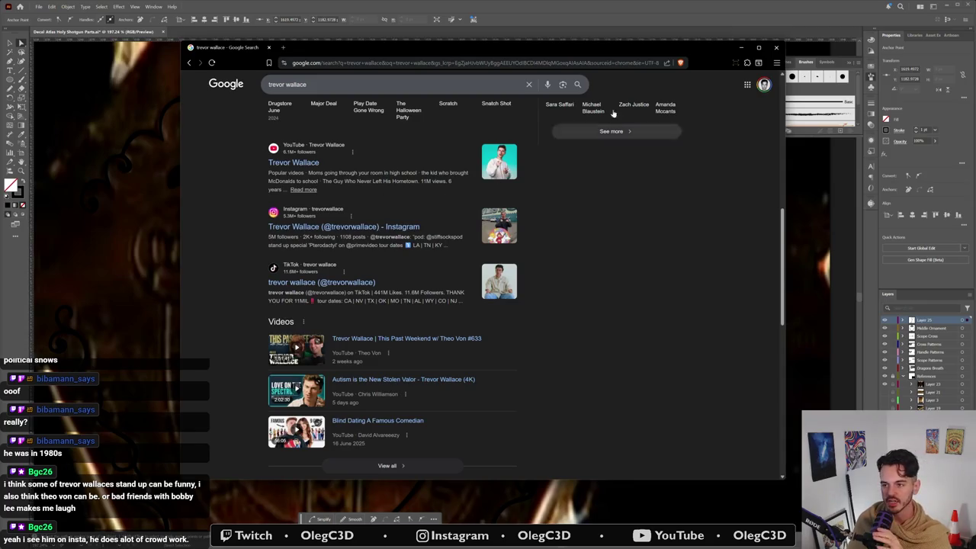
left_click(776, 48)
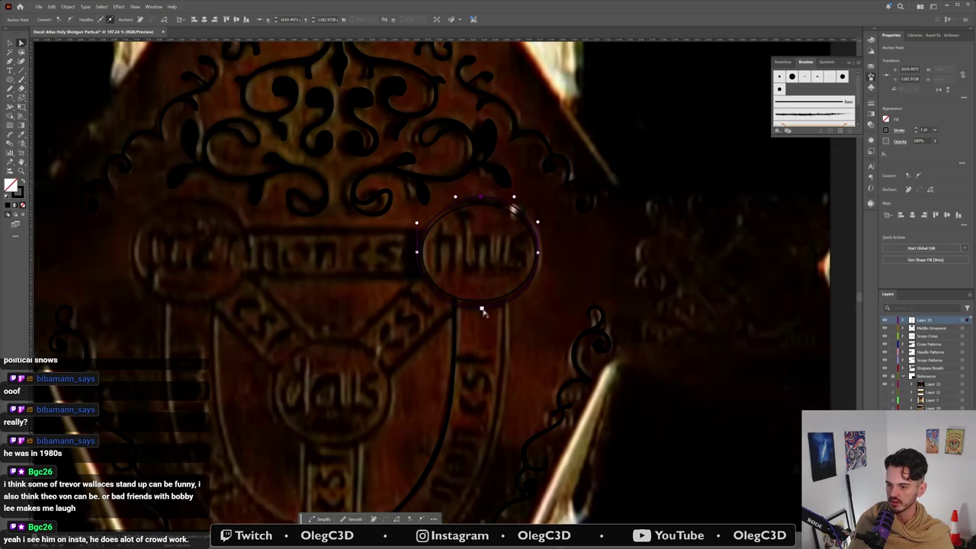
Step: Nudge the right circle's bottom anchor upward, deselect, and switch to the Instagram profile
left_click_drag(482, 309, 482, 308)
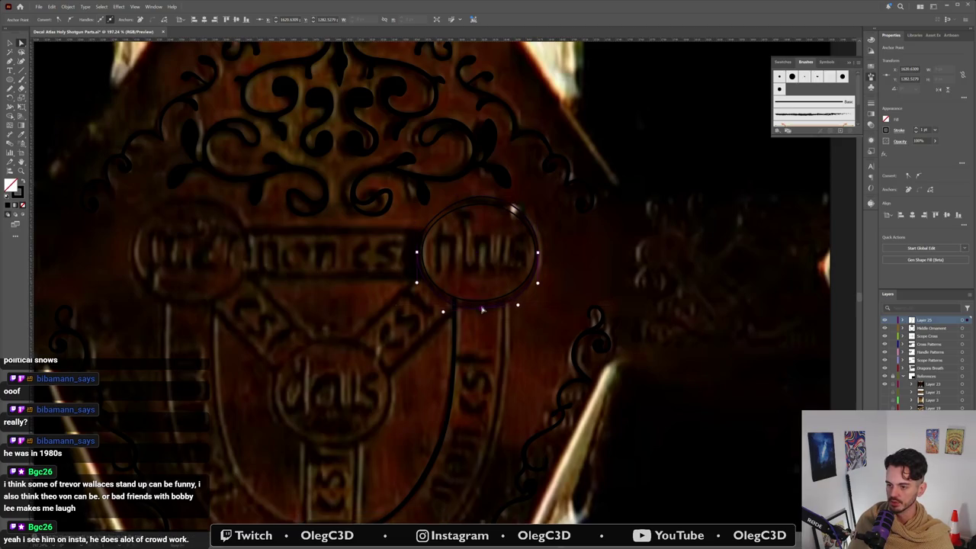
left_click(531, 333)
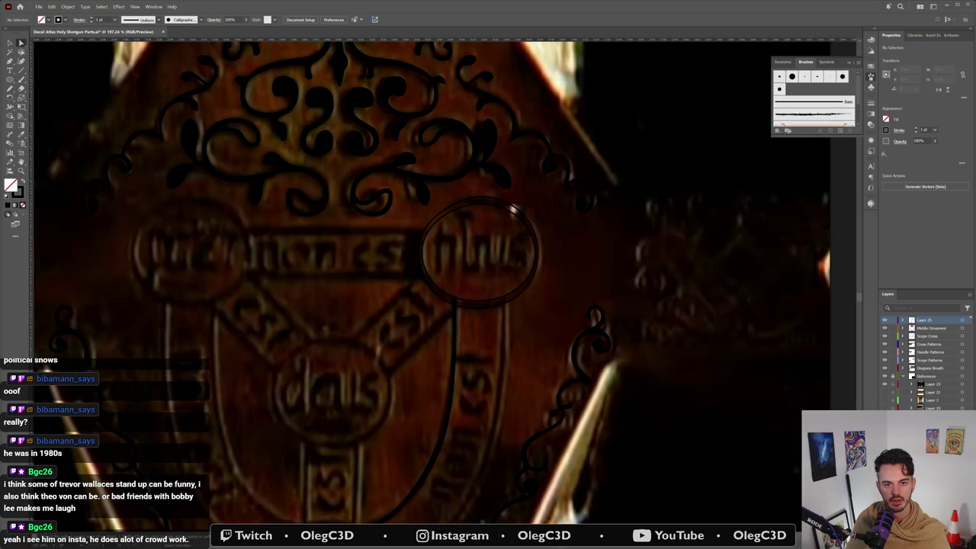
key("alt+Tab")
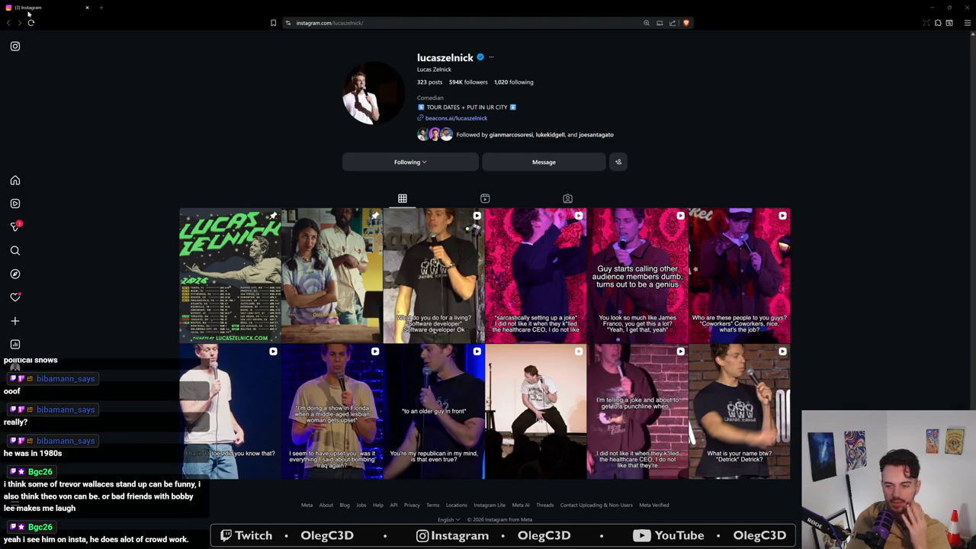
Step: Switch from the Instagram browser window back to the Illustrator decal document
key("alt+Tab")
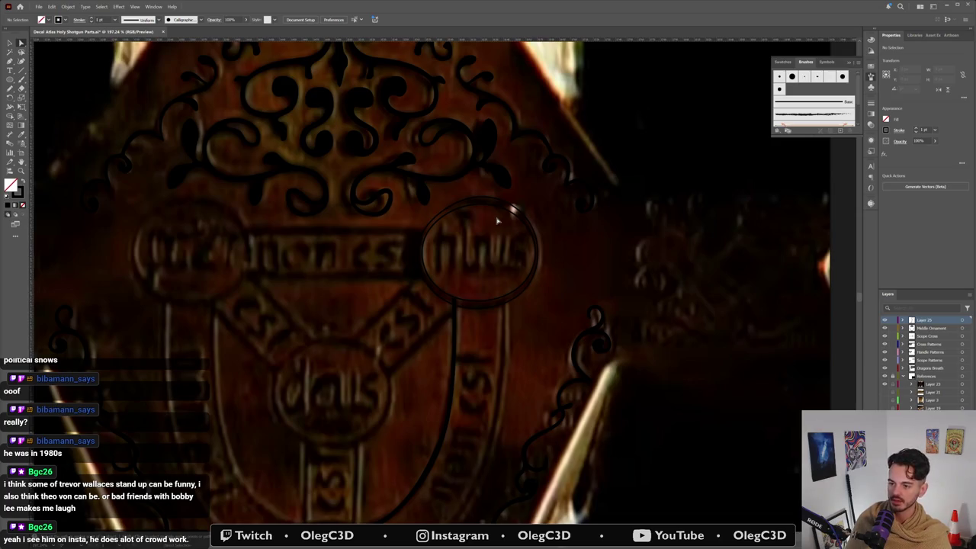
Step: Fine-tune the right circle's bottom and top anchor points
left_click(483, 304)
left_click_drag(483, 303, 482, 305)
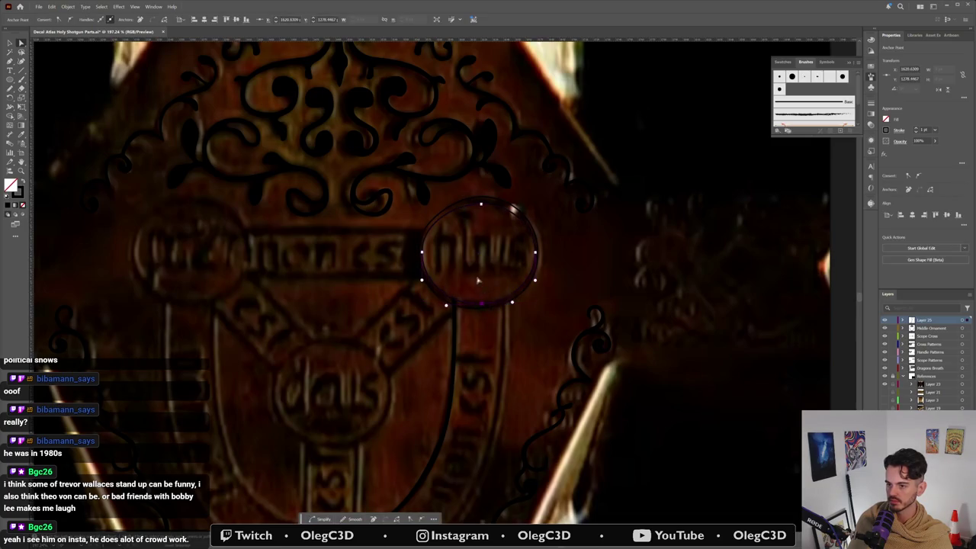
key("ctrl+shift+a")
left_click(487, 200)
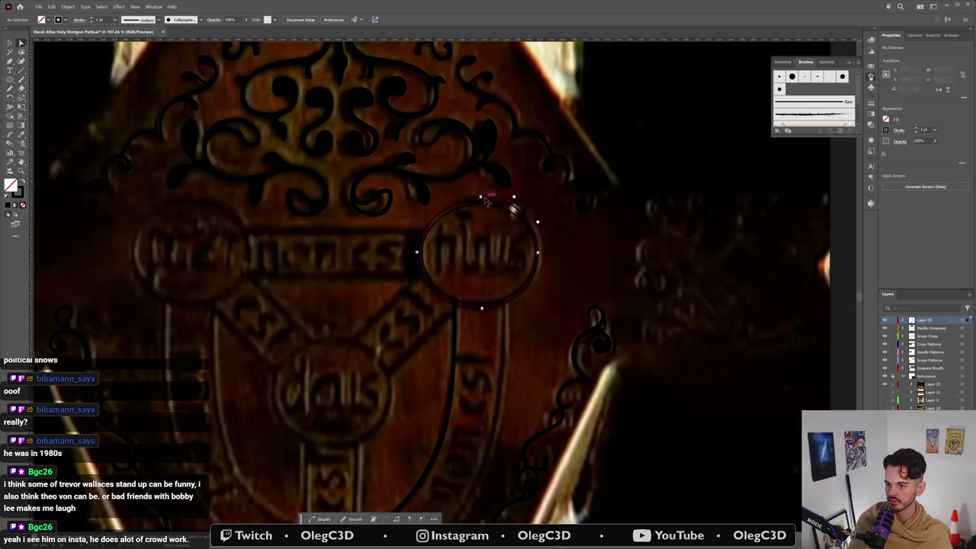
left_click_drag(484, 199, 480, 203)
key("ctrl+shift+a")
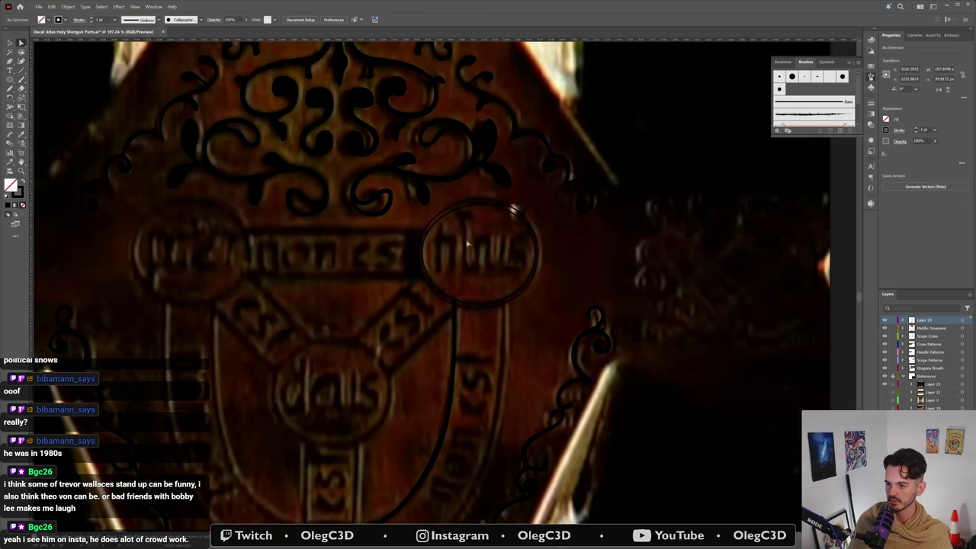
Step: Pan to the left emblem and place a copy of the right circle over it
left_click_drag(321, 279, 519, 264)
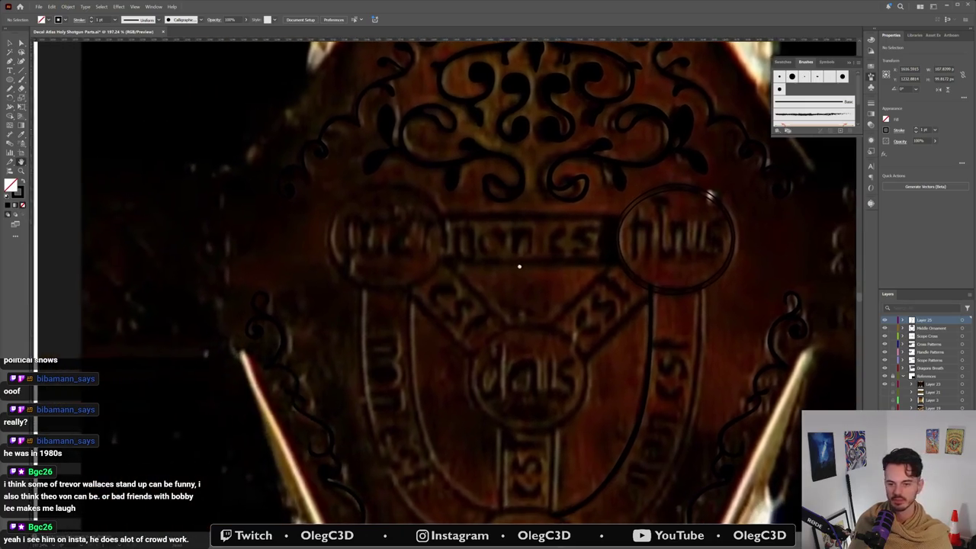
left_click(622, 258)
left_click_drag(622, 258, 344, 269)
key("ctrl+shift+a")
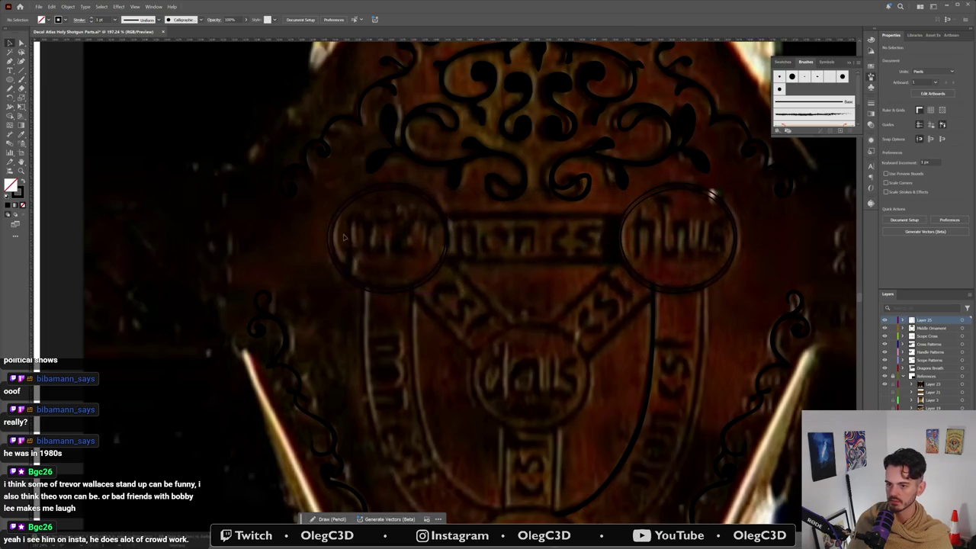
Step: Adjust the left circle's left, top and bottom anchors to fit the emblem
left_click(332, 240)
key("a")
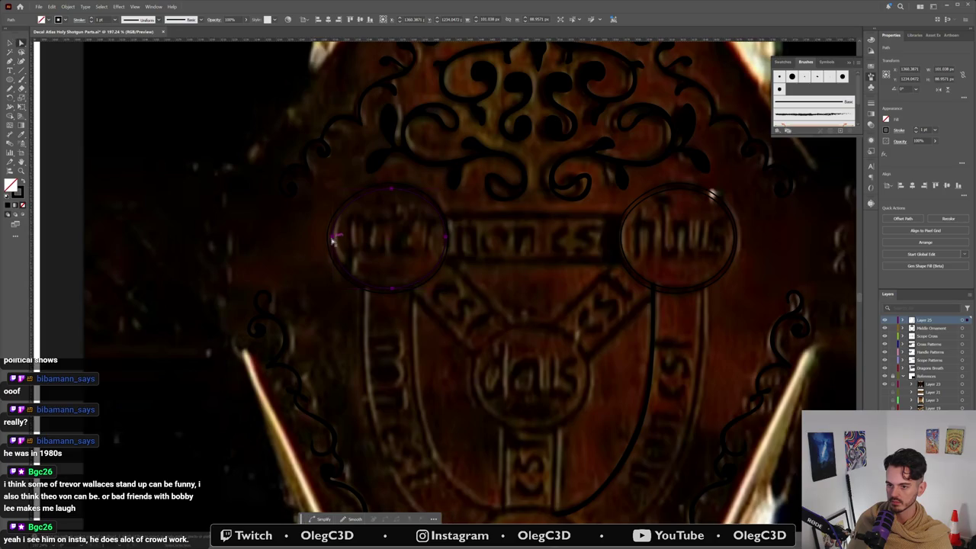
left_click(332, 239)
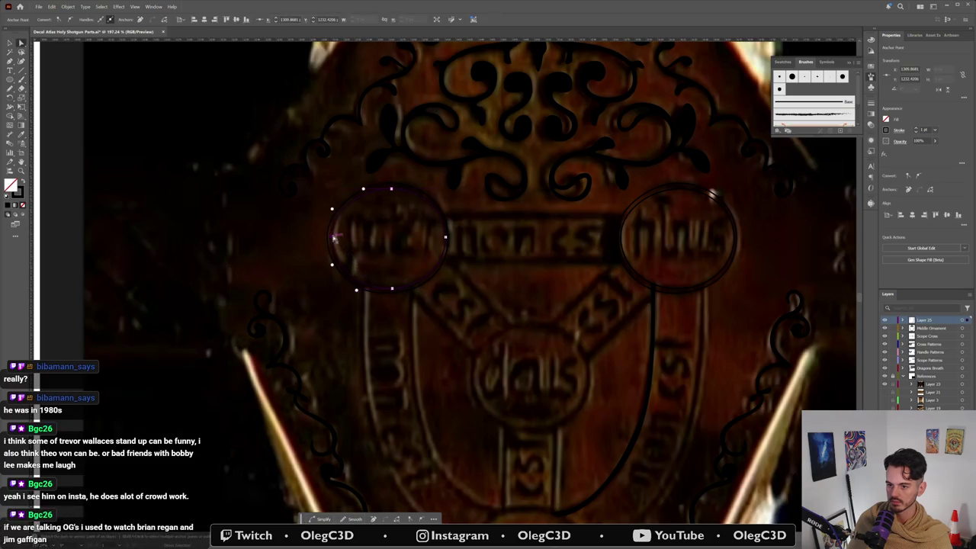
left_click(333, 238)
left_click_drag(333, 240, 327, 238)
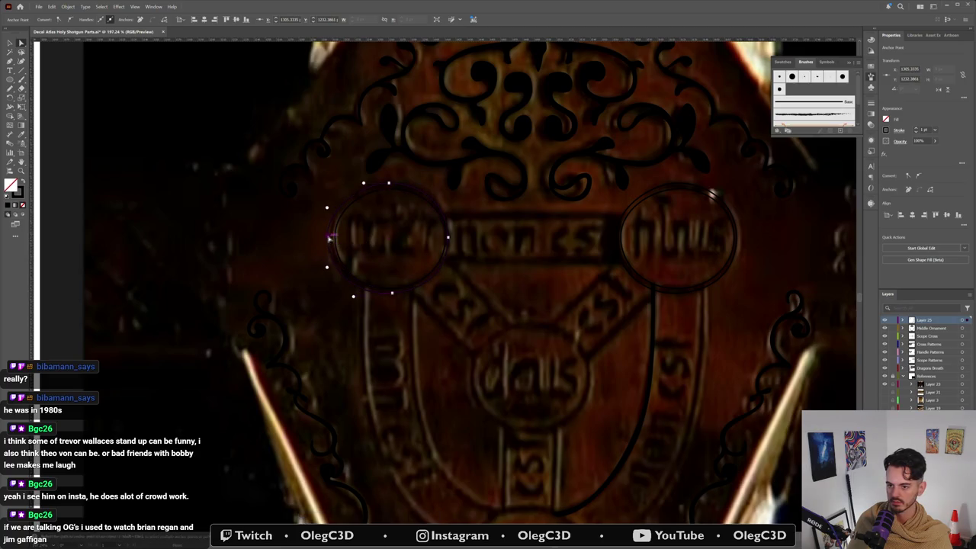
left_click_drag(328, 240, 331, 235)
left_click_drag(388, 183, 393, 193)
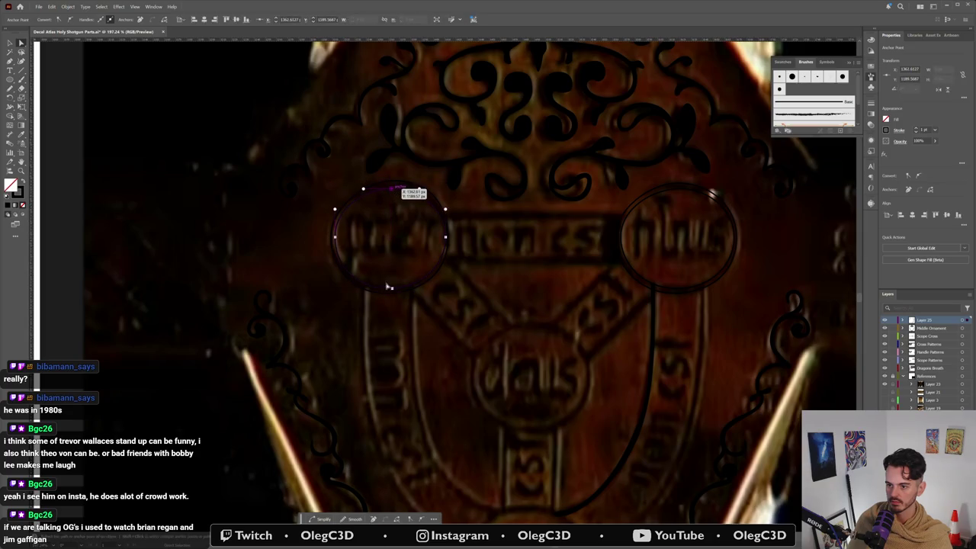
left_click_drag(391, 288, 392, 296)
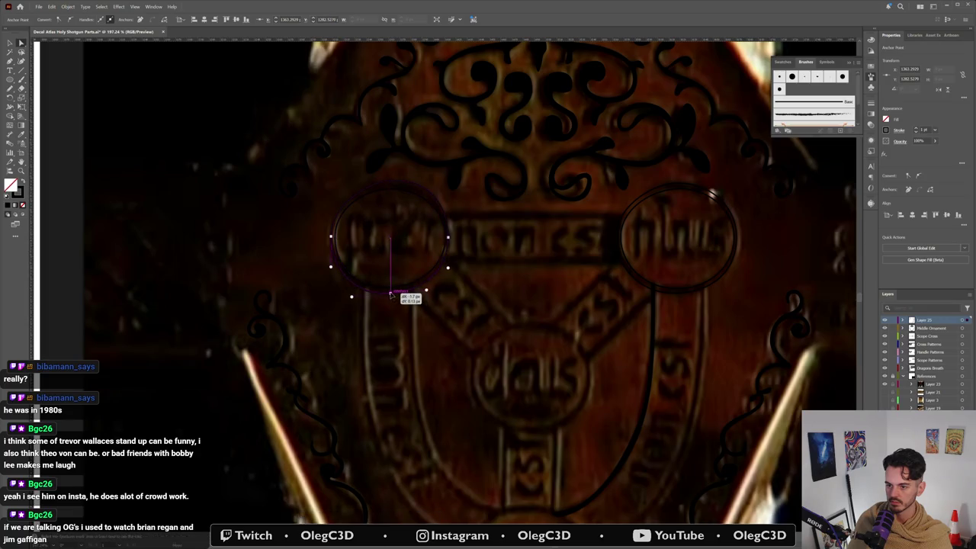
left_click(389, 373)
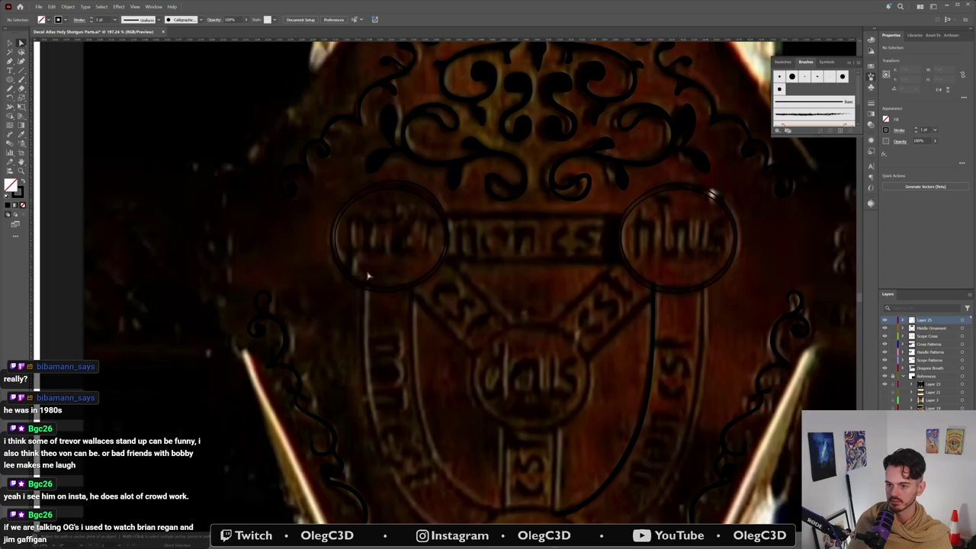
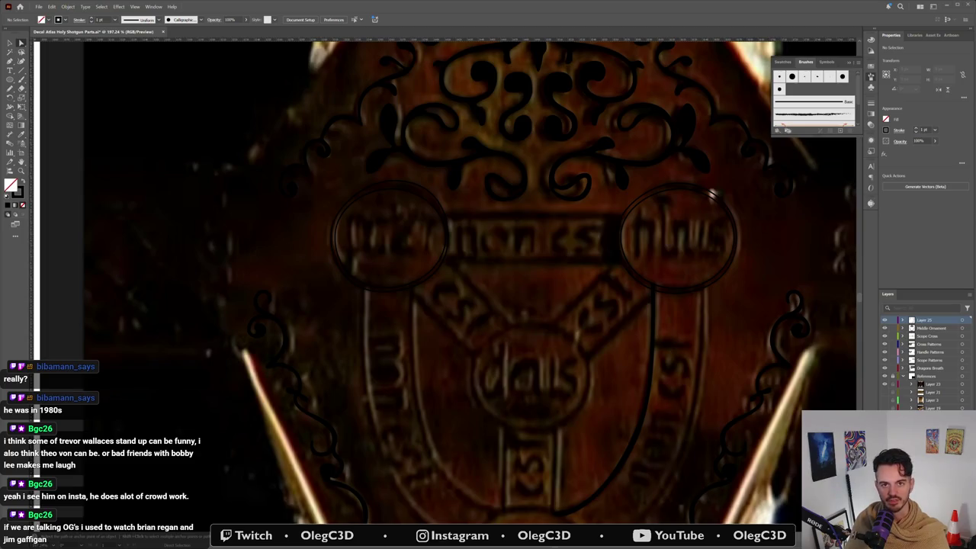
Step: Review the web search results, then close both search windows to return to the artwork
key("alt+Tab")
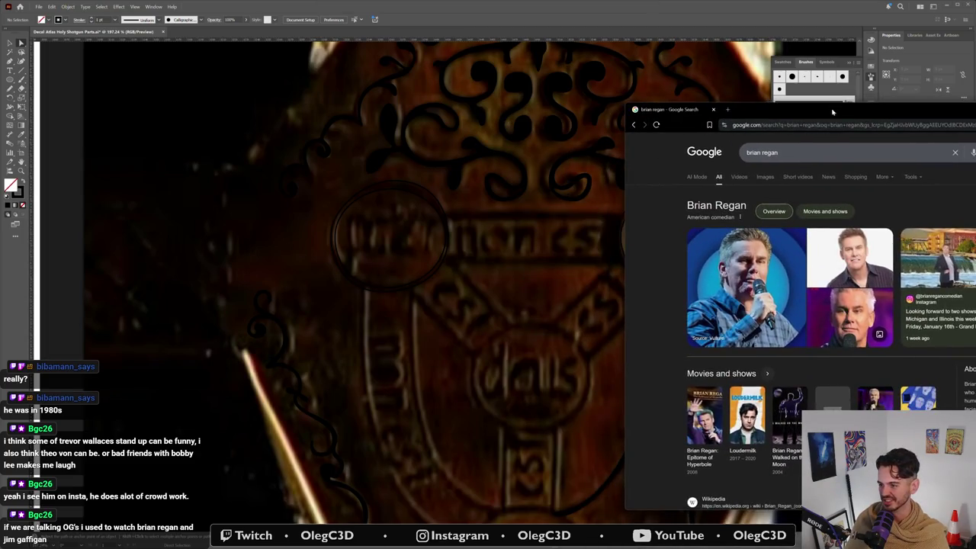
left_click_drag(833, 112, 464, 82)
scroll(495, 242, "down", 3)
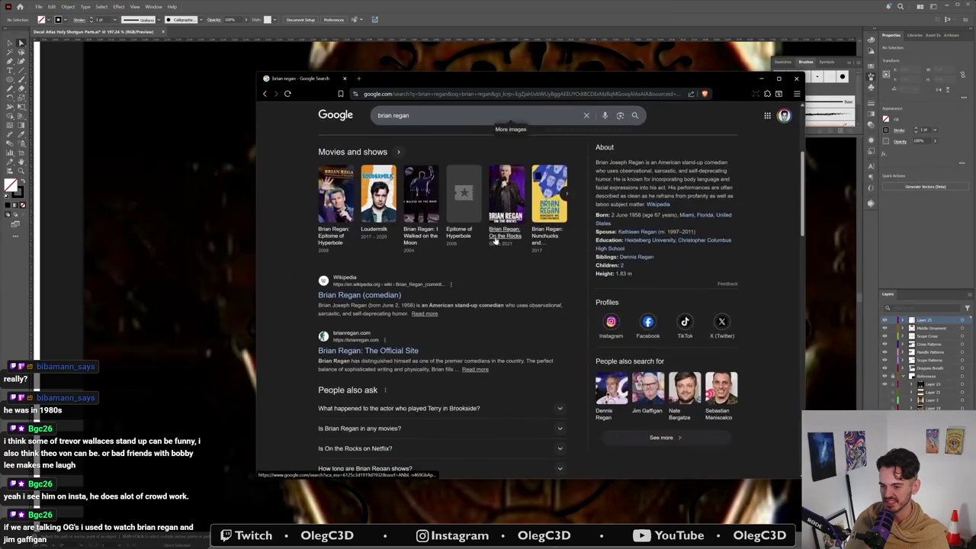
scroll(496, 242, "up", 3)
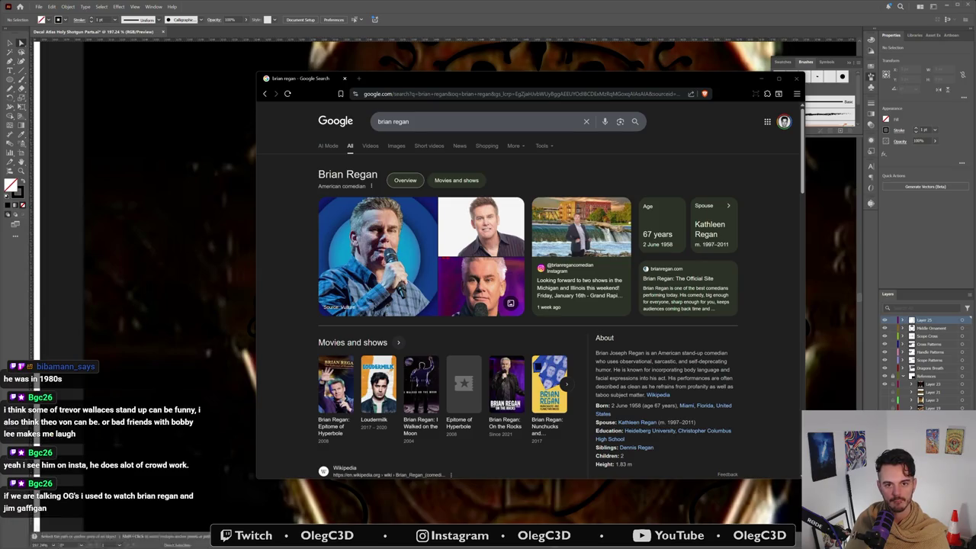
left_click_drag(268, 89, 509, 60)
mouse_move(441, 68)
left_mouse_down()
mouse_move(501, 69)
mouse_move(494, 73)
left_mouse_up()
left_click(855, 65)
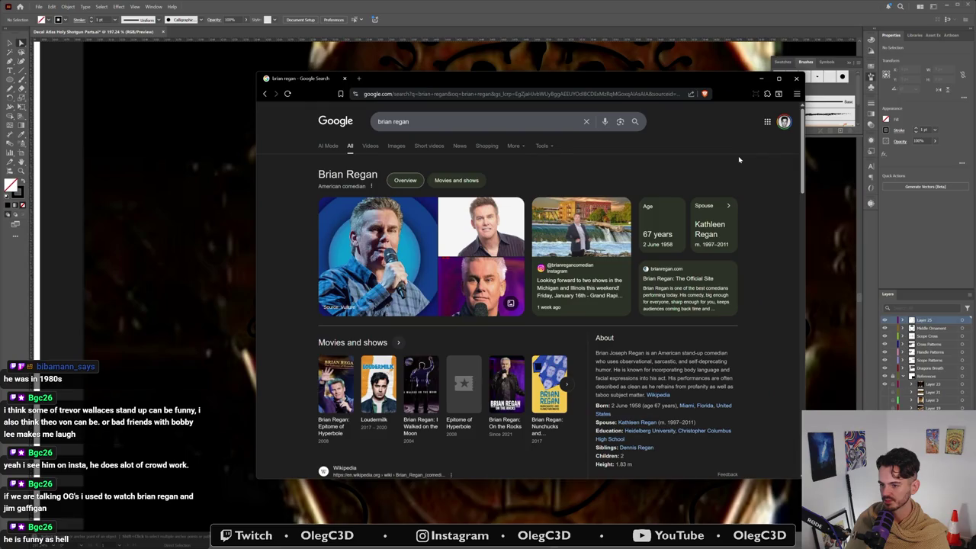
left_click(794, 79)
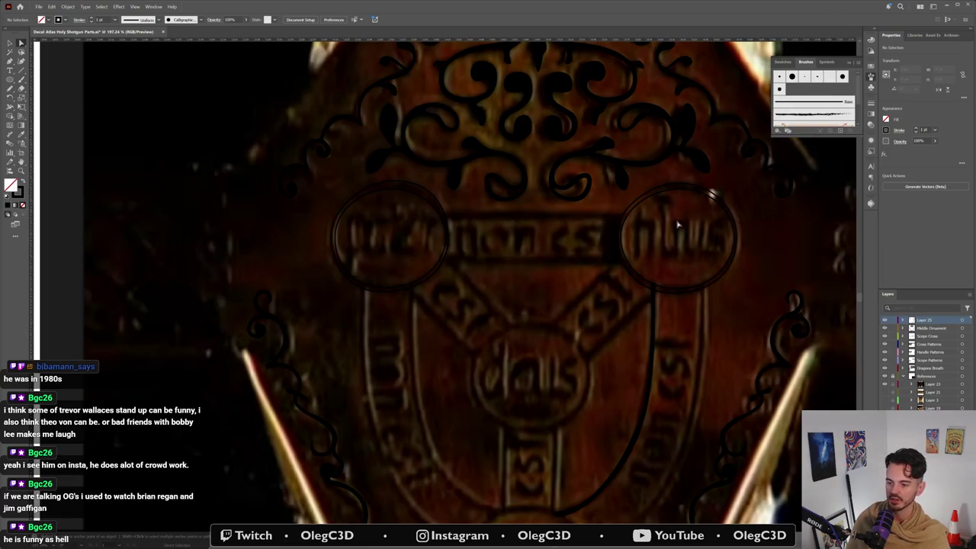
Step: Refit the left medallion ring by pulling its bottom anchor down slightly
scroll(710, 191, "down", 3)
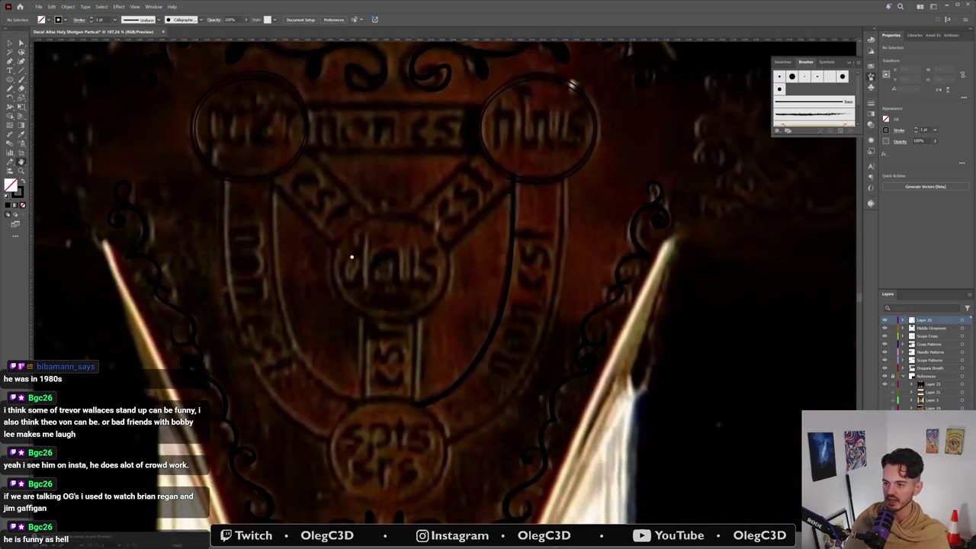
key("v")
left_click(301, 97)
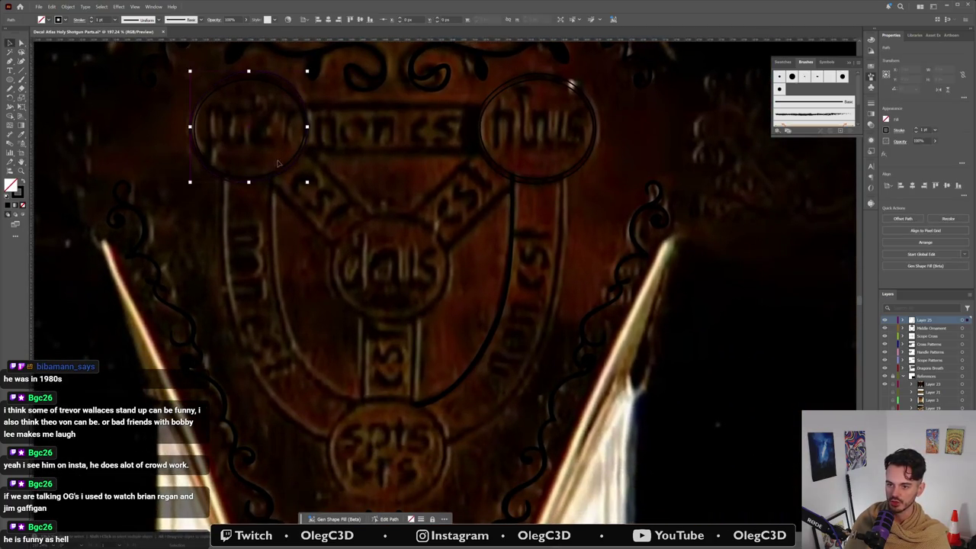
key("a")
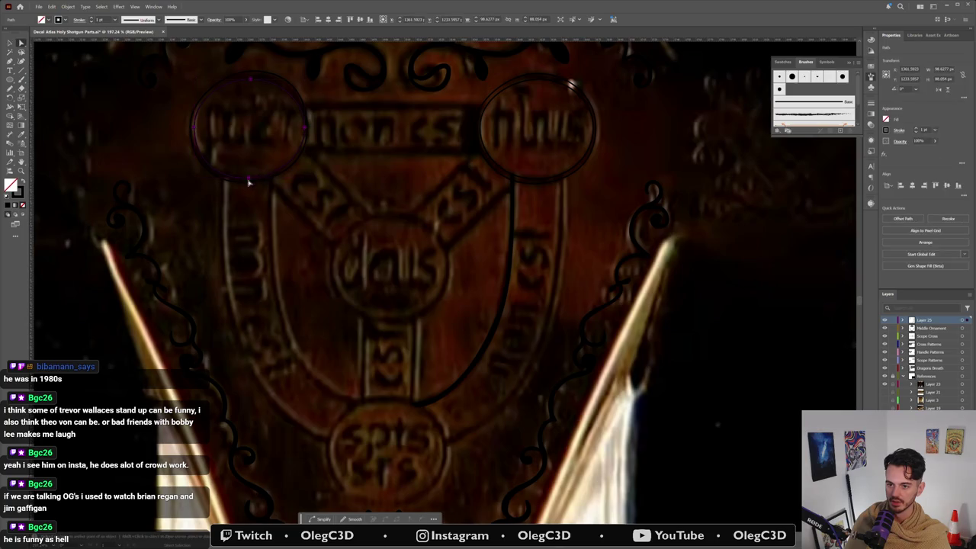
left_click_drag(250, 178, 250, 181)
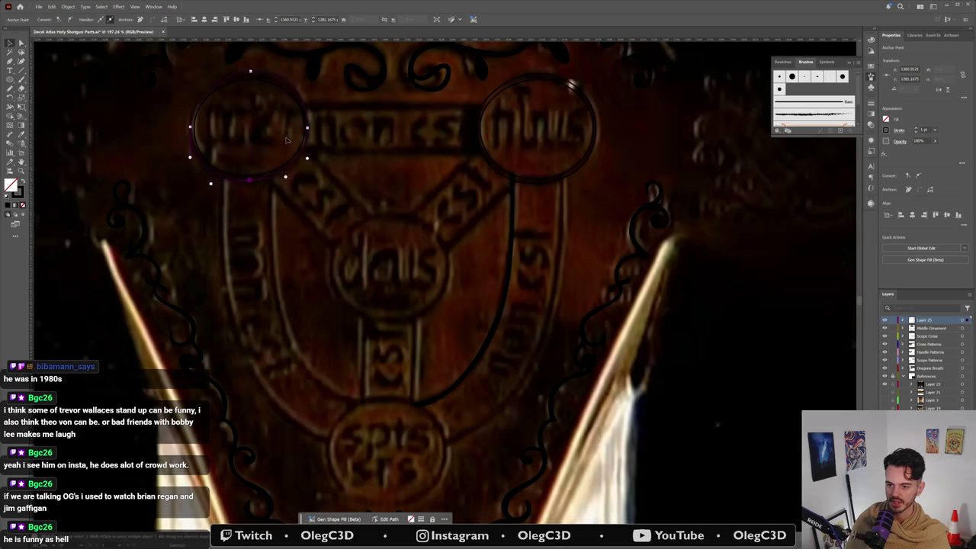
key("v")
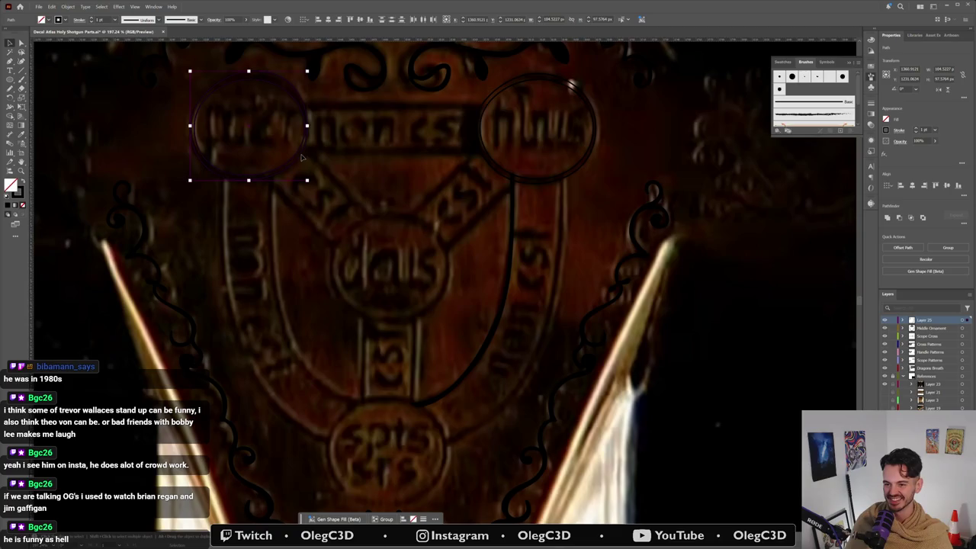
left_click(317, 186)
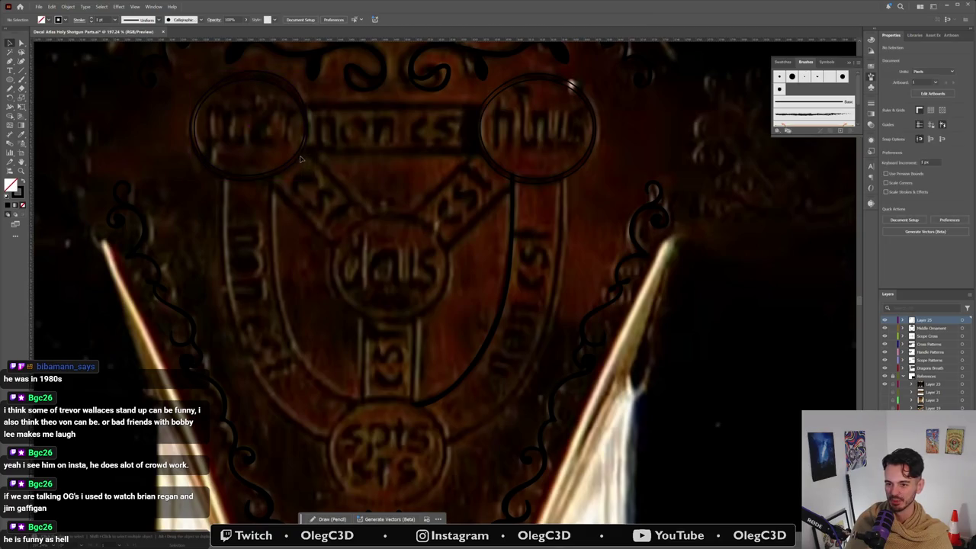
Step: Select both left medallion rings and Alt-drag a copy down onto the lower medallion
left_click(300, 156)
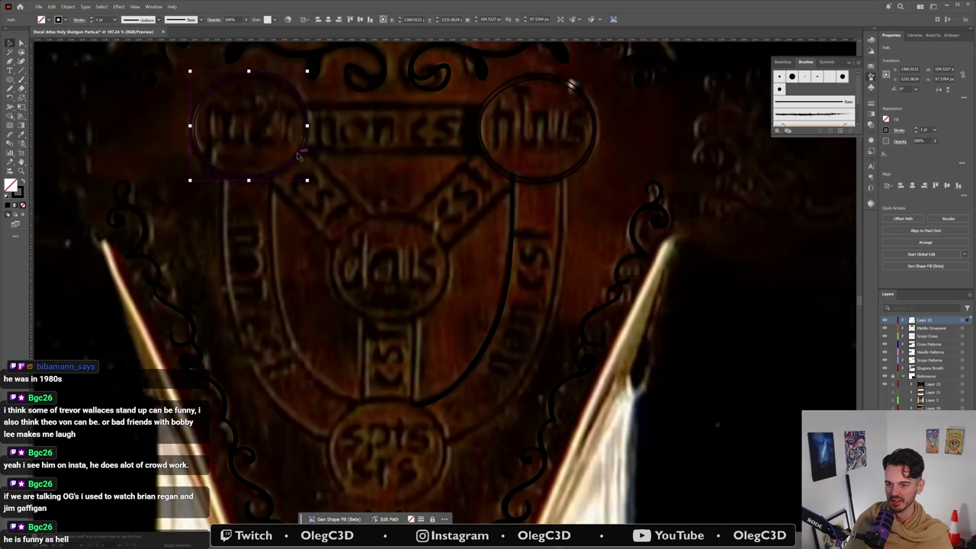
left_click(299, 156, "shift")
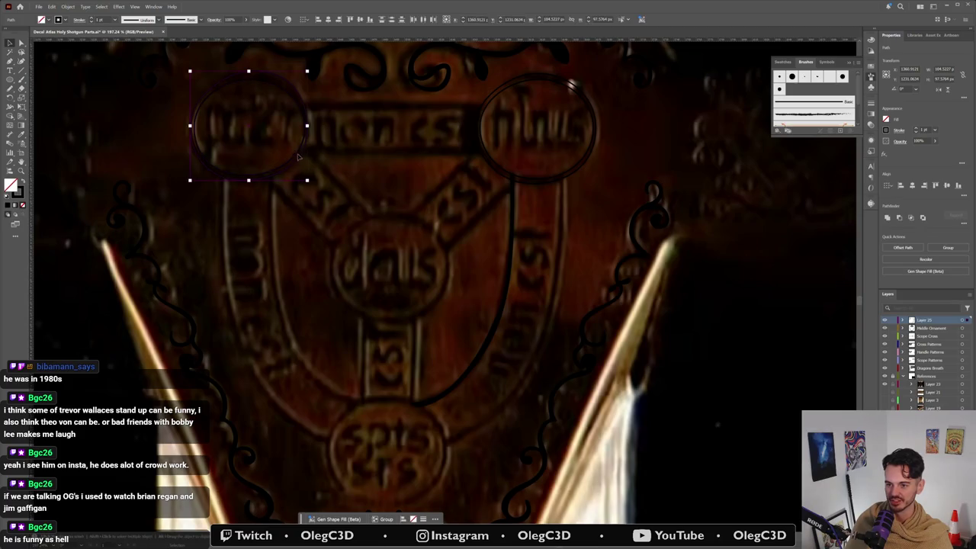
left_click(301, 152)
left_click(301, 153)
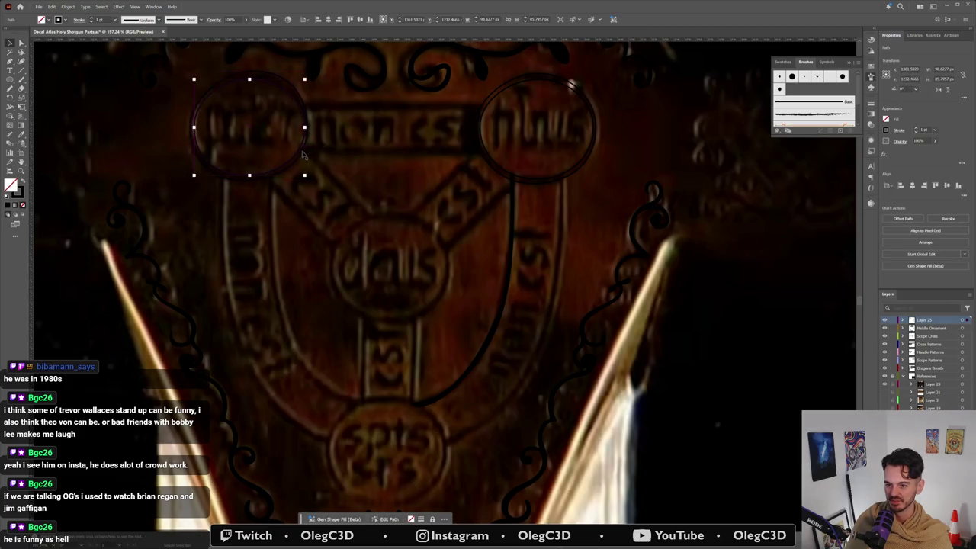
left_click(301, 157, "shift")
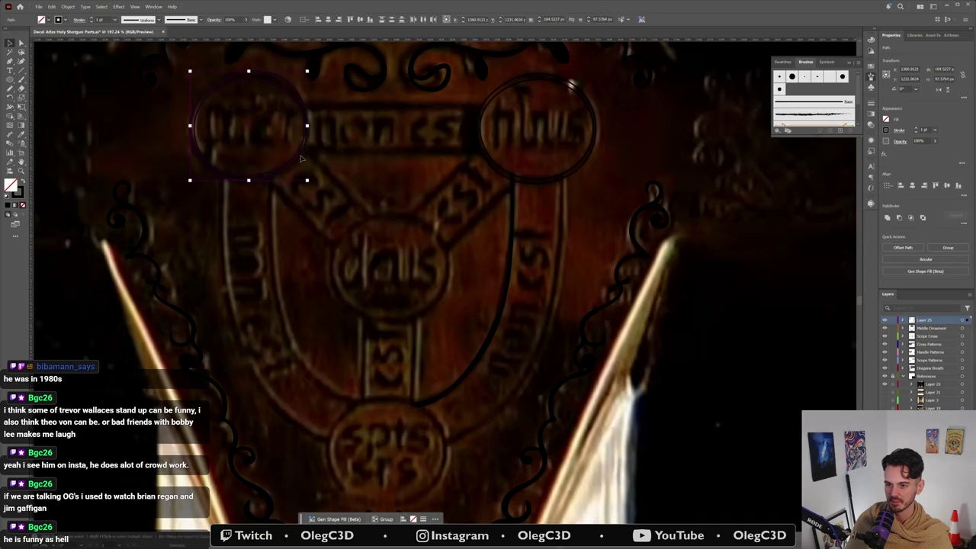
mouse_move(301, 157)
left_mouse_down()
mouse_move(428, 396)
mouse_move(432, 371)
left_mouse_up()
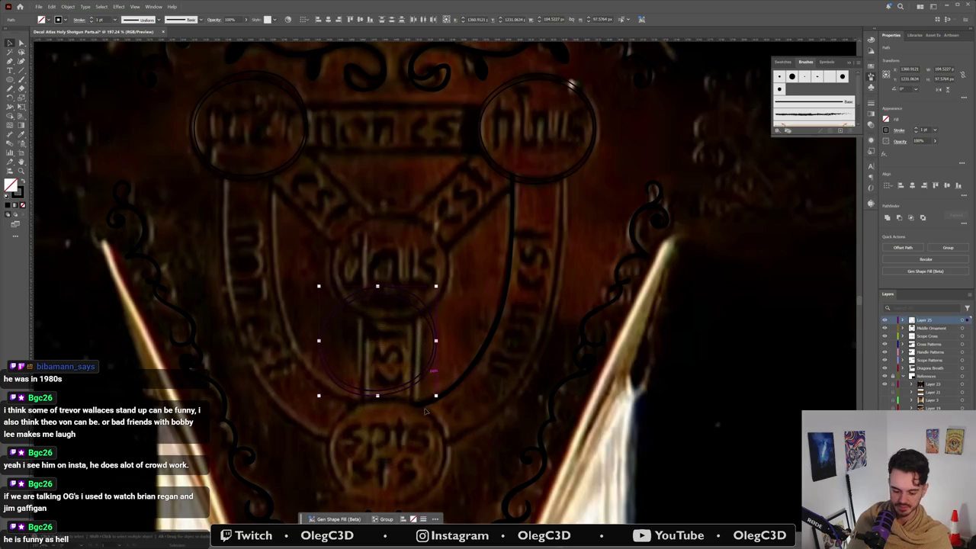
Step: Place a ring copy over the bottom medallion and lower its bottom anchor to match
scroll(411, 382, "up", 3)
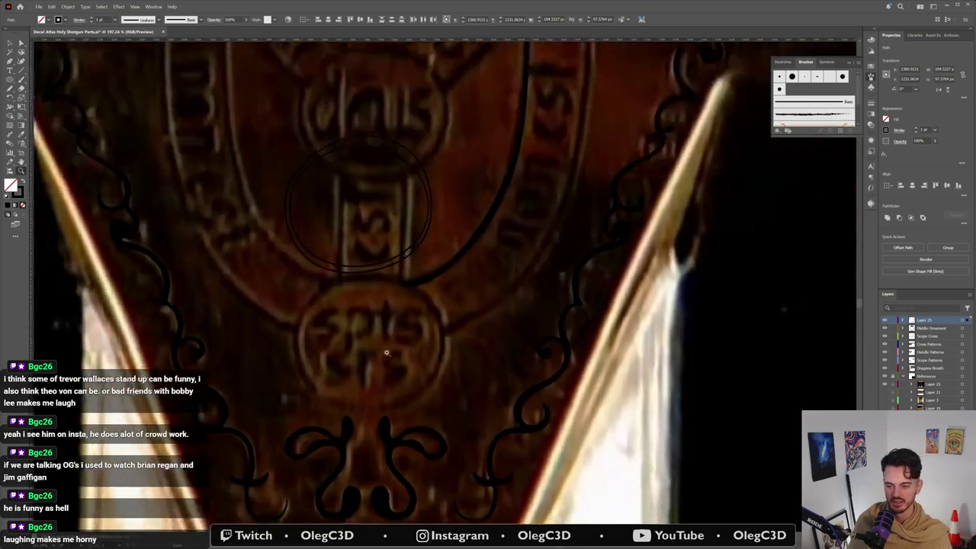
scroll(392, 347, "up", 3)
scroll(401, 345, "down", 2)
left_click(396, 263)
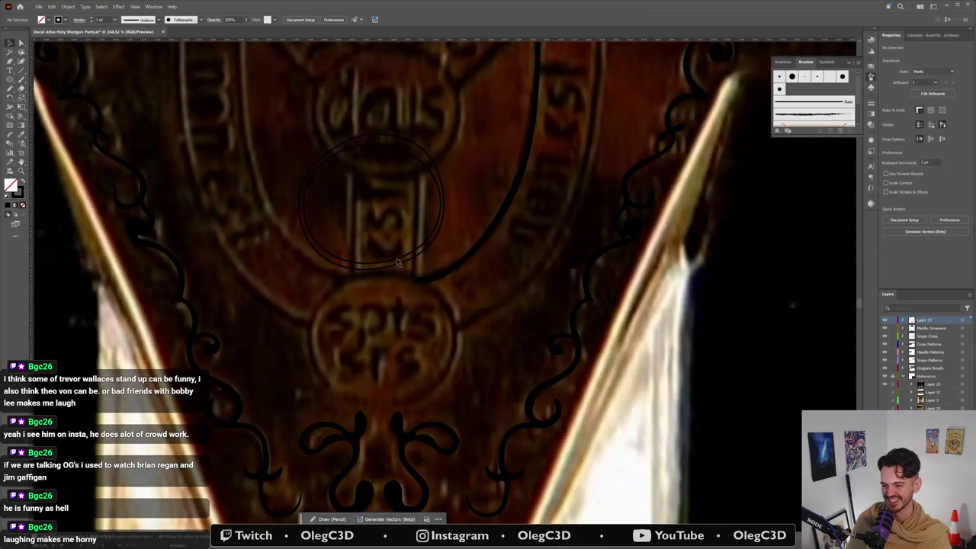
left_click_drag(400, 260, 409, 391)
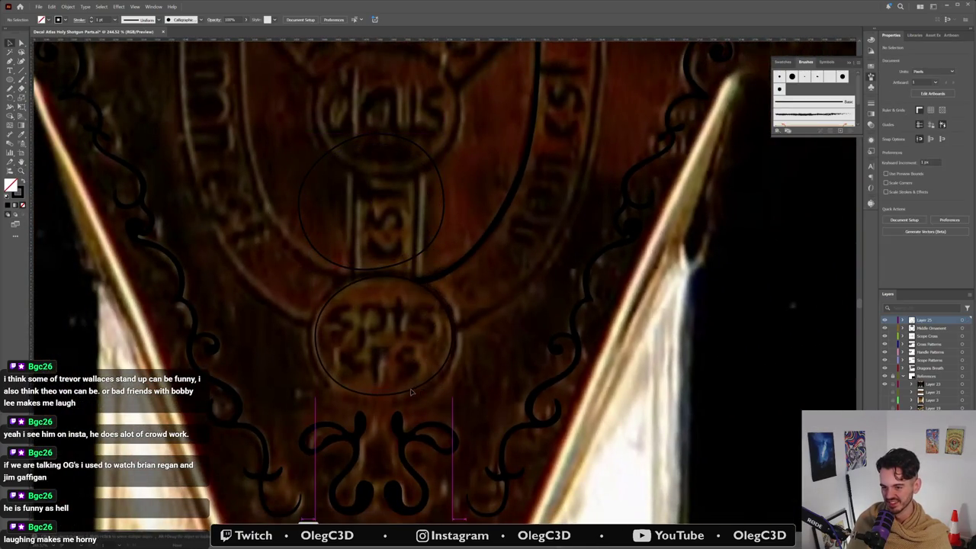
key("a")
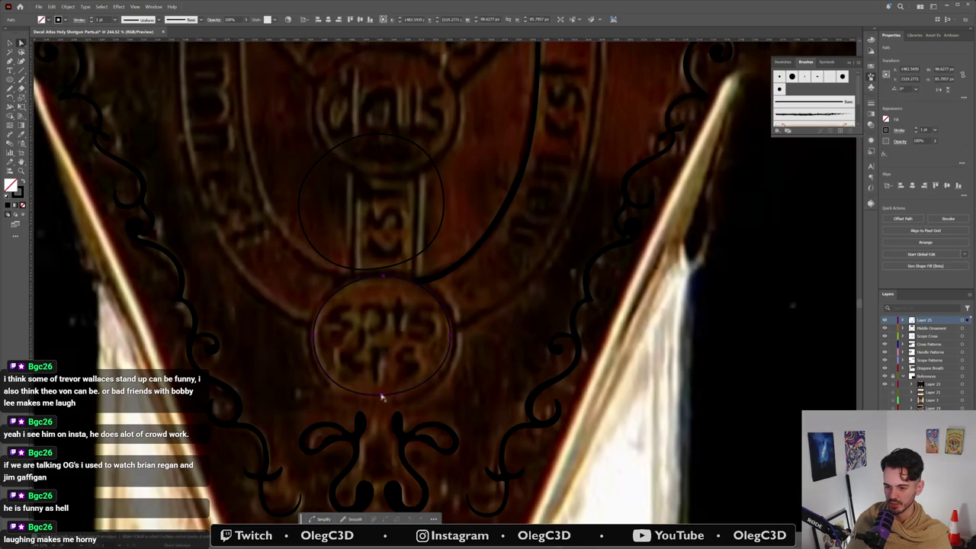
left_click(383, 397)
left_click_drag(383, 398, 383, 400)
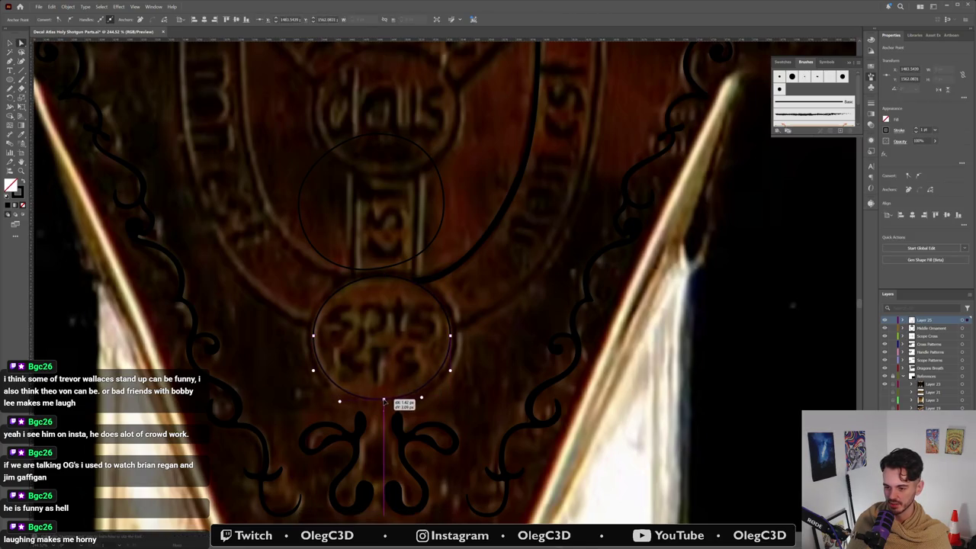
Step: Refit that ring's right, left and upper-left curves and bottom point to the medallion
left_click(456, 344)
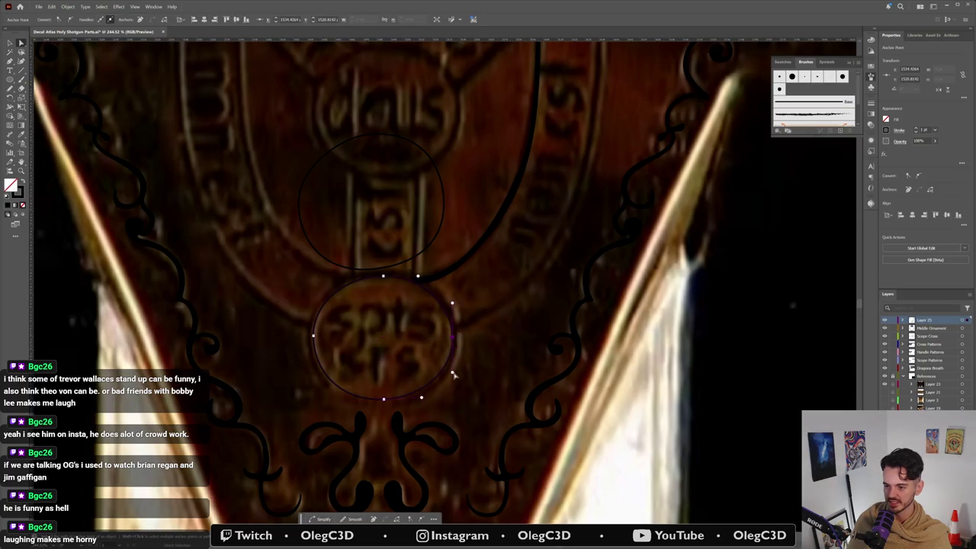
left_click_drag(453, 373, 450, 377)
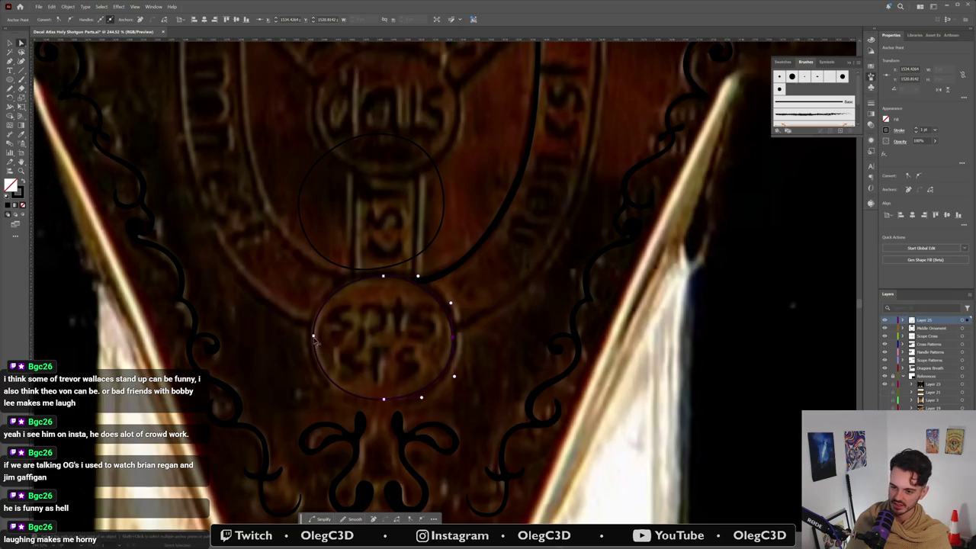
key("v")
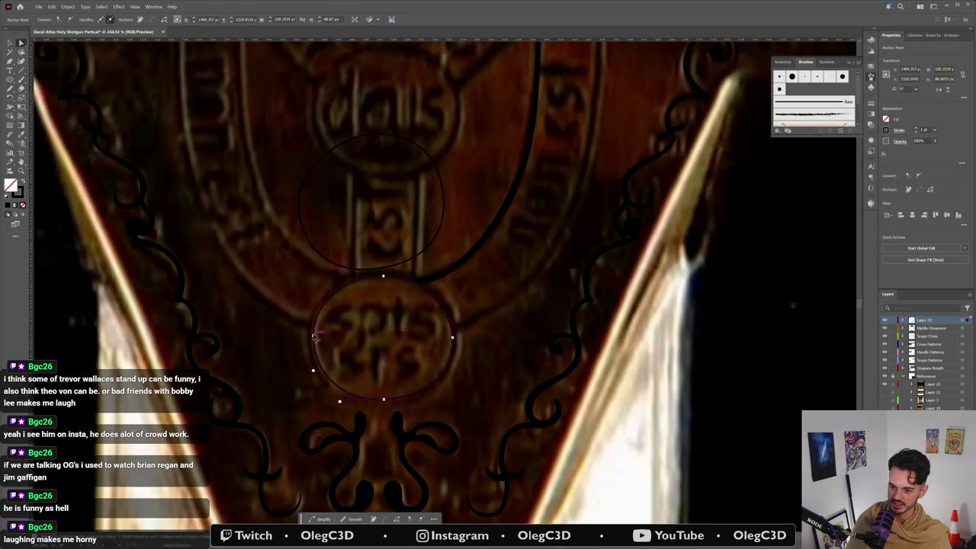
left_click(312, 336)
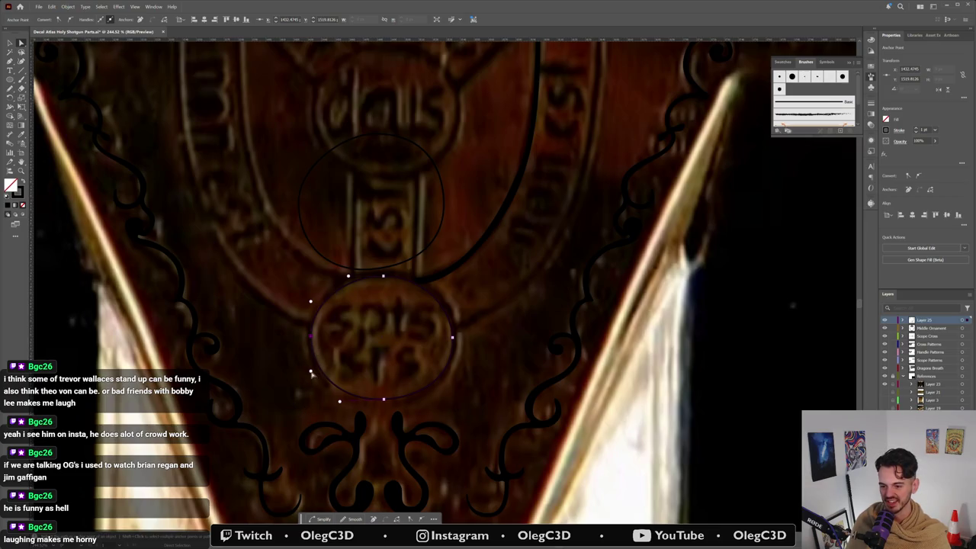
left_click_drag(311, 372, 311, 375)
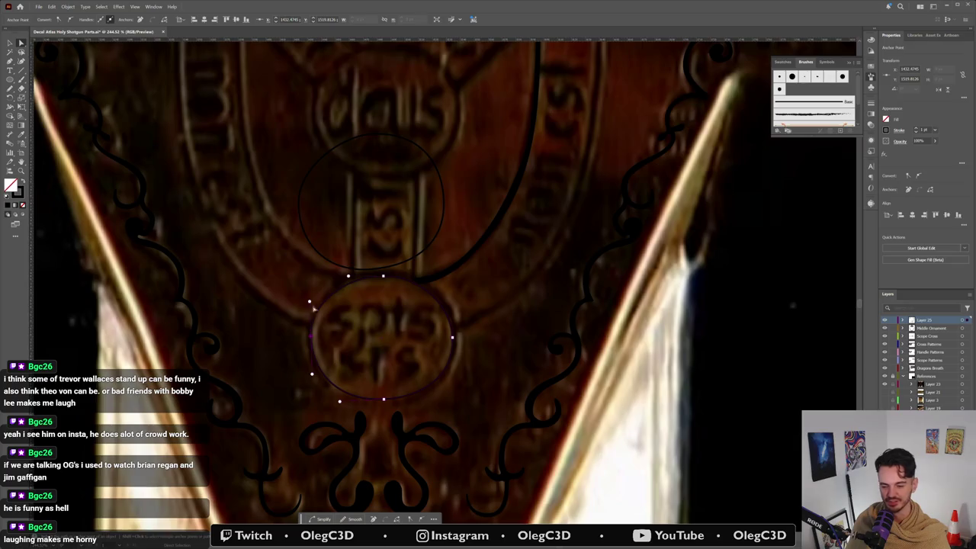
left_click_drag(309, 303, 310, 299)
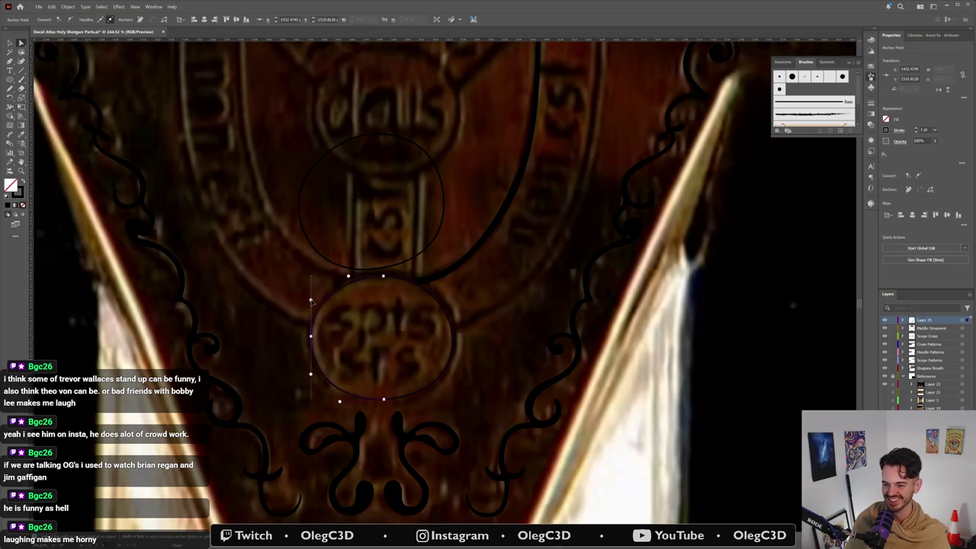
left_click_drag(384, 400, 384, 400)
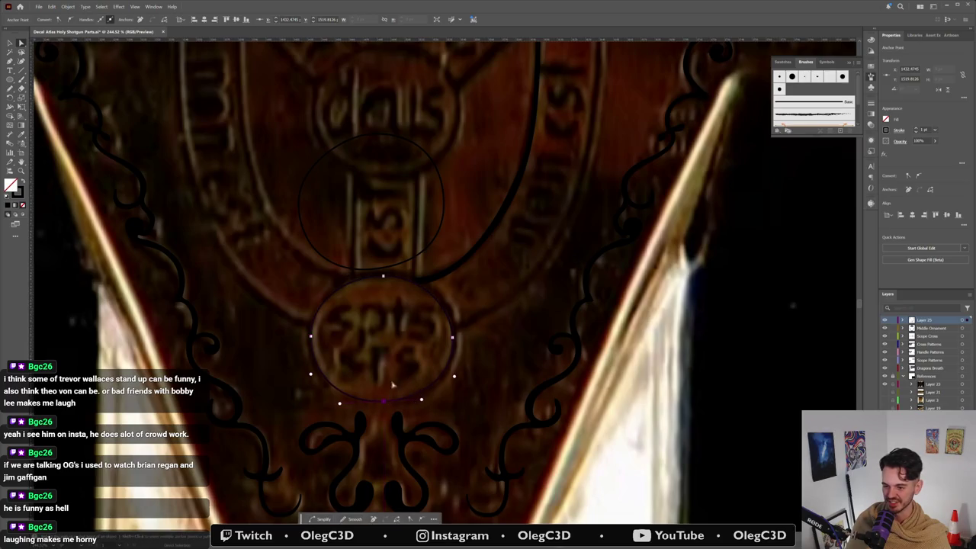
Step: Move the other ring onto the bottom medallion, reshape its sides and bottom curve, then deselect
left_click_drag(395, 273, 403, 402)
left_click_drag(305, 342, 305, 339)
left_click_drag(449, 340, 458, 337)
left_click_drag(378, 408, 434, 401)
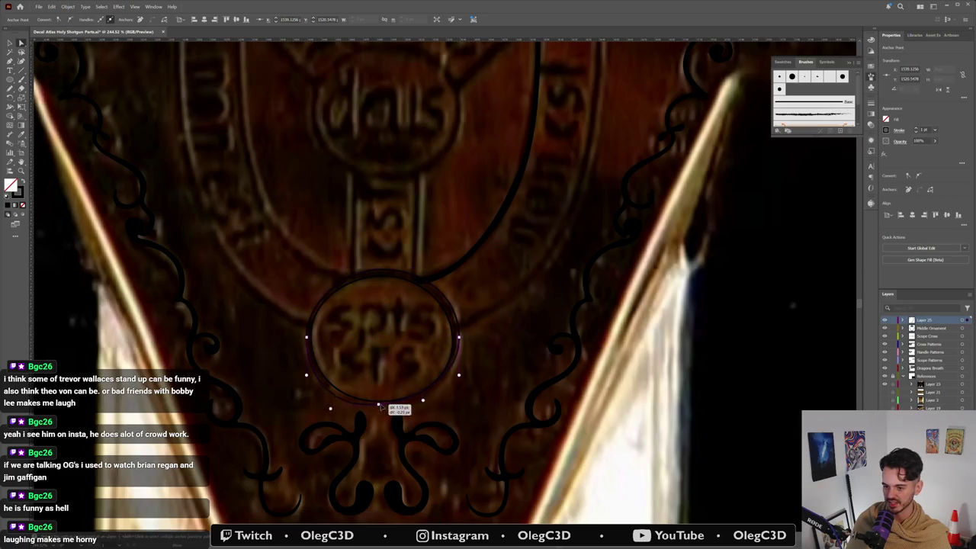
left_click_drag(458, 337, 456, 336)
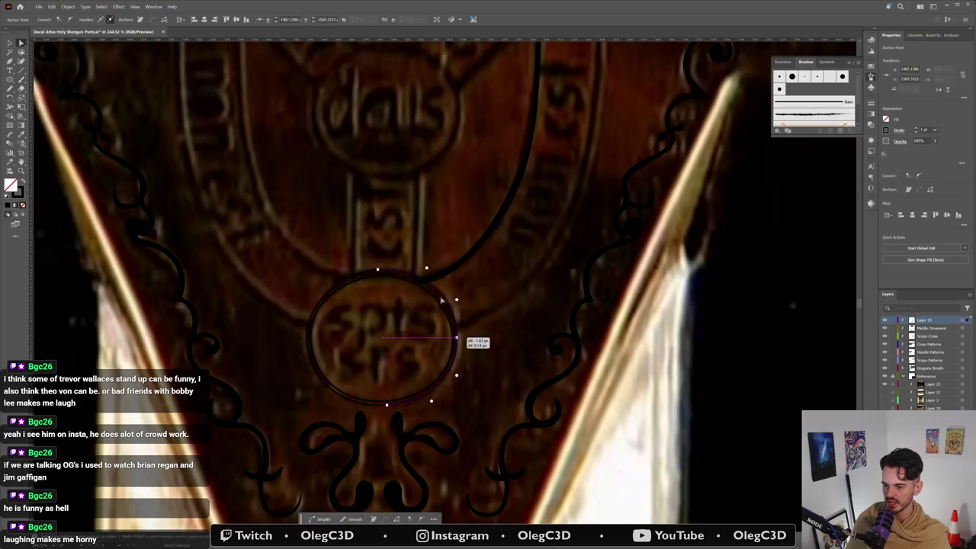
left_click_drag(385, 405, 387, 406)
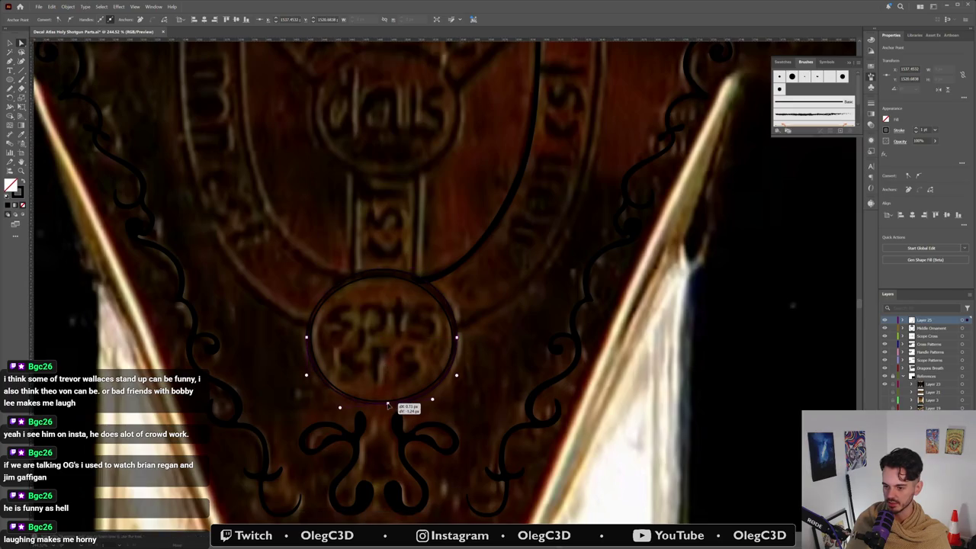
left_click_drag(307, 340, 308, 338)
key("ctrl+shift+a")
Step: Select the ring around the central medallion and zoom in on it
scroll(431, 232, "down", 5)
scroll(431, 233, "up", 2)
scroll(430, 232, "up", 2)
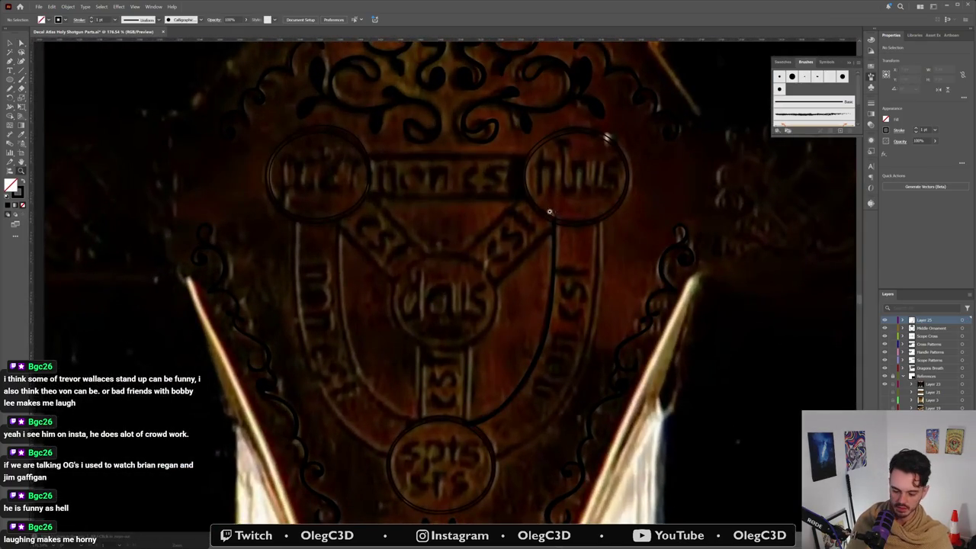
key("p")
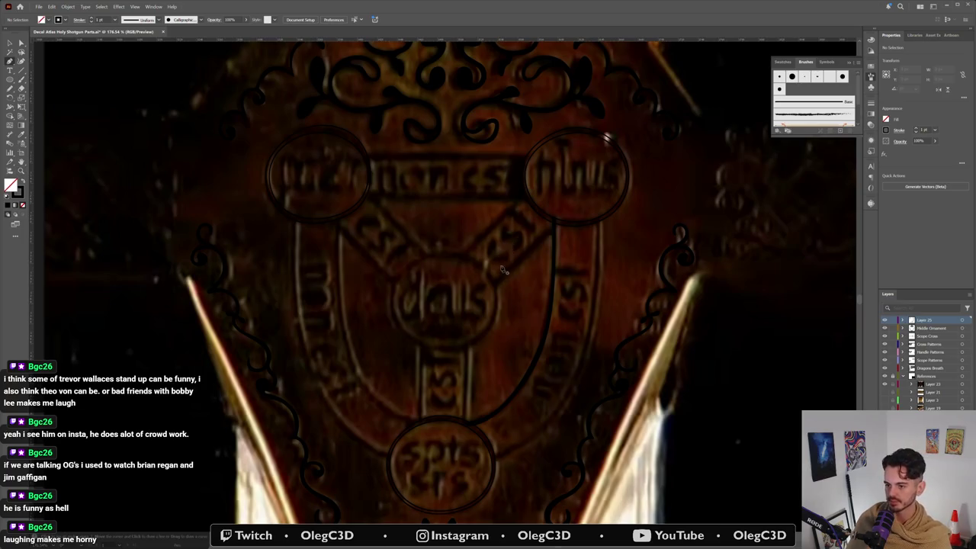
key("v")
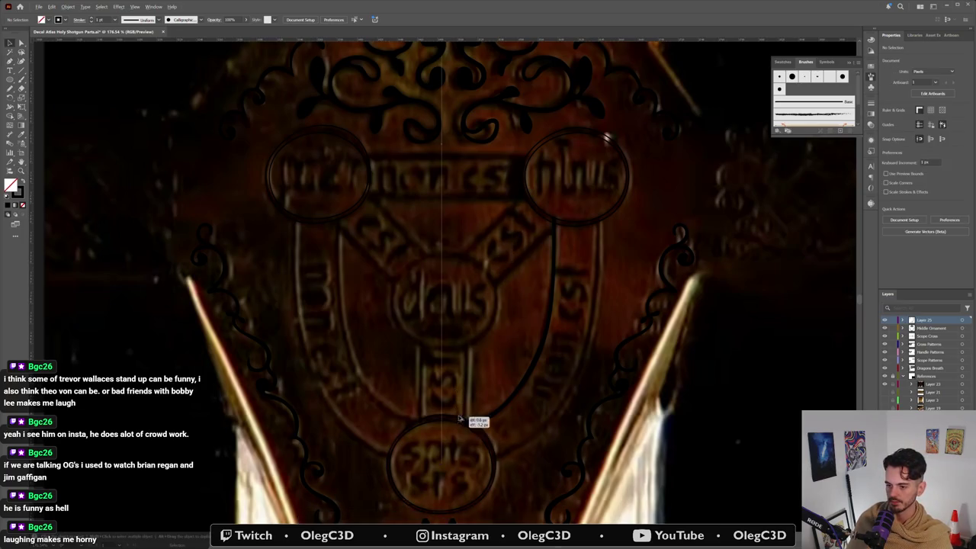
left_click(488, 275)
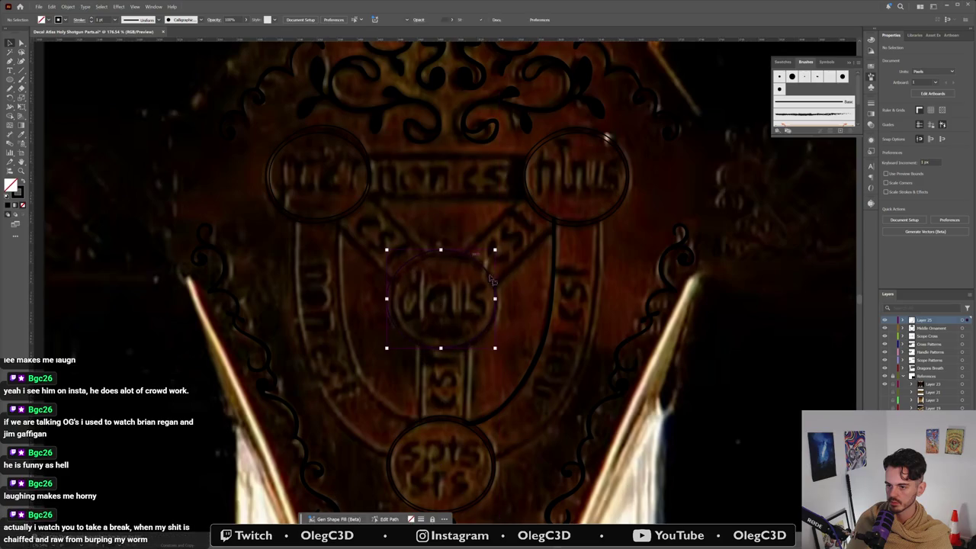
key("a")
key("ctrl+plus")
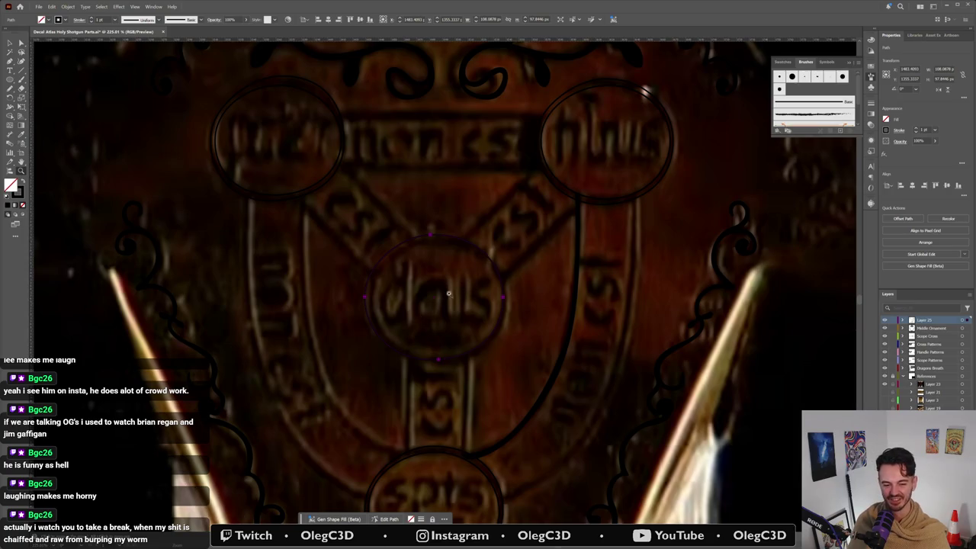
scroll(450, 308, "up", 1)
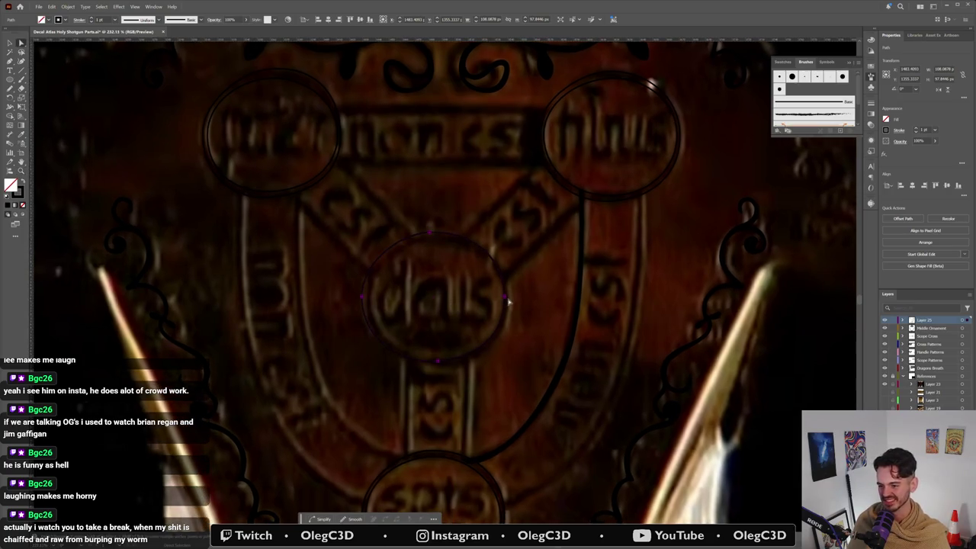
key("v")
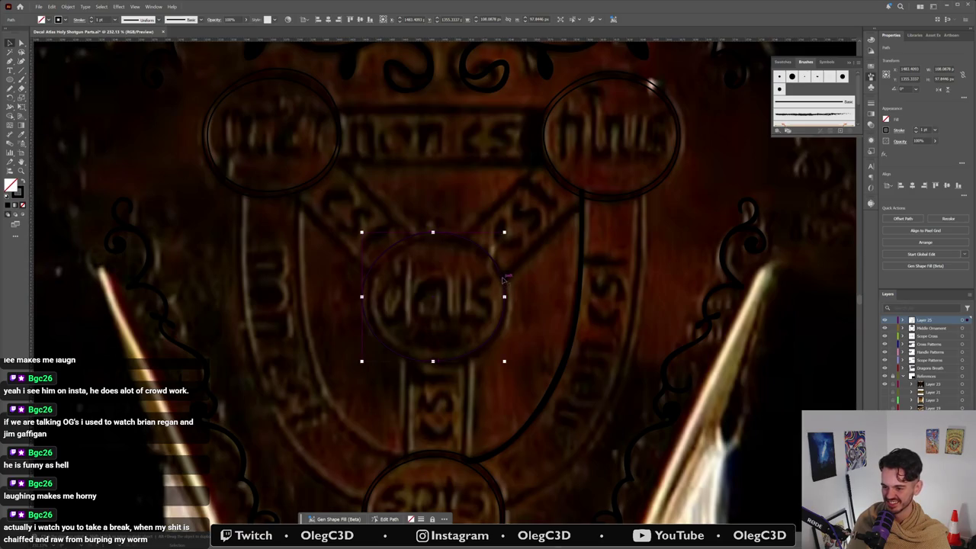
left_click(503, 280)
left_click(525, 282)
Step: Move the central ring's right, bottom, left and upper-left anchors toward the engraving
key("a")
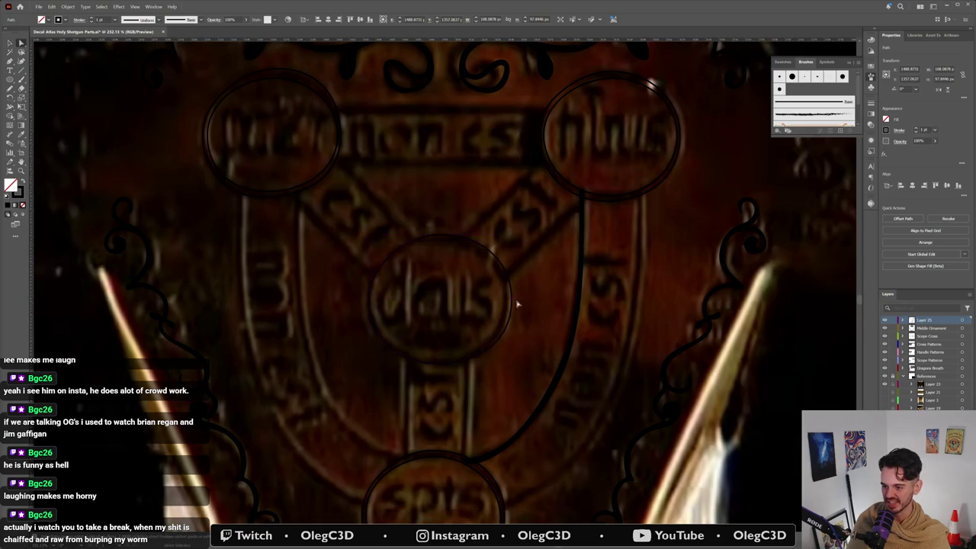
left_click_drag(511, 301, 510, 302)
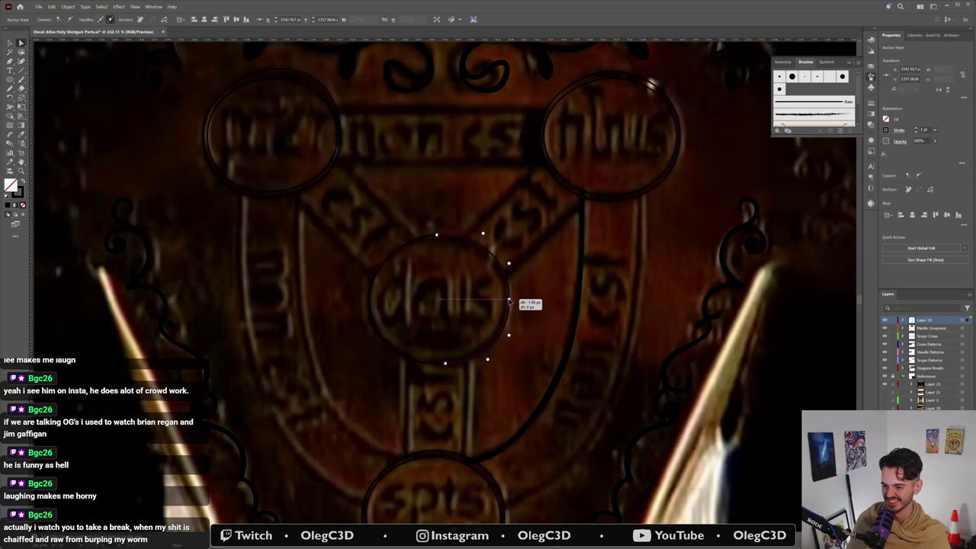
left_click_drag(446, 364, 448, 367)
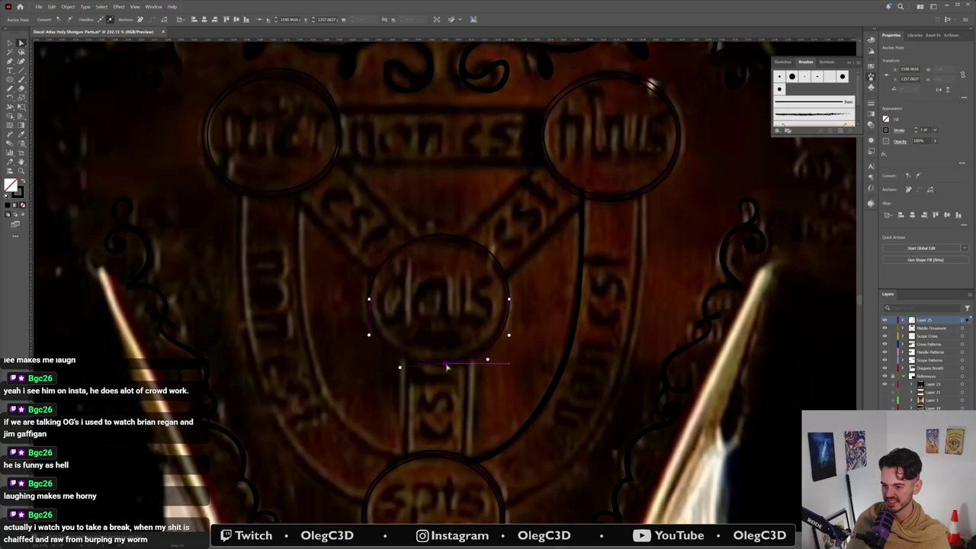
left_click_drag(369, 302, 365, 301)
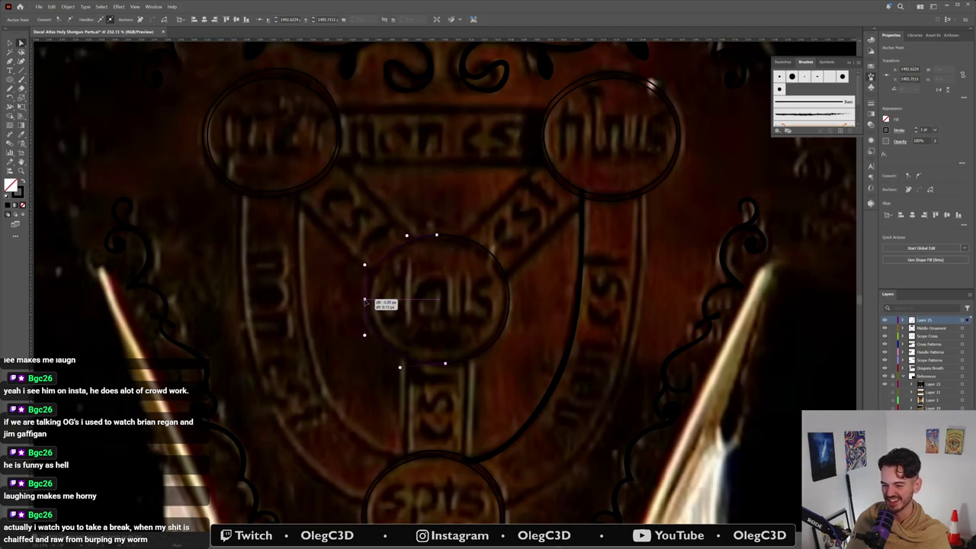
left_click_drag(365, 266, 363, 256)
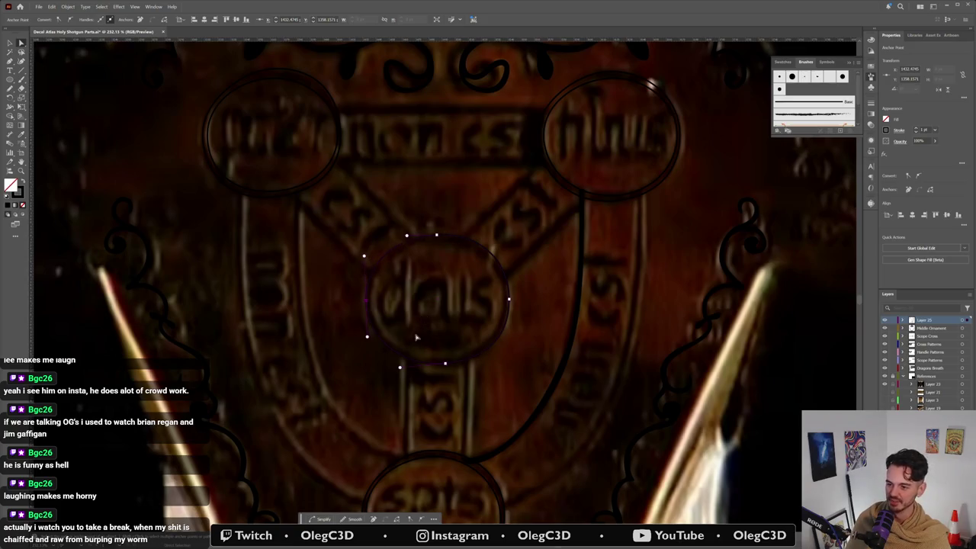
left_click(437, 238)
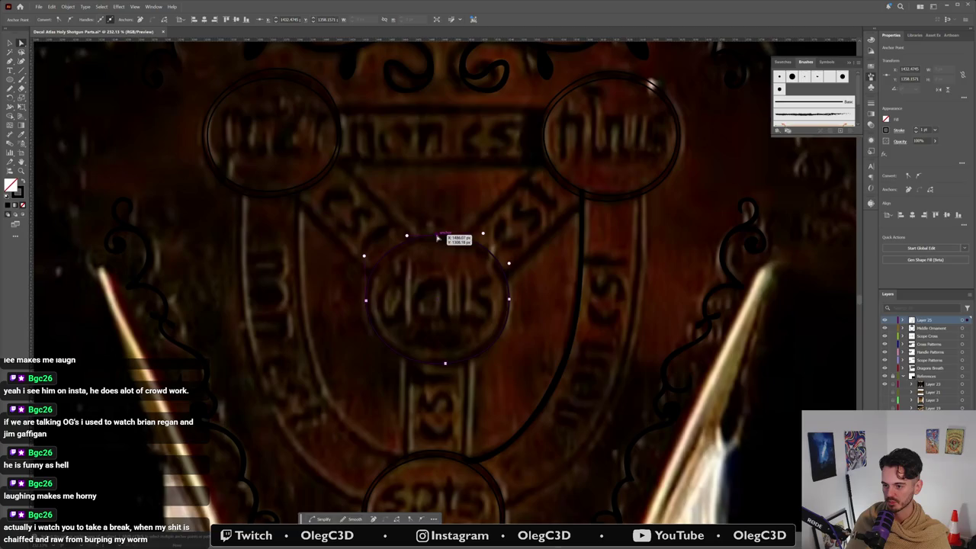
left_click(447, 364)
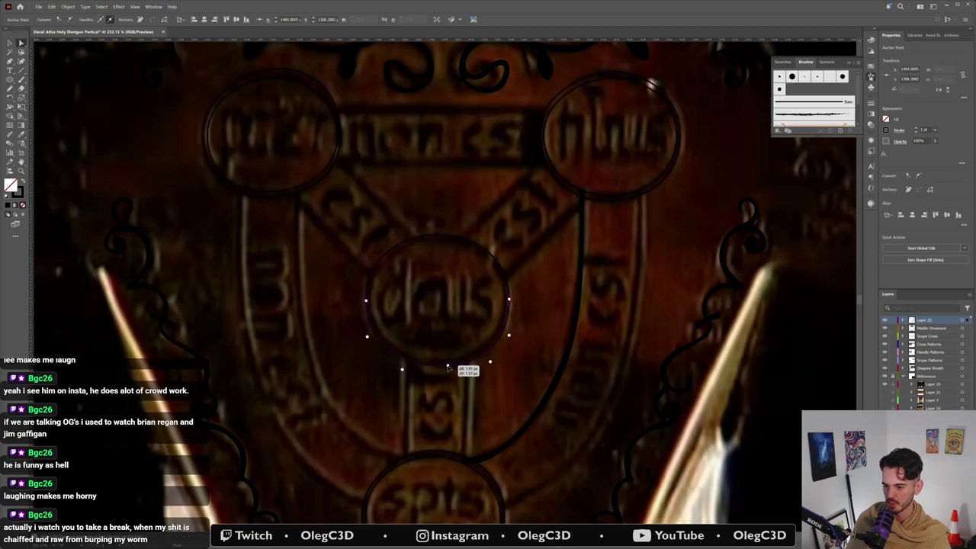
Step: Scale the central ring down slightly around its centre
key("v")
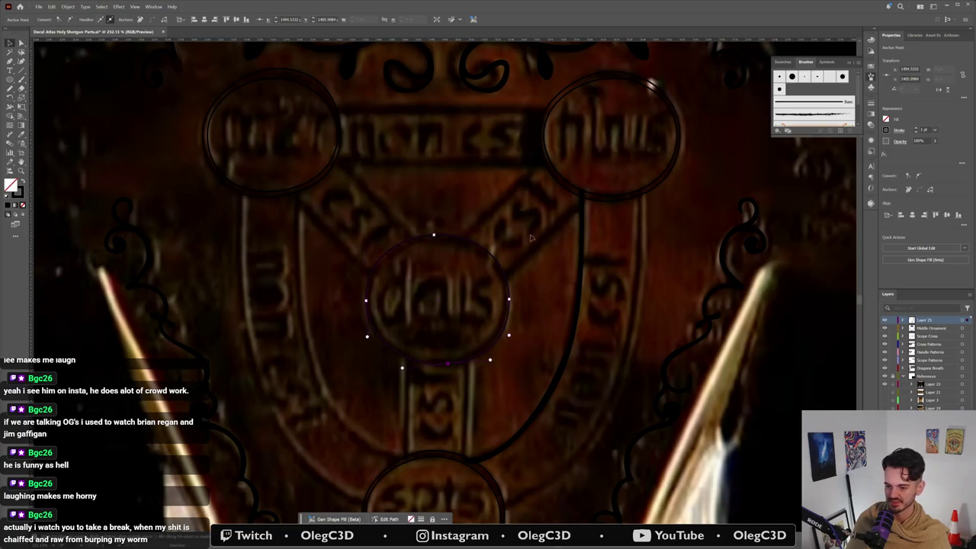
left_click(522, 348)
left_click(494, 334)
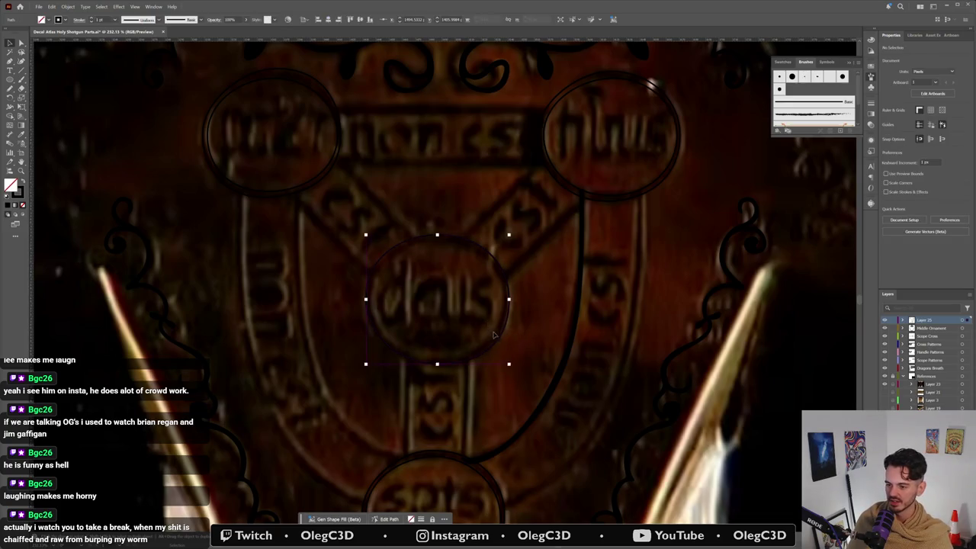
key("a")
left_click_drag(509, 365, 519, 342)
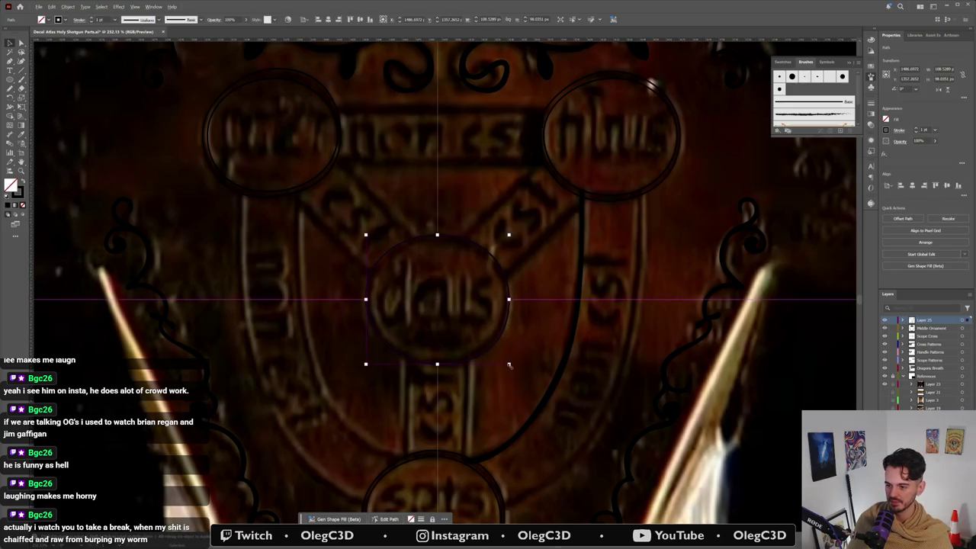
Step: Refit the shrunken ring's right, bottom, left and top anchors to the engraved circle, then deselect
key("a")
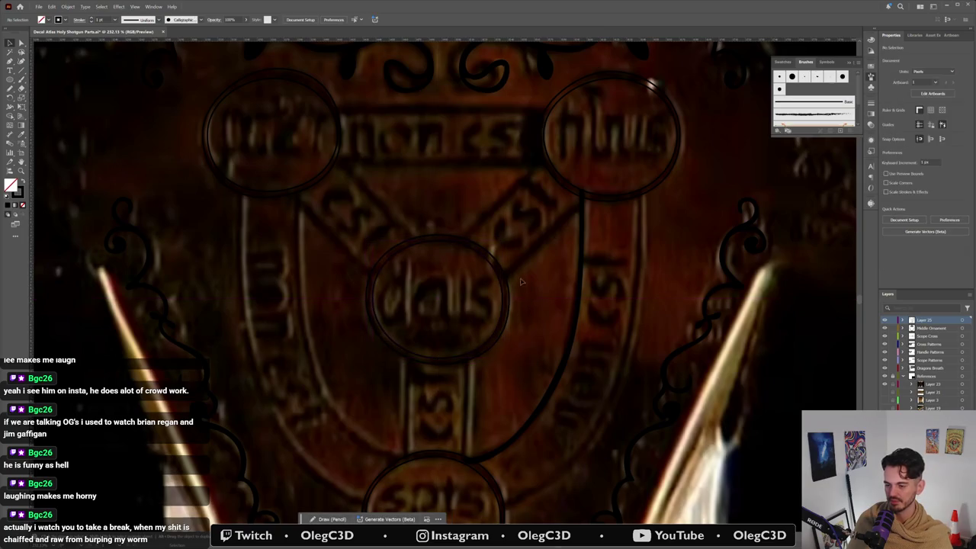
left_click(434, 242)
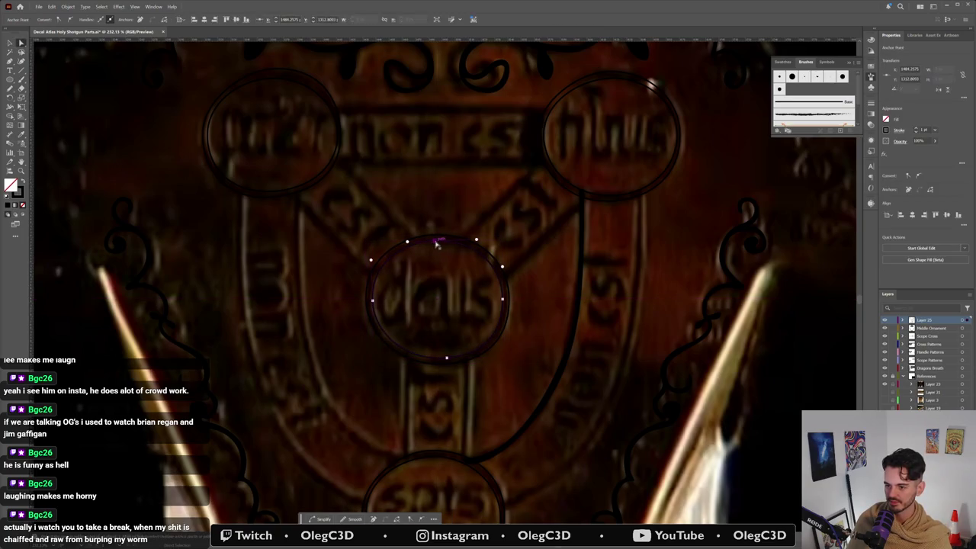
left_click_drag(501, 303, 505, 299)
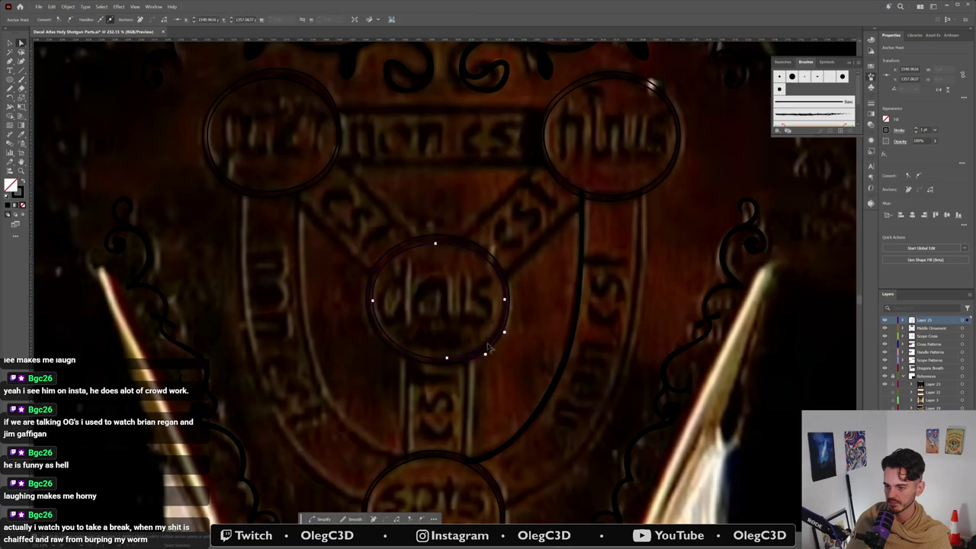
left_click_drag(447, 357, 447, 361)
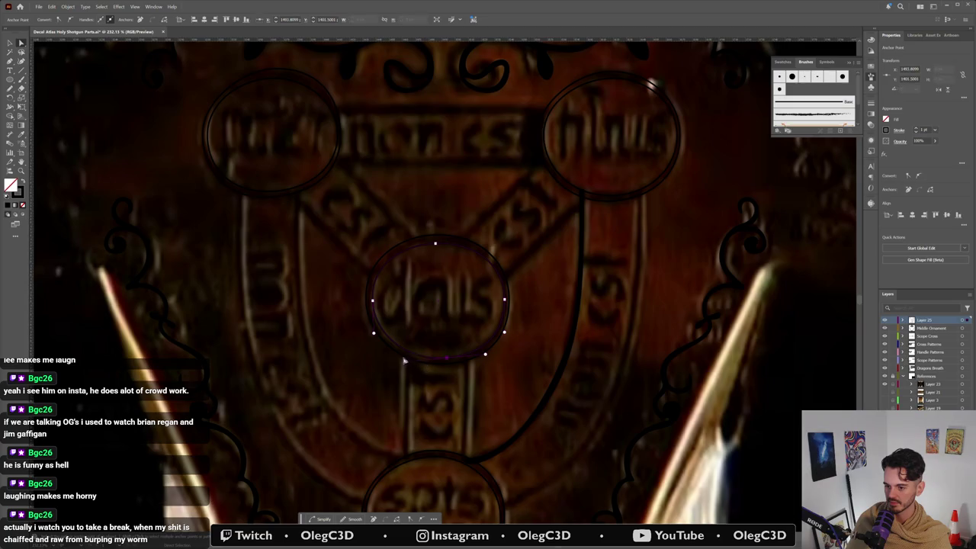
left_click_drag(444, 359, 450, 356)
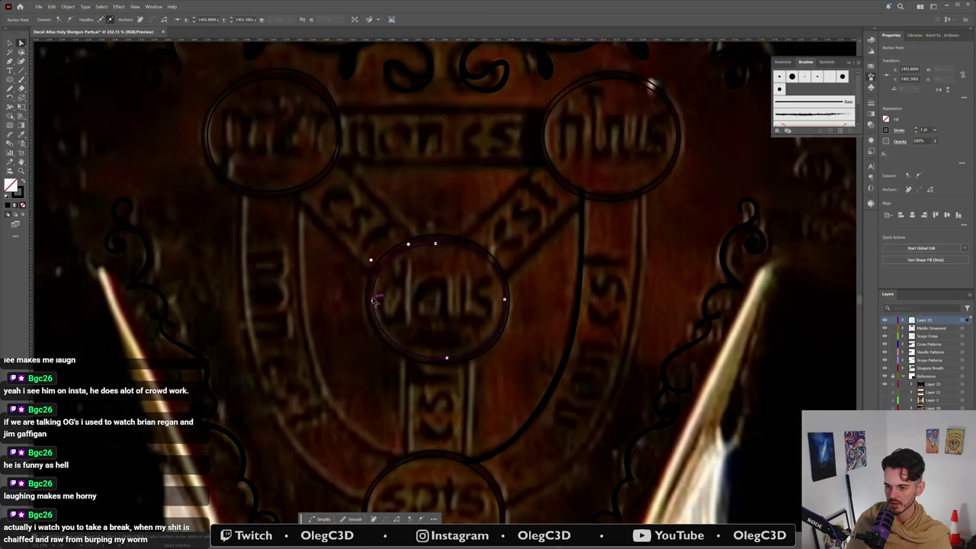
left_click_drag(373, 302, 370, 300)
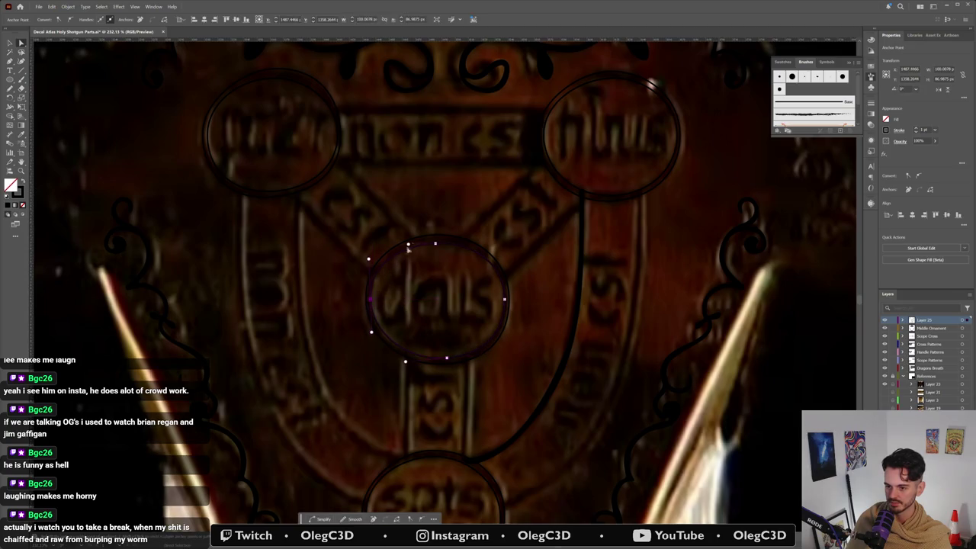
left_click_drag(435, 245, 405, 238)
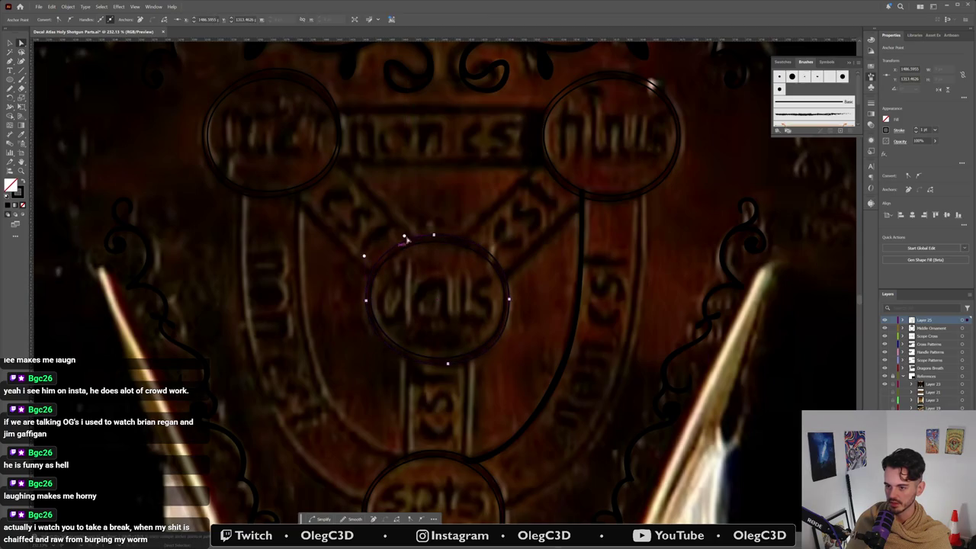
left_click(434, 234)
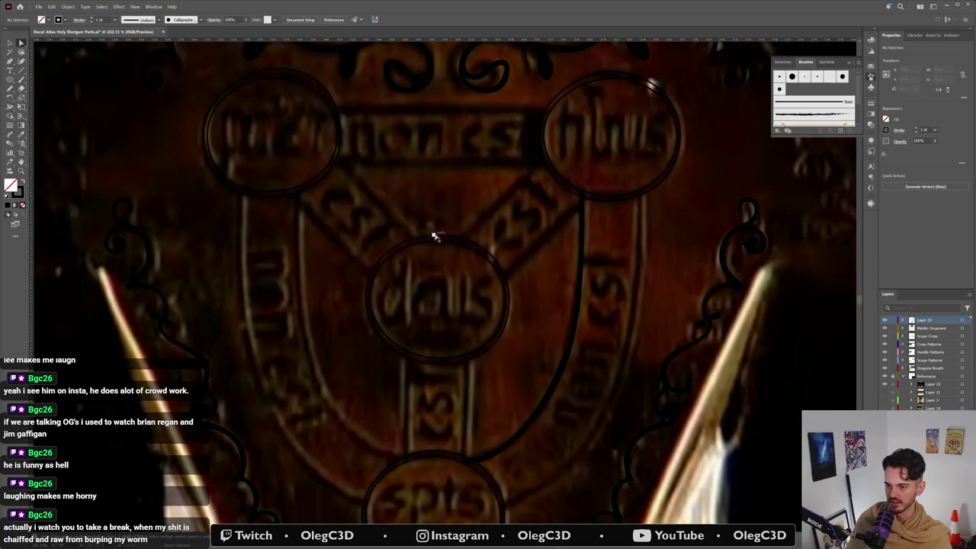
left_click_drag(404, 238, 410, 235)
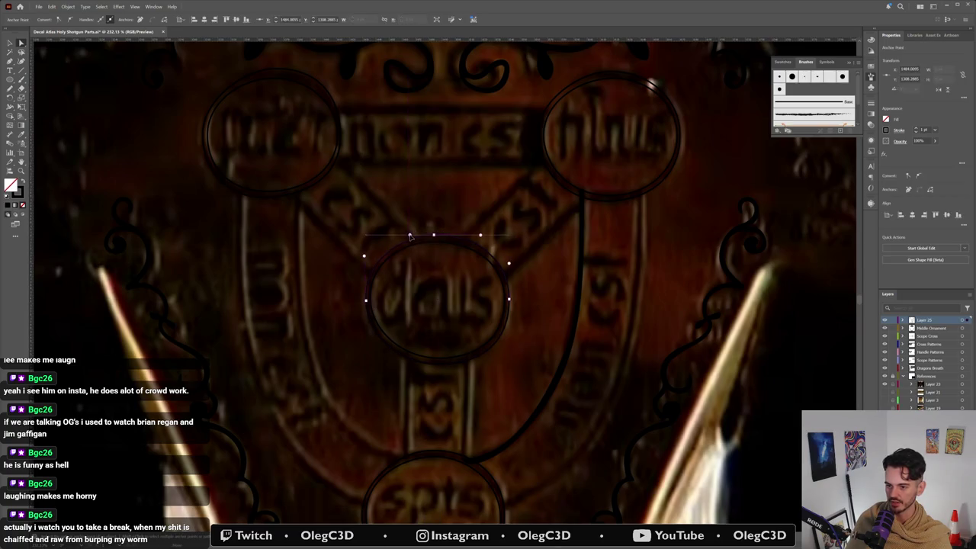
left_click(443, 348)
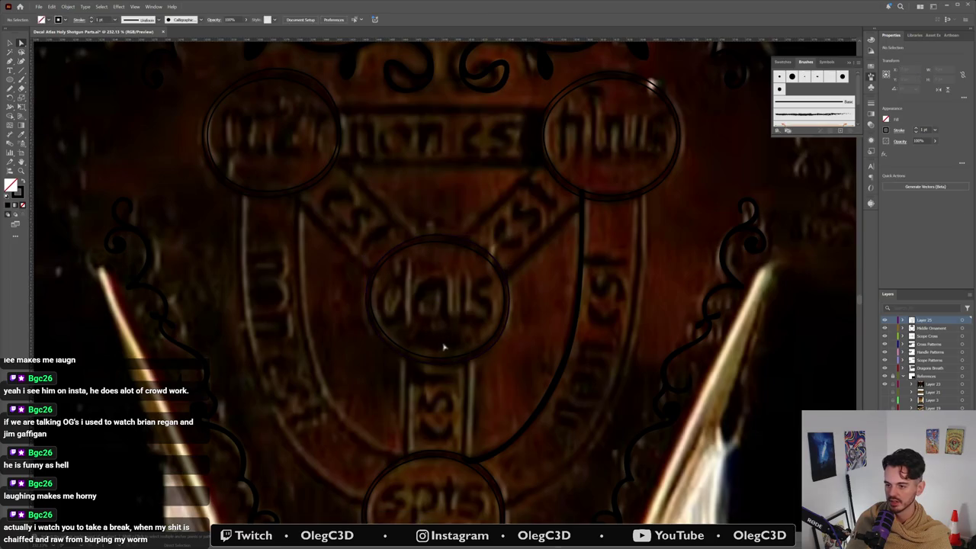
scroll(518, 350, "down", 5)
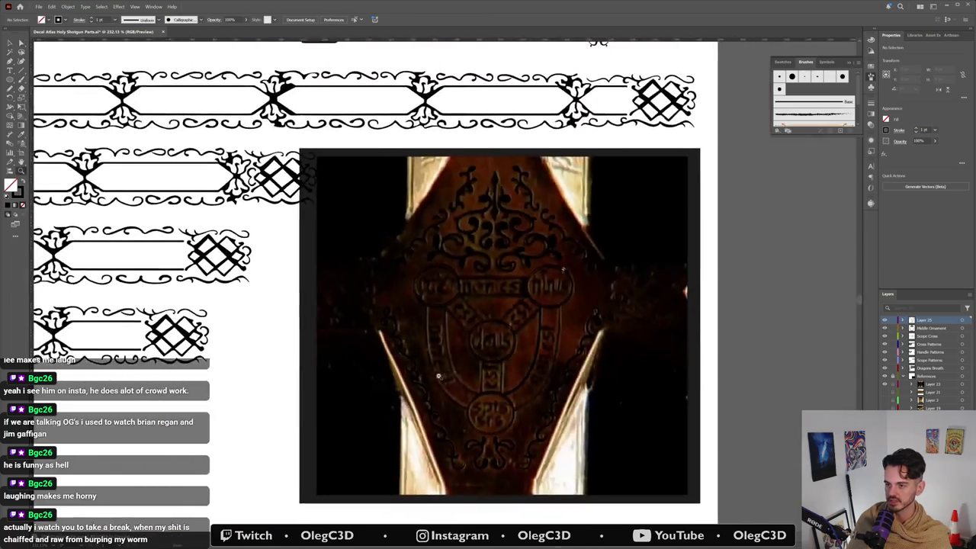
Step: Draw a curved Pen path from below the right medallion down toward the bottom medallion
scroll(549, 305, "up", 1)
scroll(571, 283, "up", 3)
scroll(585, 270, "up", 1)
scroll(586, 270, "up", 1)
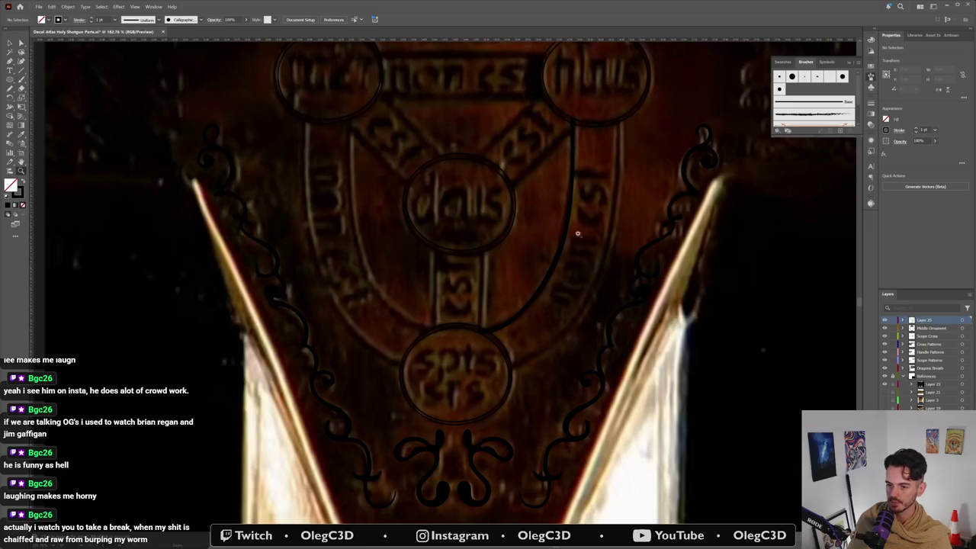
scroll(577, 231, "up", 1)
key("b")
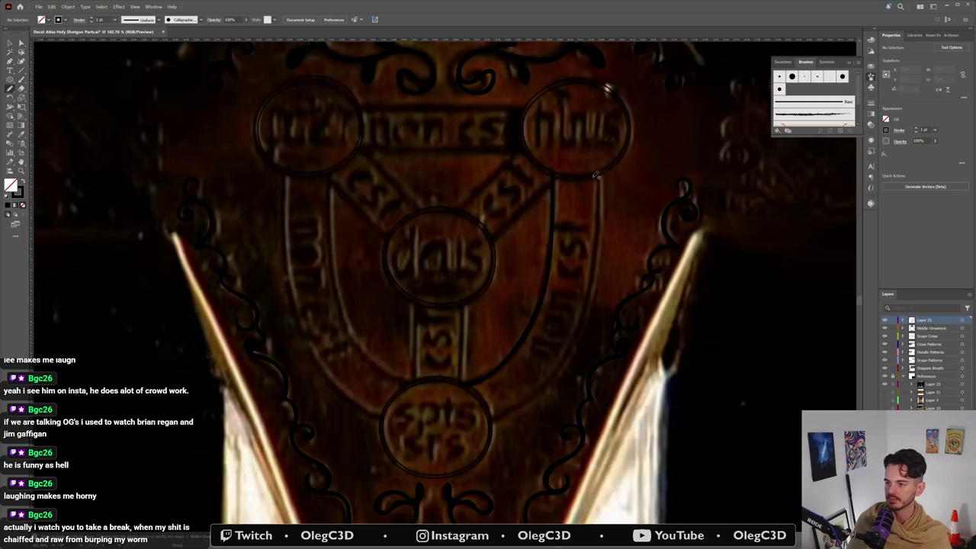
key("p")
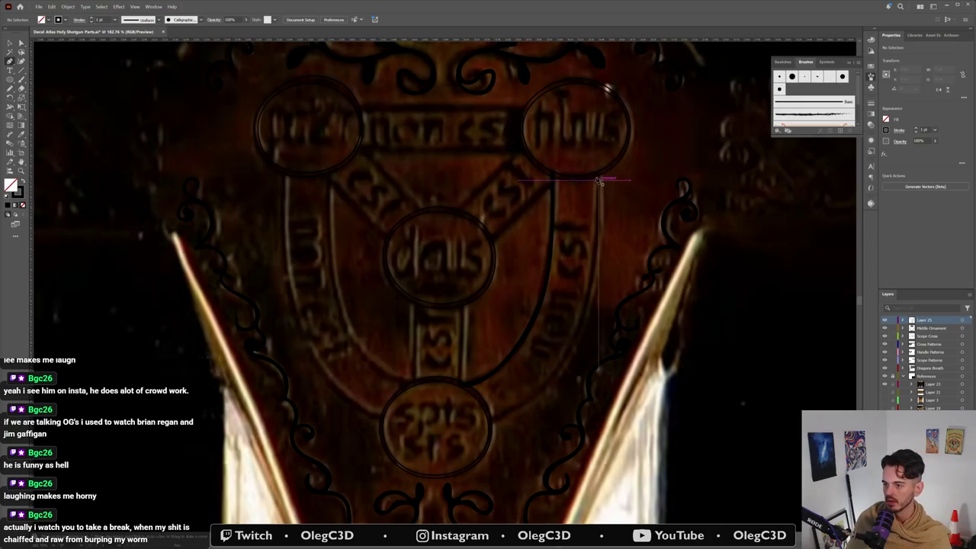
left_click(595, 177)
mouse_move(576, 326)
left_mouse_down()
mouse_move(558, 363)
mouse_move(491, 418)
mouse_move(462, 426)
mouse_move(491, 429)
left_mouse_up()
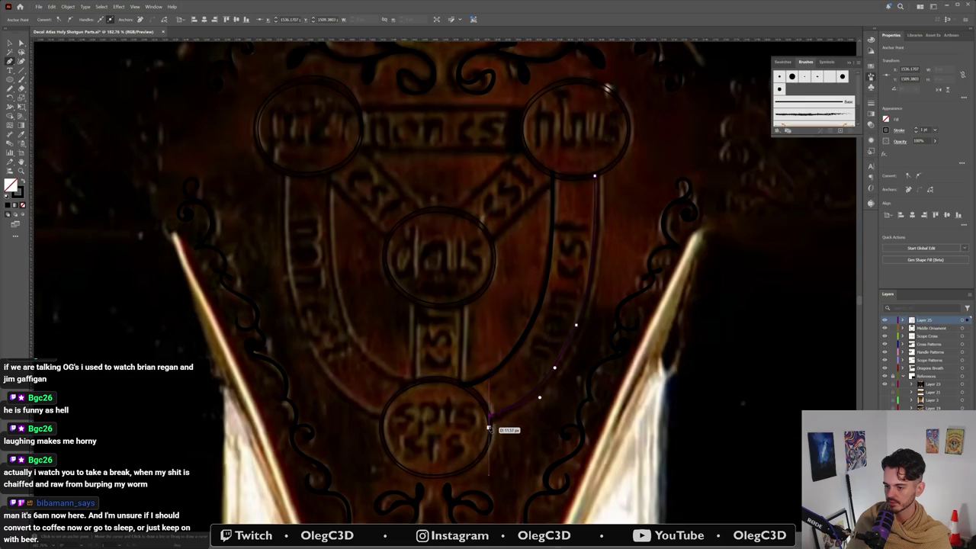
left_click_drag(491, 429, 493, 440)
Step: Select the newly drawn thin curve
scroll(526, 404, "up", 3)
scroll(526, 404, "up", 2)
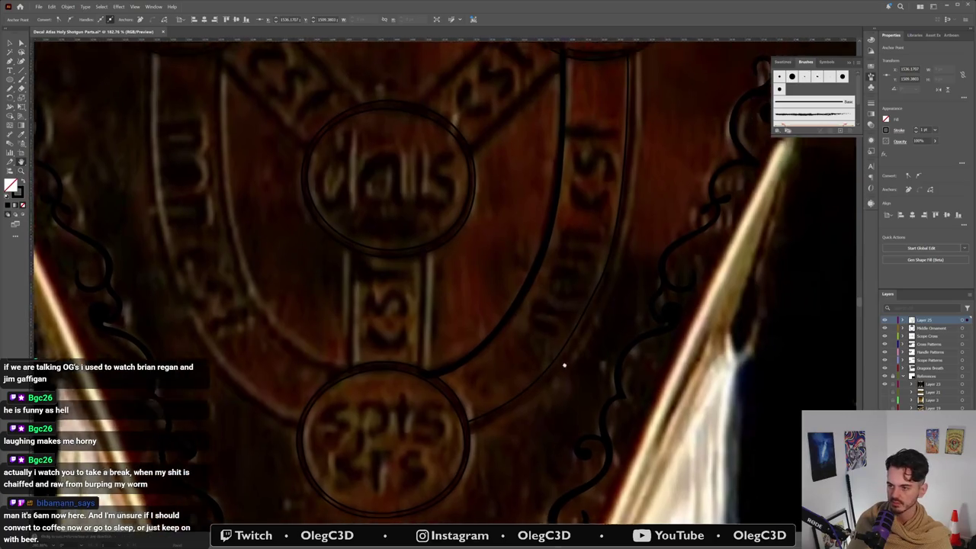
scroll(564, 366, "down", 3)
left_click(466, 445)
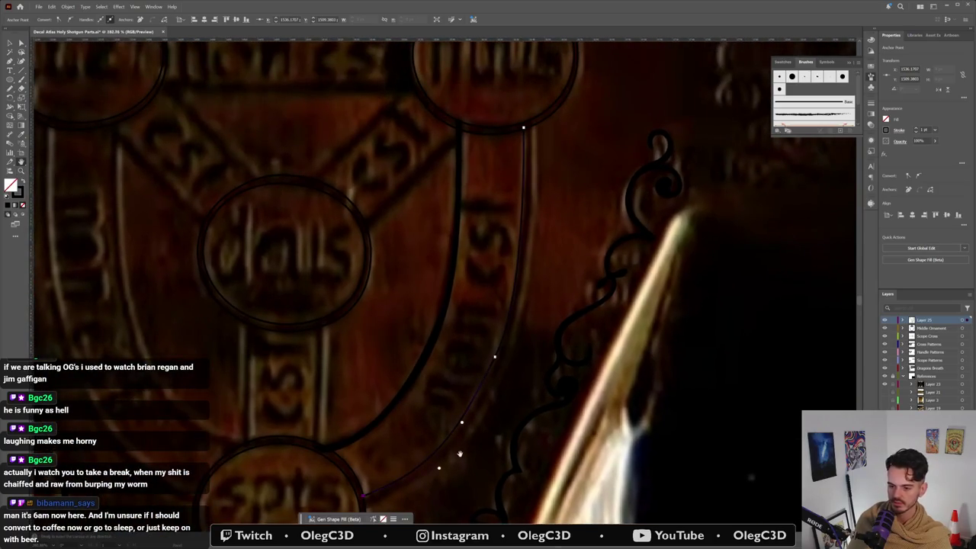
scroll(450, 382, "up", 3)
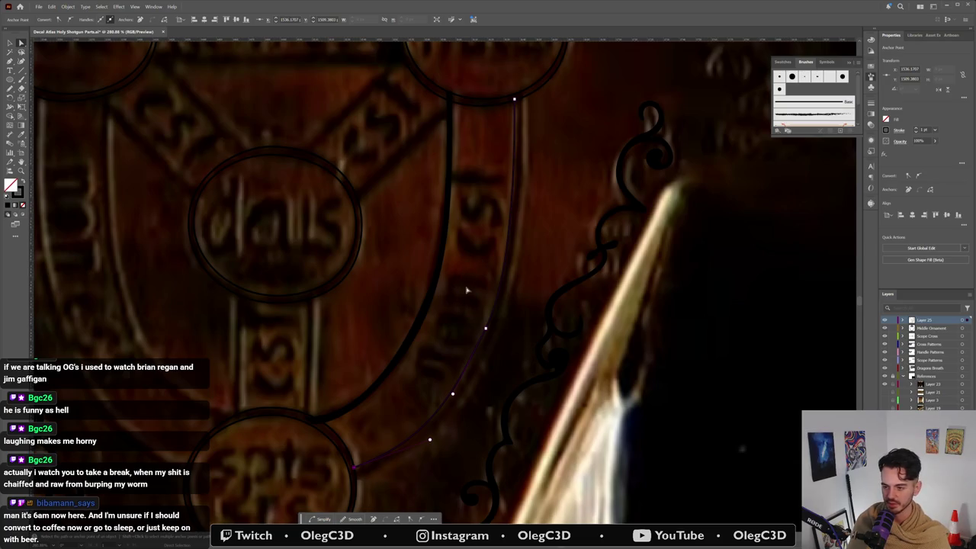
Step: Nudge an anchor, add a point, and extend the curve up the band edge to the upper-right medallion rim
left_click(490, 330)
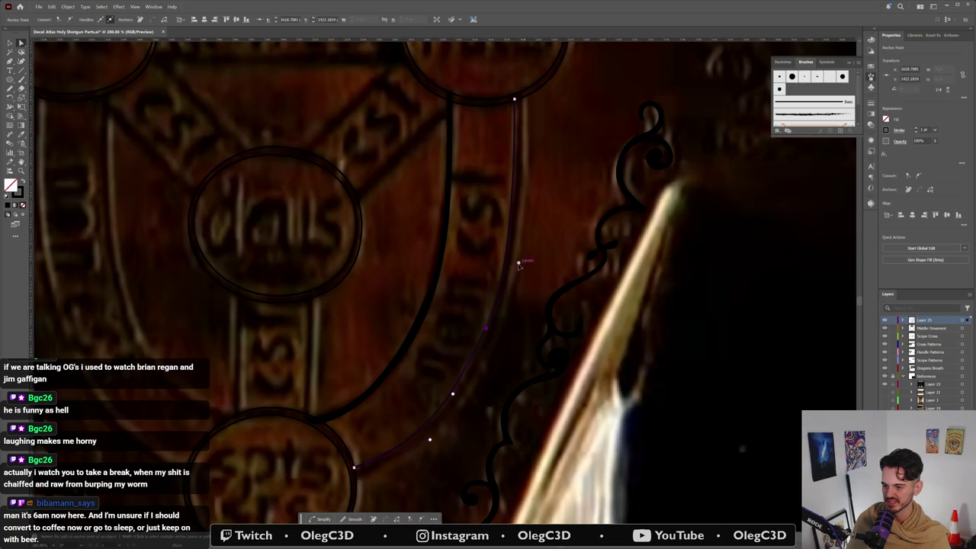
left_click_drag(489, 328, 487, 329)
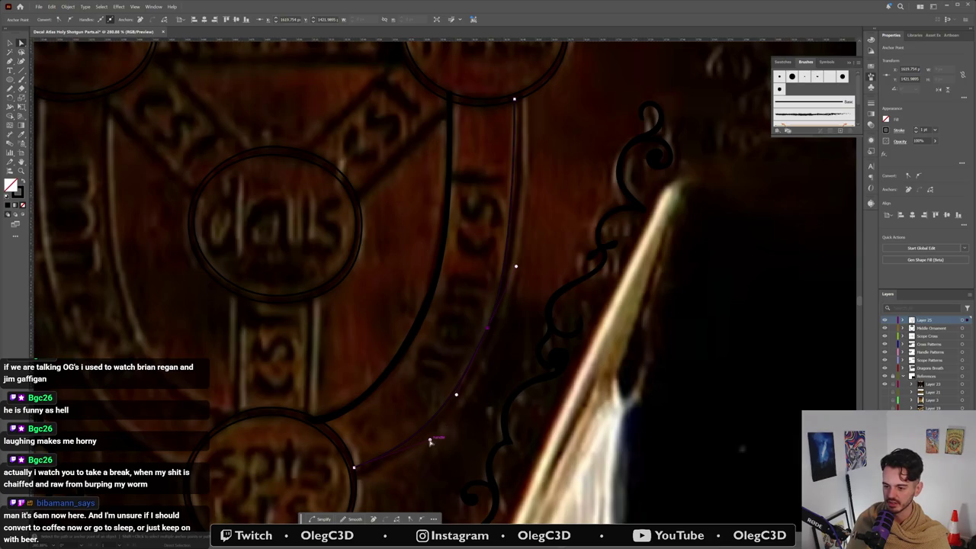
left_click(430, 440)
left_click(438, 435)
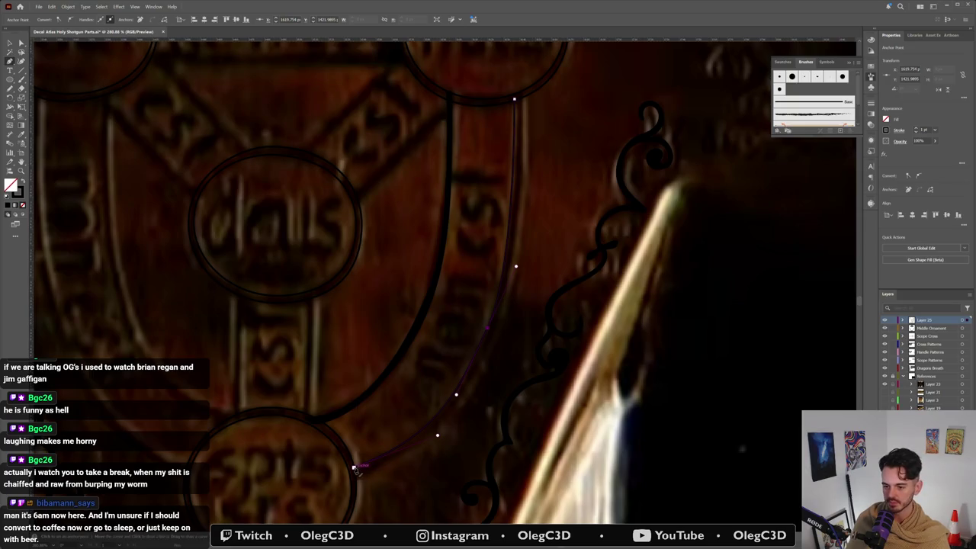
left_click(355, 468)
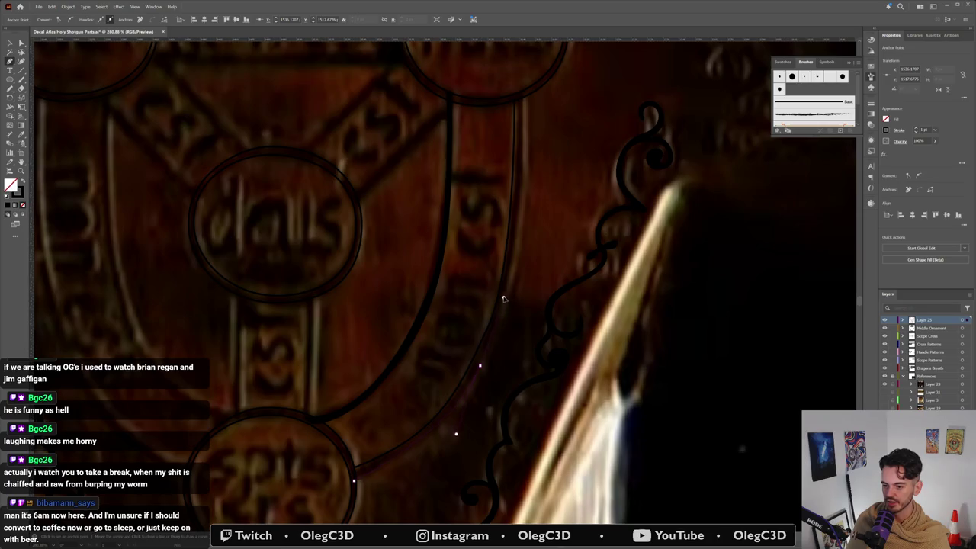
left_click(517, 277)
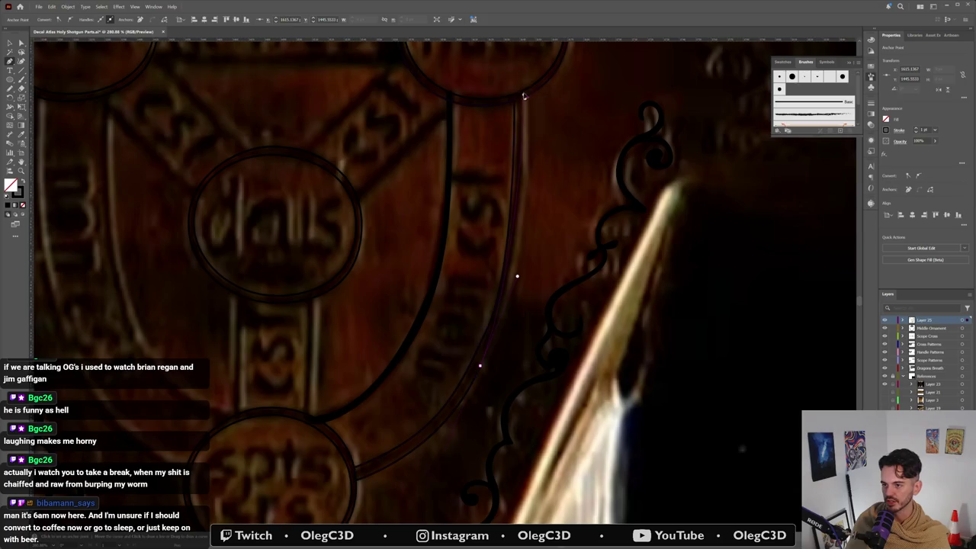
scroll(518, 61, "up", 3)
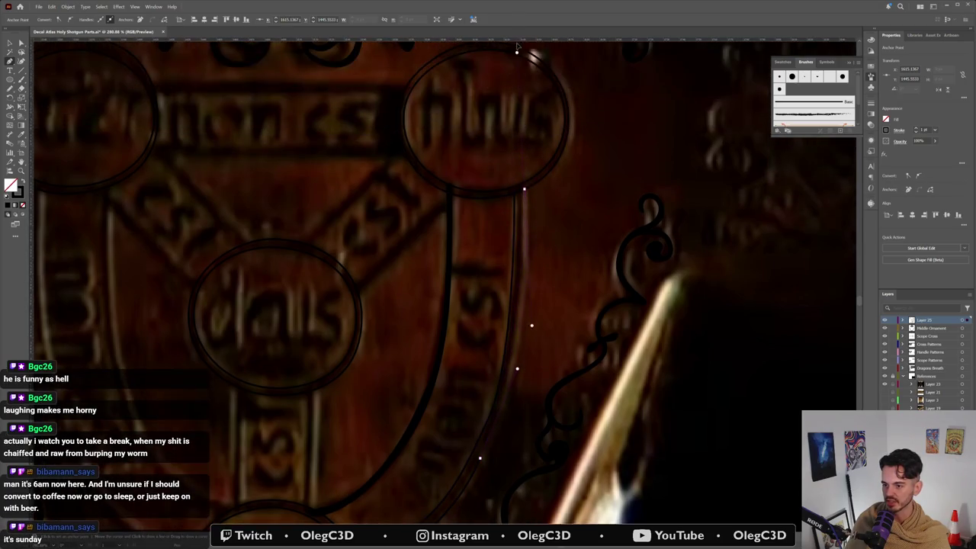
left_click(521, 100)
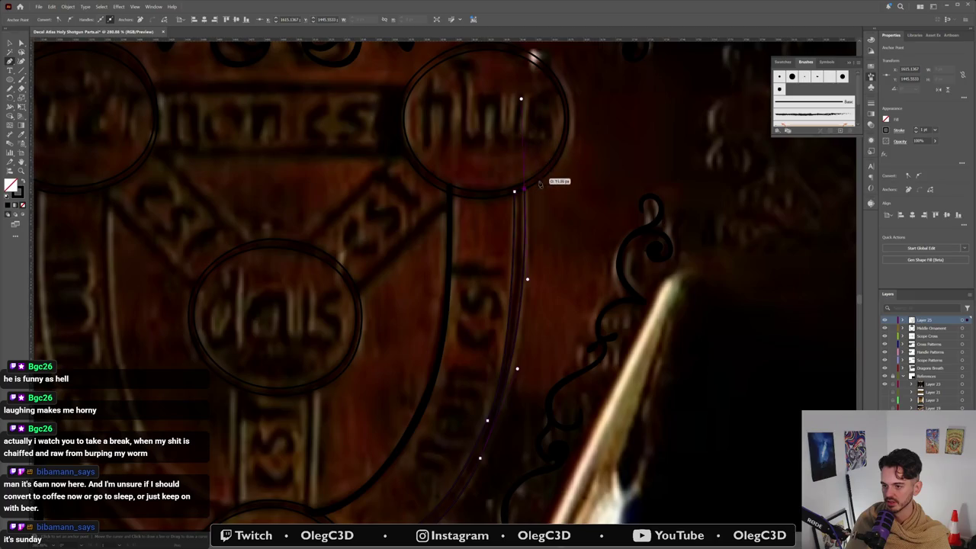
Step: Shift the new points to fit the band, set the top point on the medallion rim, and add a lower point
mouse_move(523, 192)
left_mouse_down()
mouse_move(523, 222)
mouse_move(515, 191)
left_mouse_up()
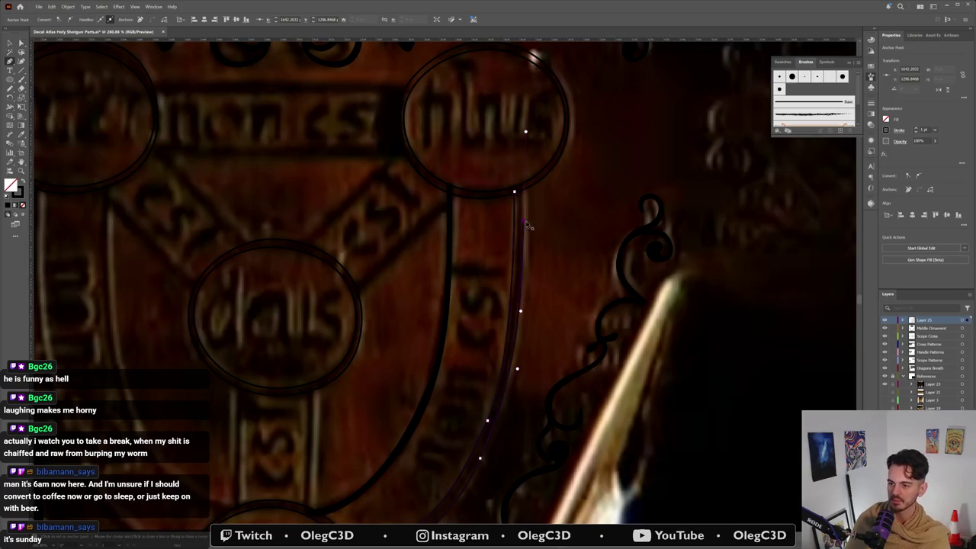
left_click_drag(515, 192, 523, 186)
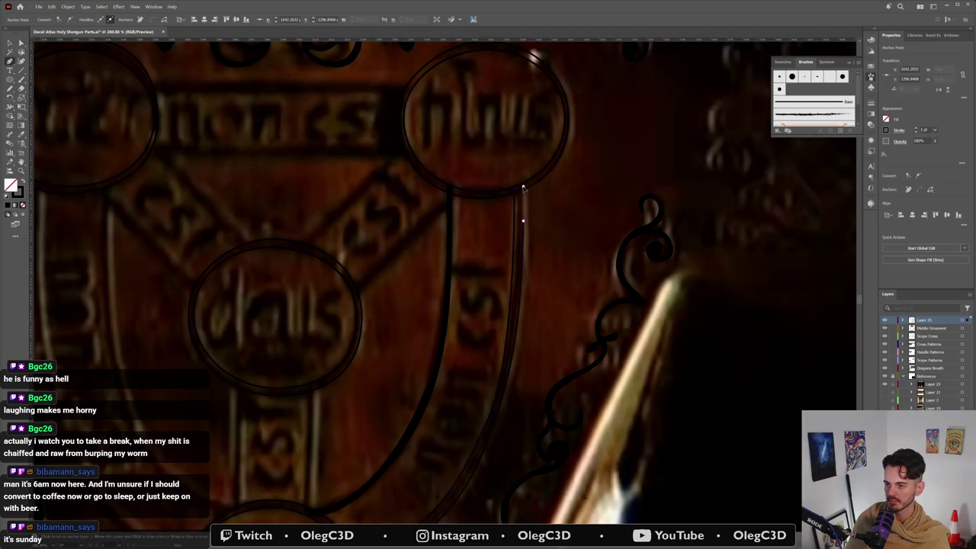
left_click(517, 242)
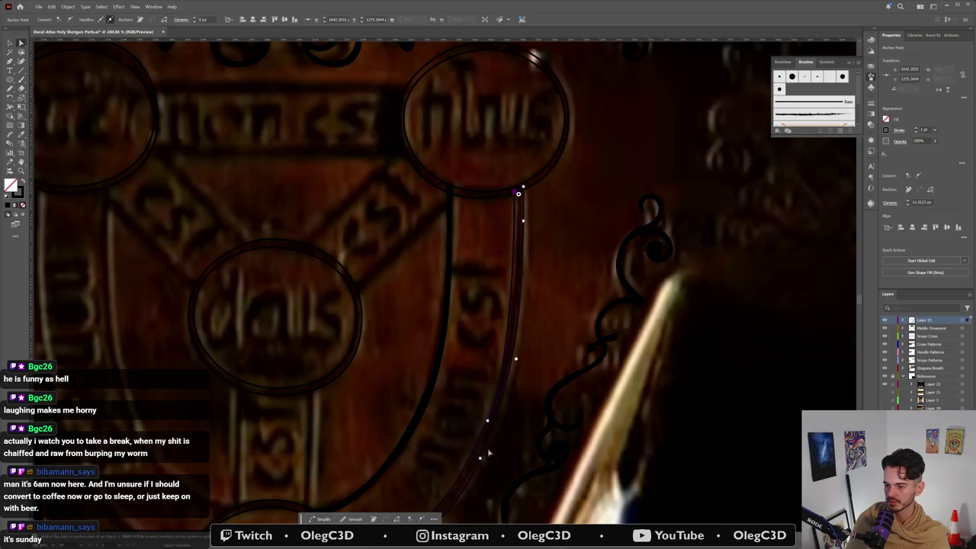
left_click(480, 461)
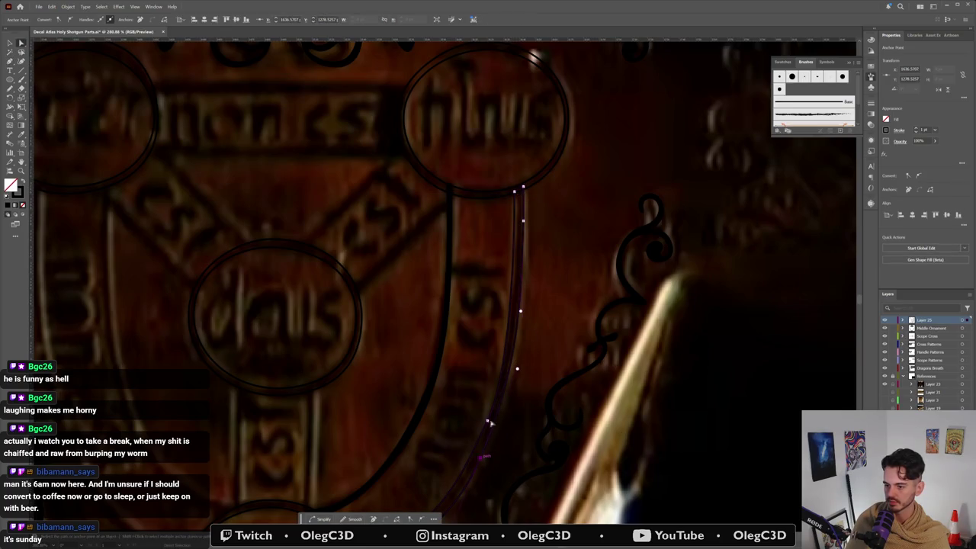
left_click(519, 372)
Step: Reselect the thin right-hand curve, try adjusting its lower point, undo the change, and deselect
left_click_drag(481, 420, 550, 286)
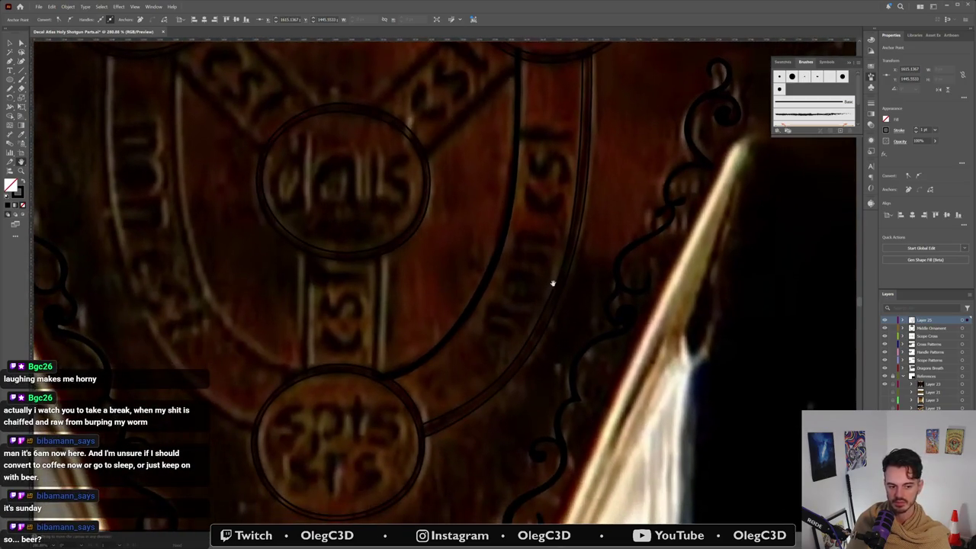
left_click(566, 272)
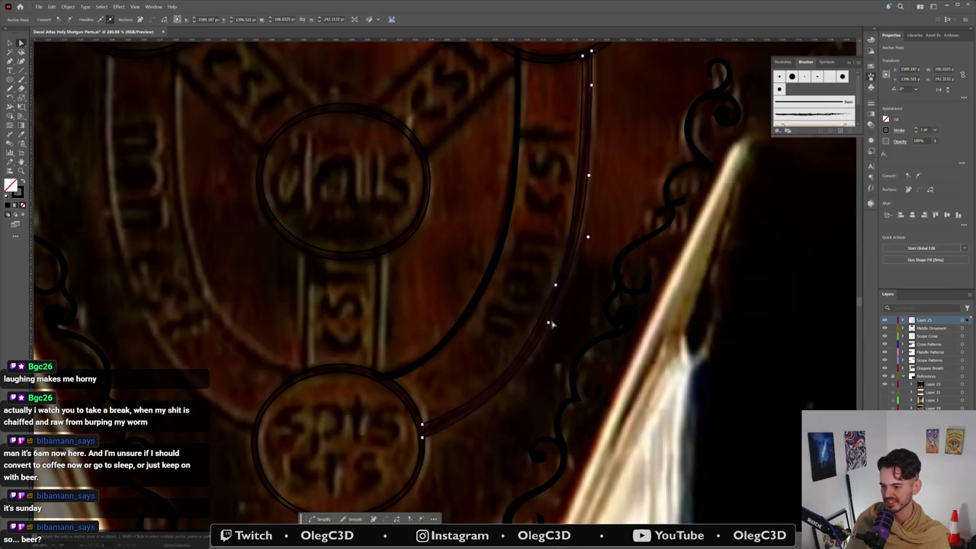
left_click(557, 289)
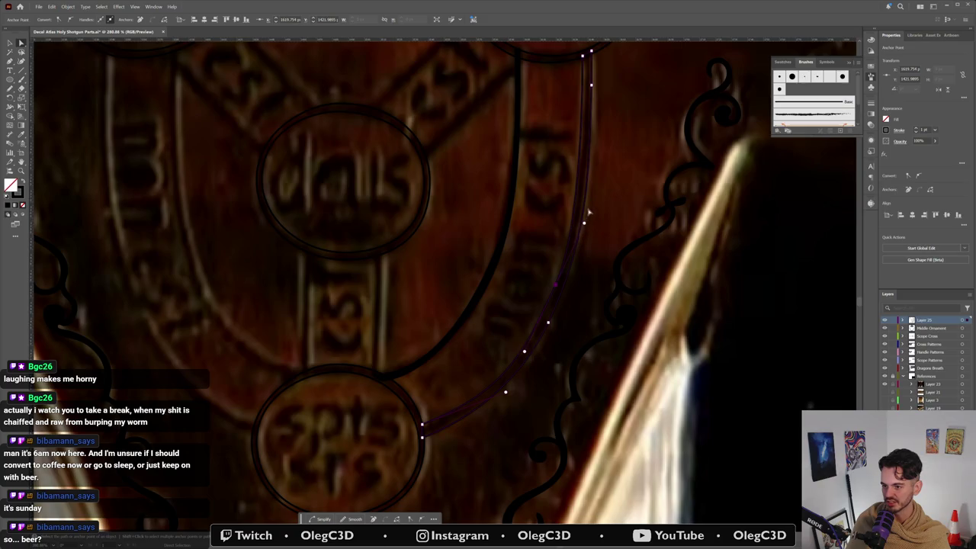
left_click(588, 216)
left_click(558, 286)
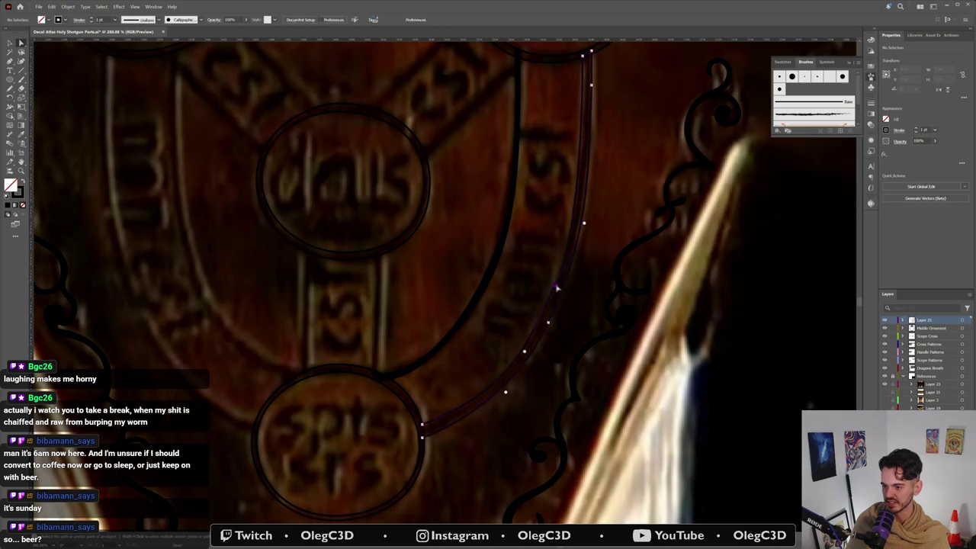
left_click(588, 197, "shift")
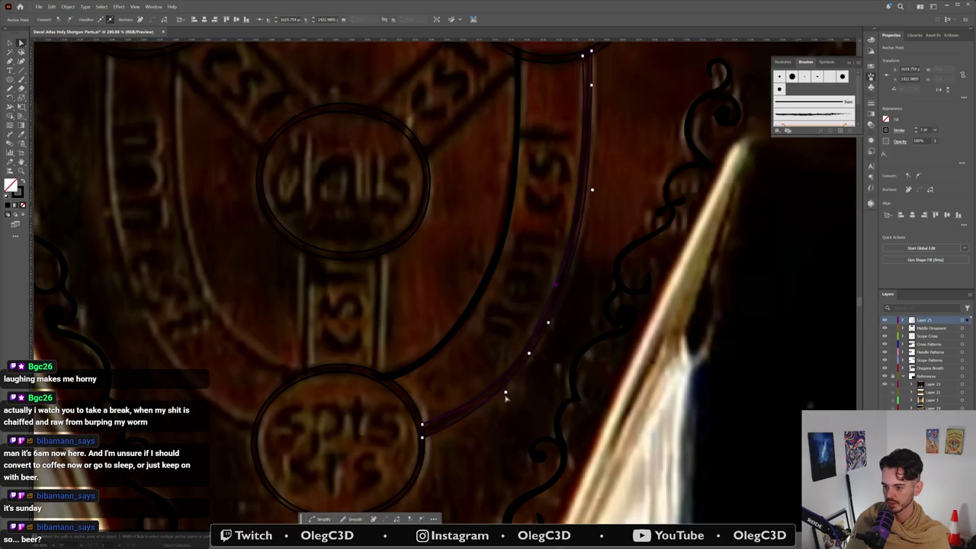
left_click_drag(421, 424, 422, 431)
key("ctrl+z")
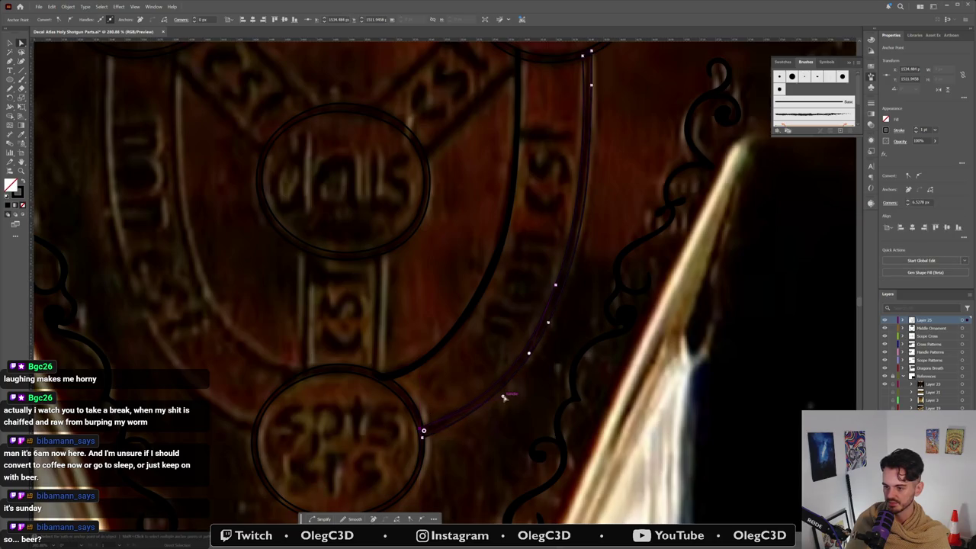
left_click(514, 414)
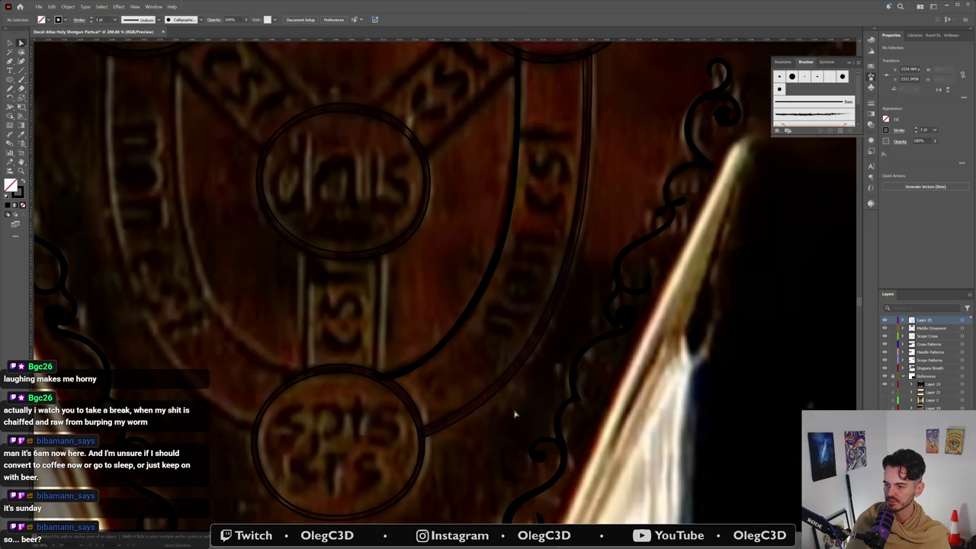
scroll(475, 348, "down", 5)
scroll(362, 278, "up", 5)
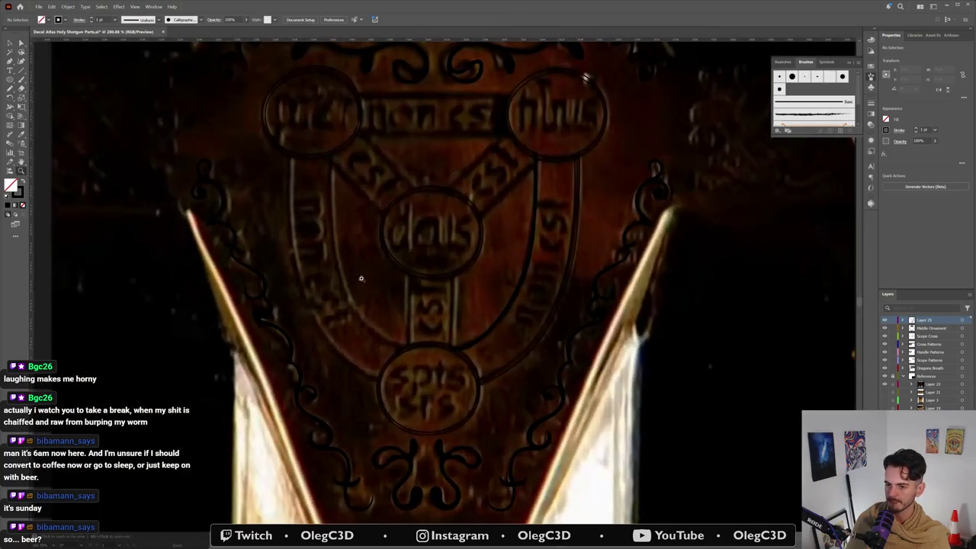
Step: Swap the band path's fill and stroke, then mirror both band curves horizontally
left_click(556, 296)
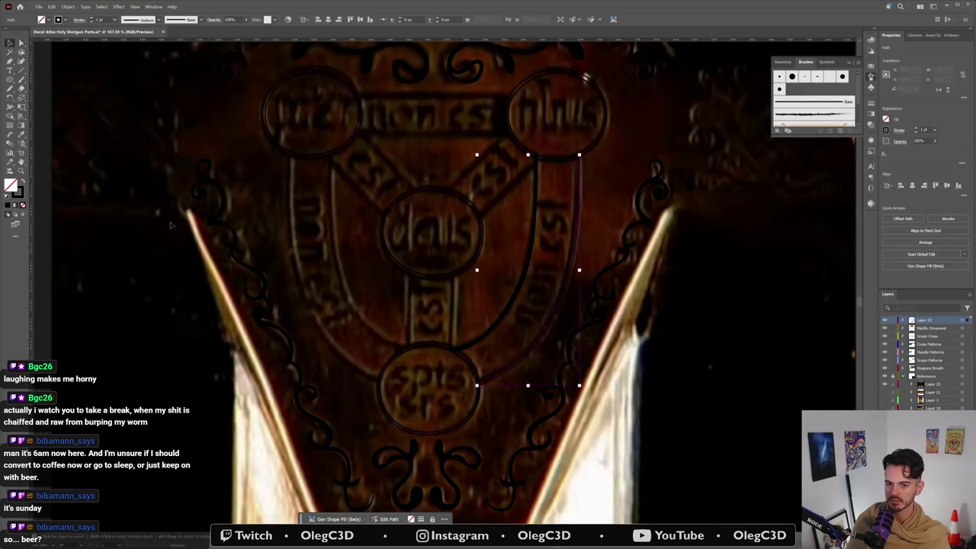
left_click(23, 181)
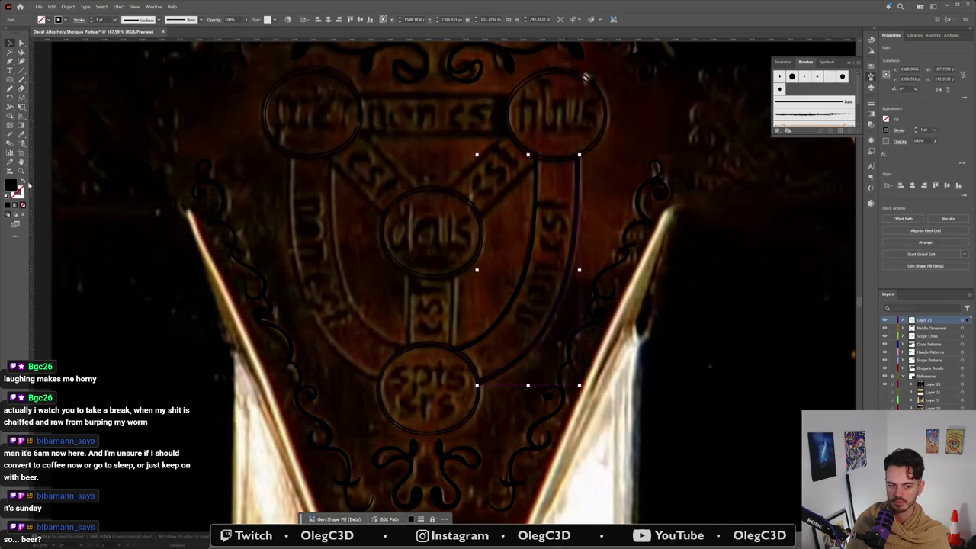
left_click(526, 263, "shift")
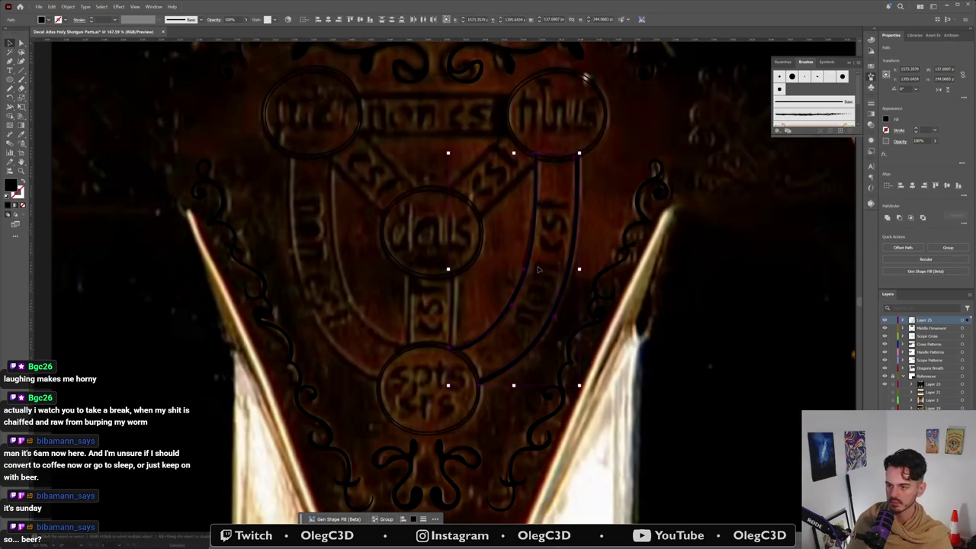
right_click(526, 261)
mouse_move(554, 478)
left_click(660, 441)
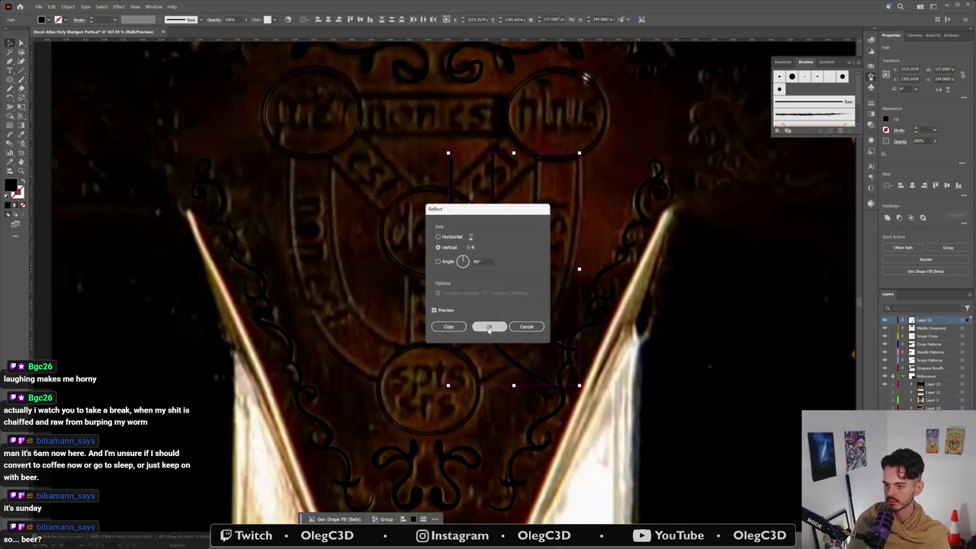
left_click(497, 327)
Step: Move the mirrored paths left so they sit on the shield's left band edge
left_click_drag(543, 337, 382, 355)
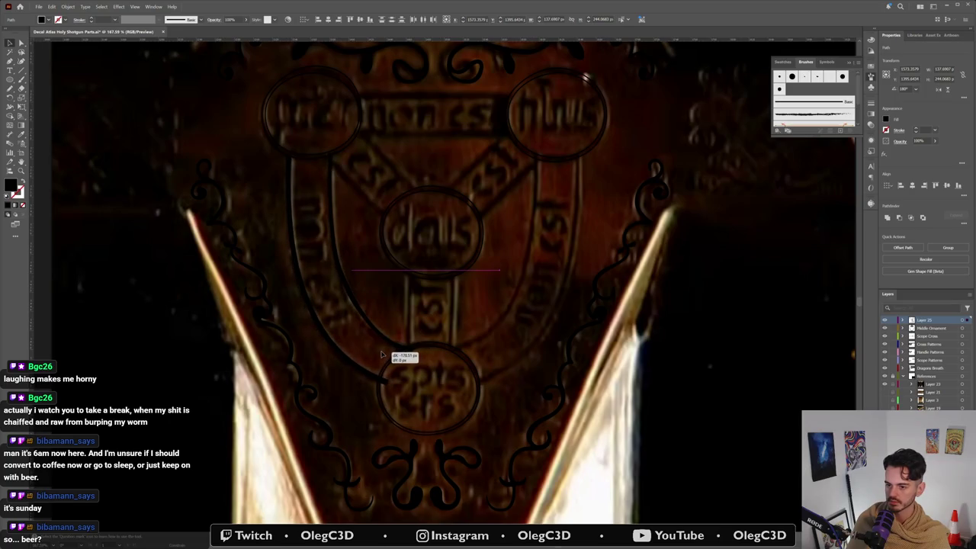
mouse_move(381, 355)
left_mouse_down()
mouse_move(371, 355)
mouse_move(400, 342)
left_mouse_up()
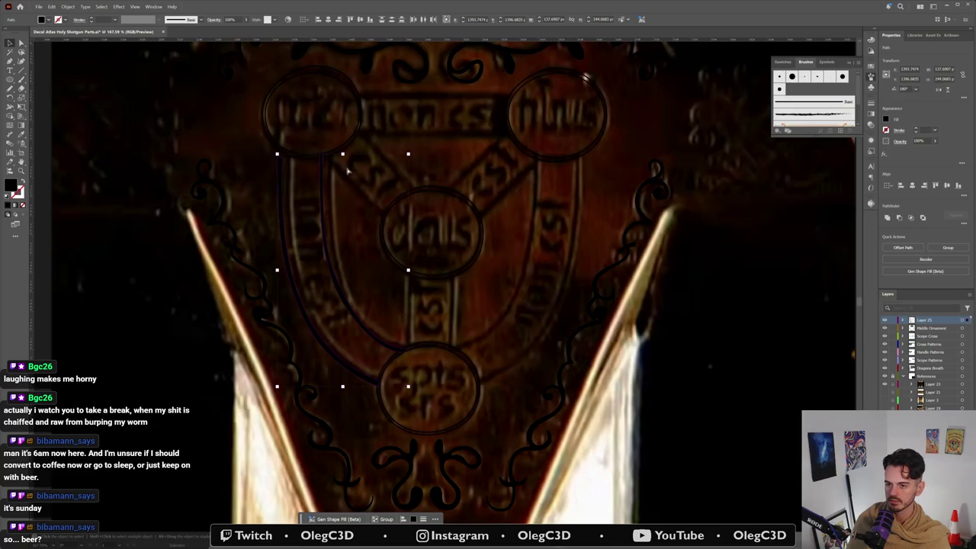
key("a")
scroll(331, 166, "up", 3)
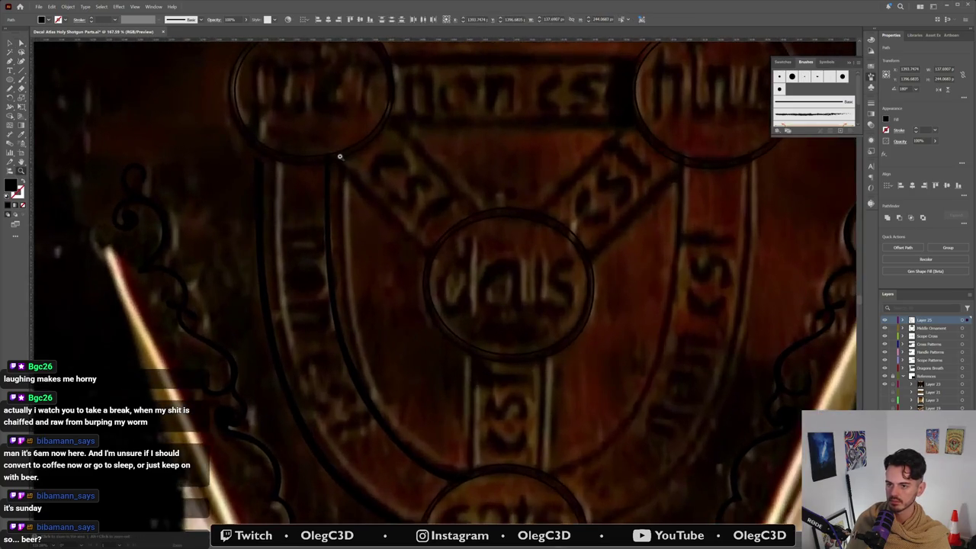
Step: Move the curve's top anchor to the top-left medallion's edge and bend it toward the bottom medallion
left_click_drag(327, 159, 333, 158)
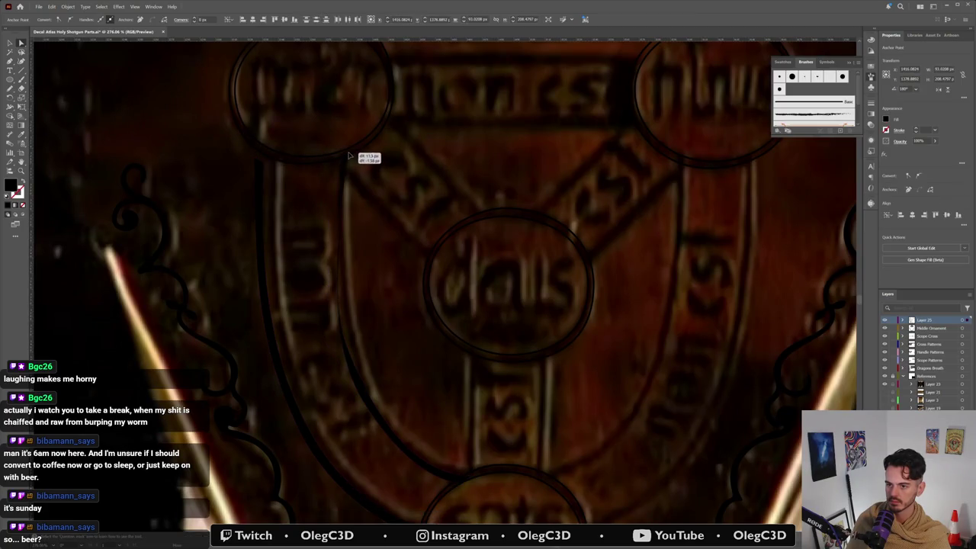
left_click_drag(334, 158, 346, 155)
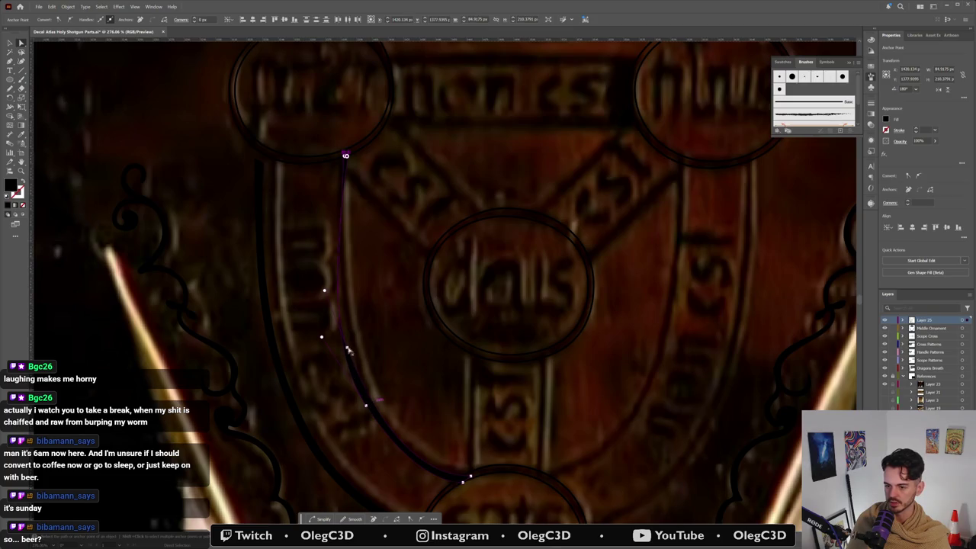
left_click_drag(348, 349, 365, 342)
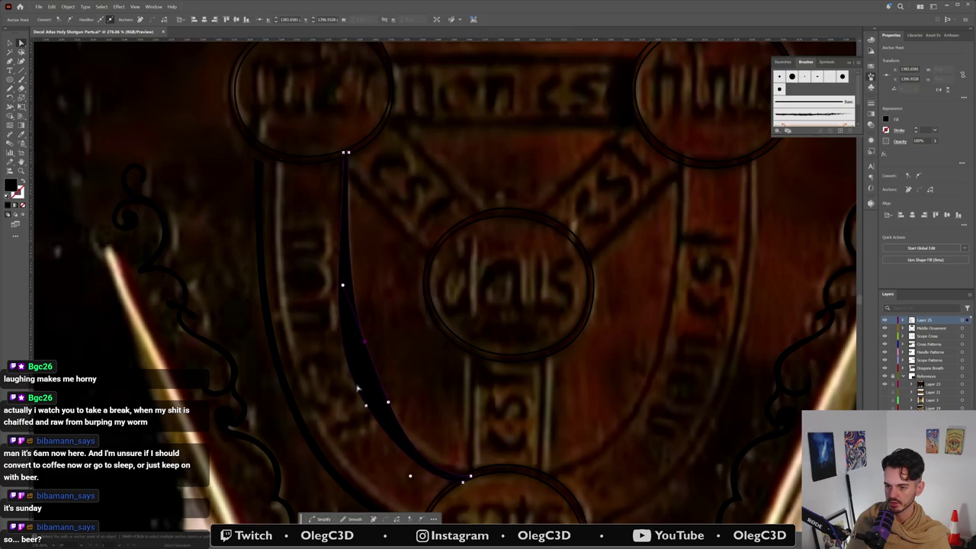
left_click_drag(368, 409, 407, 429)
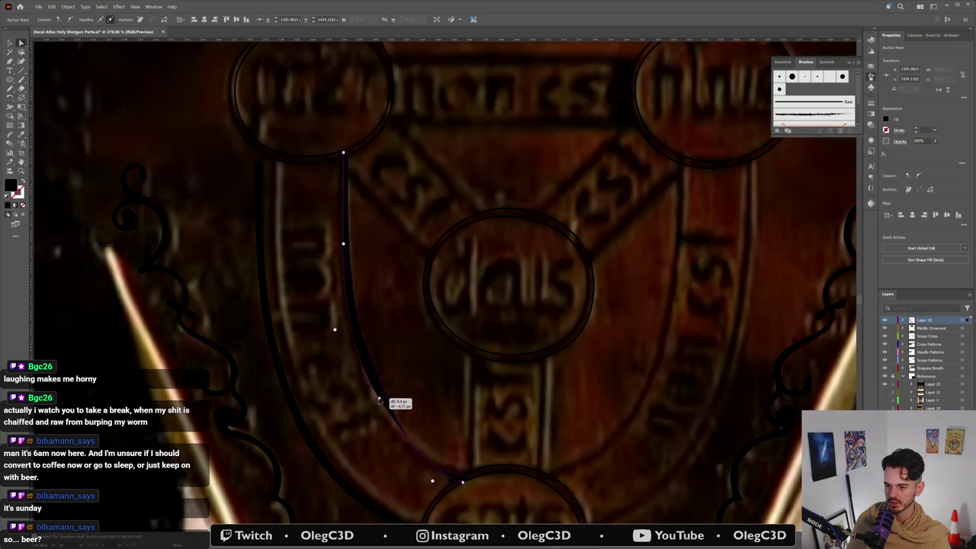
left_click(466, 477)
left_click_drag(411, 476, 399, 440)
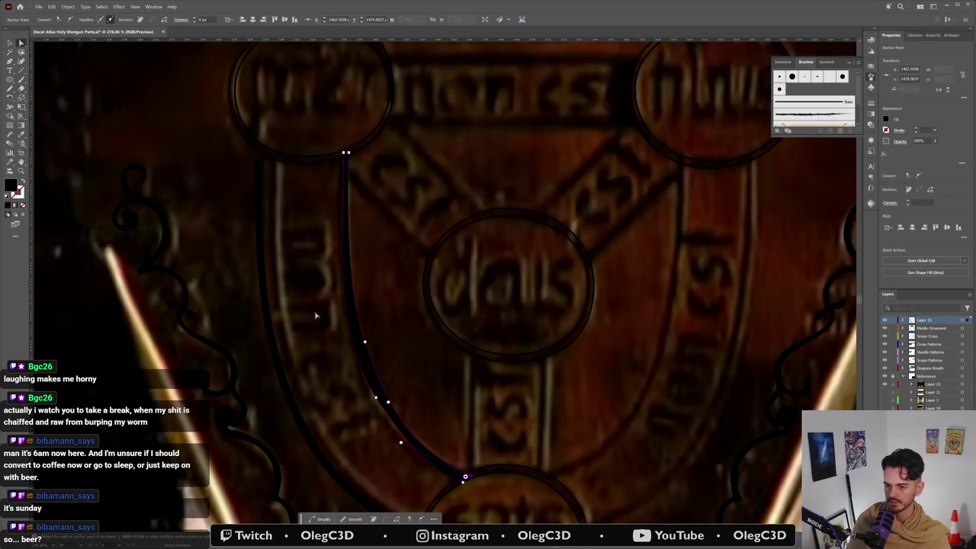
Step: Show the path as a thin outline, add an anchor mid-curve, and refine the bend near the bottom anchor
left_click(21, 181)
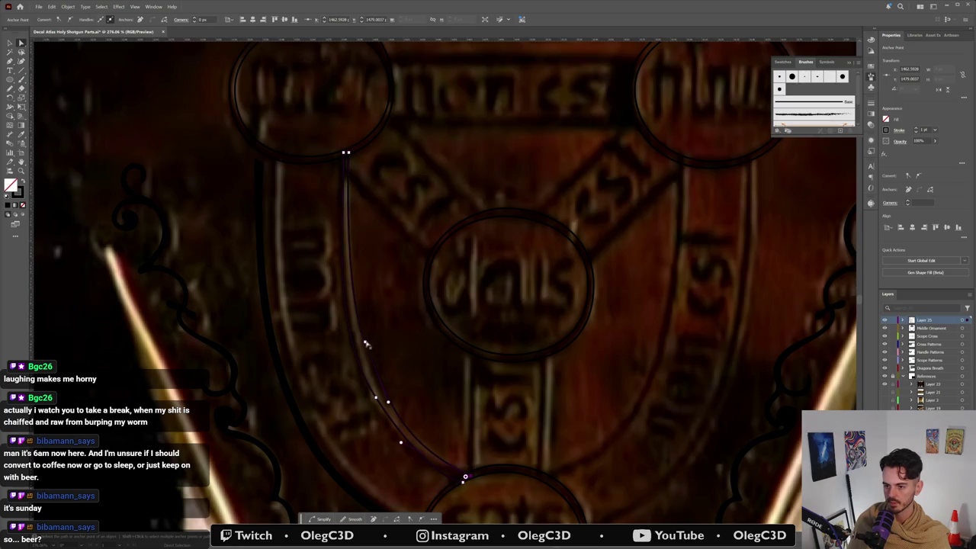
left_click(363, 348)
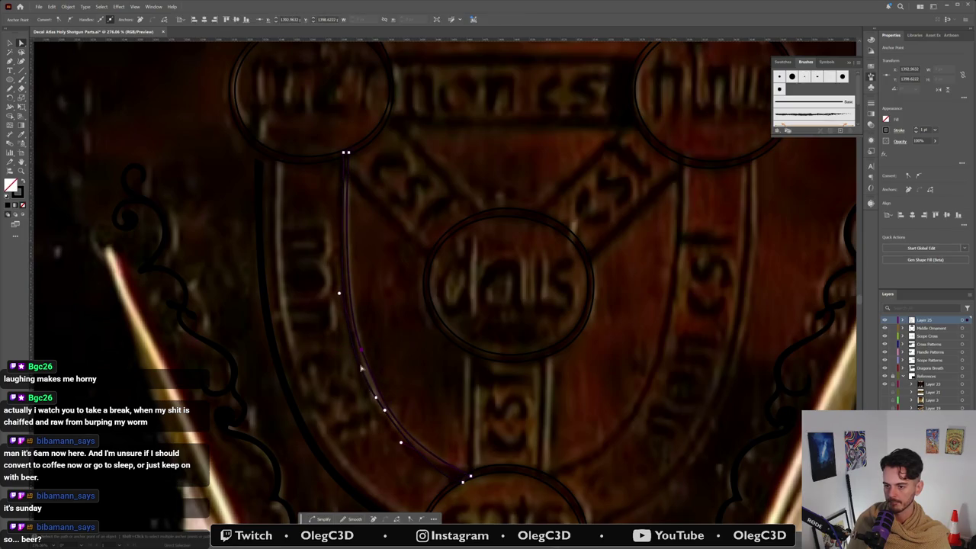
left_click_drag(376, 397, 371, 404)
left_click(360, 351)
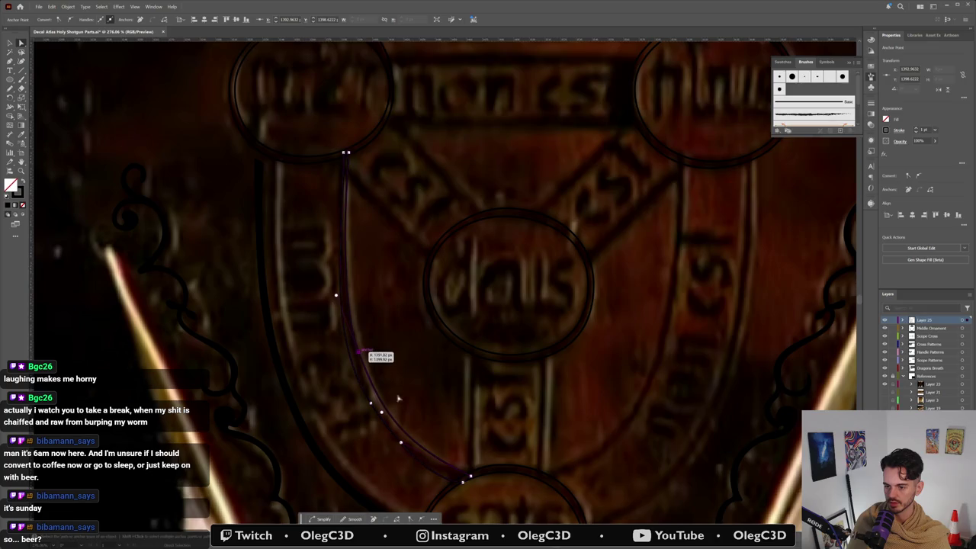
left_click_drag(381, 413, 404, 449)
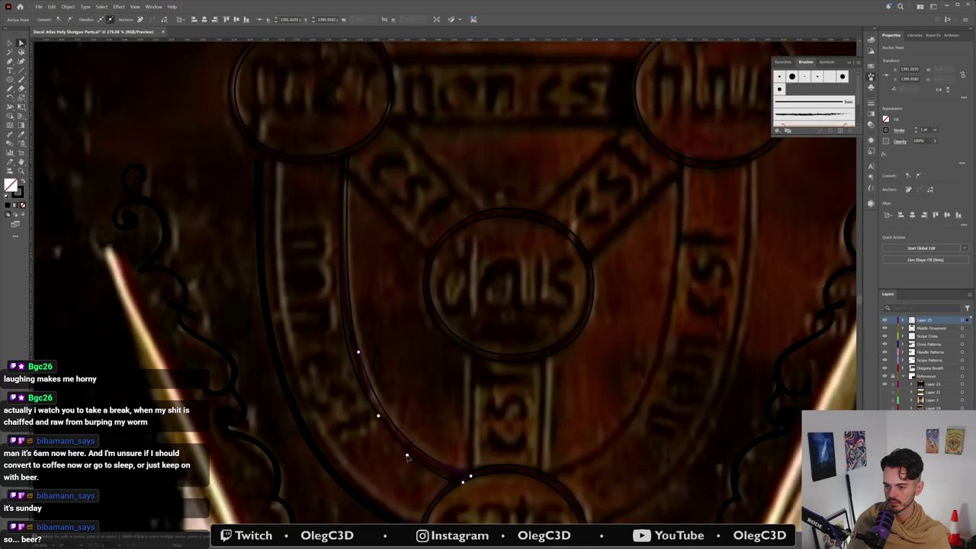
left_click(406, 455)
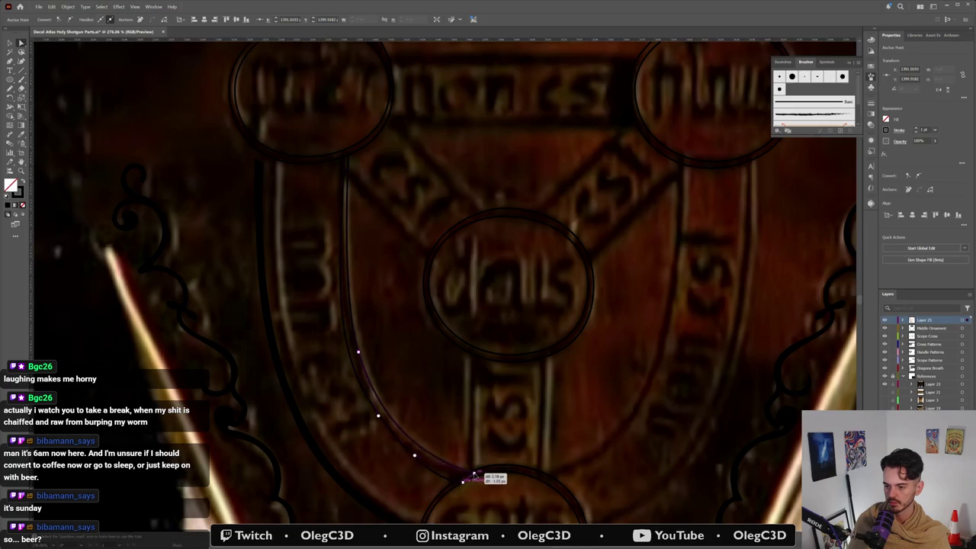
left_click(470, 474)
mouse_move(415, 456)
left_mouse_down()
mouse_move(436, 485)
mouse_move(424, 489)
left_mouse_up()
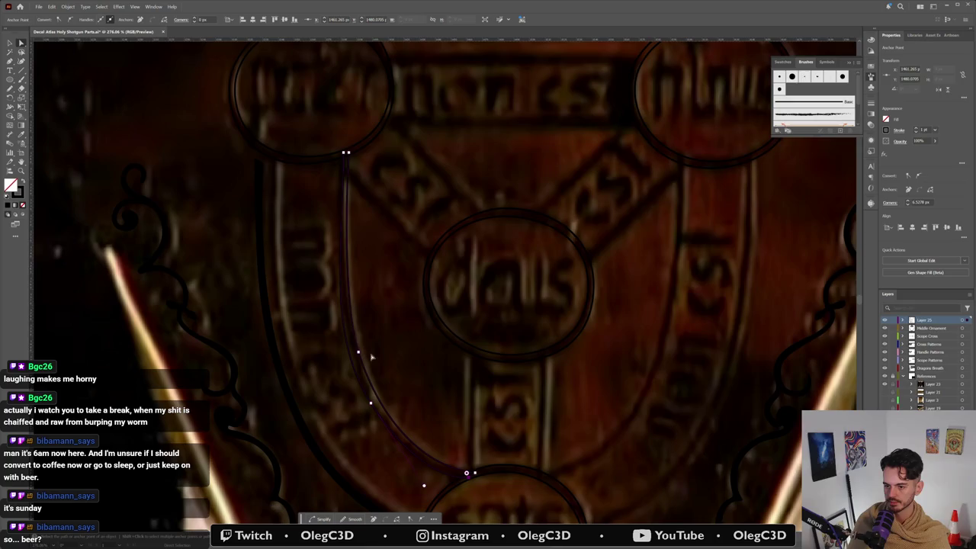
Step: Fine-tune the top and mid-curve anchors so the curve hugs the band, then deselect
left_click_drag(345, 153, 341, 156)
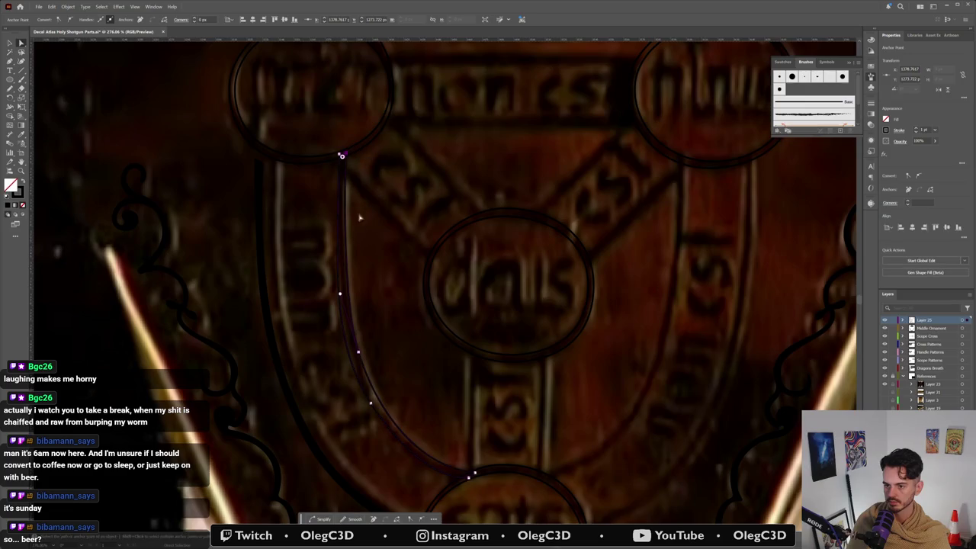
left_click(371, 404)
left_click_drag(327, 335, 330, 339)
left_click_drag(372, 406, 368, 397)
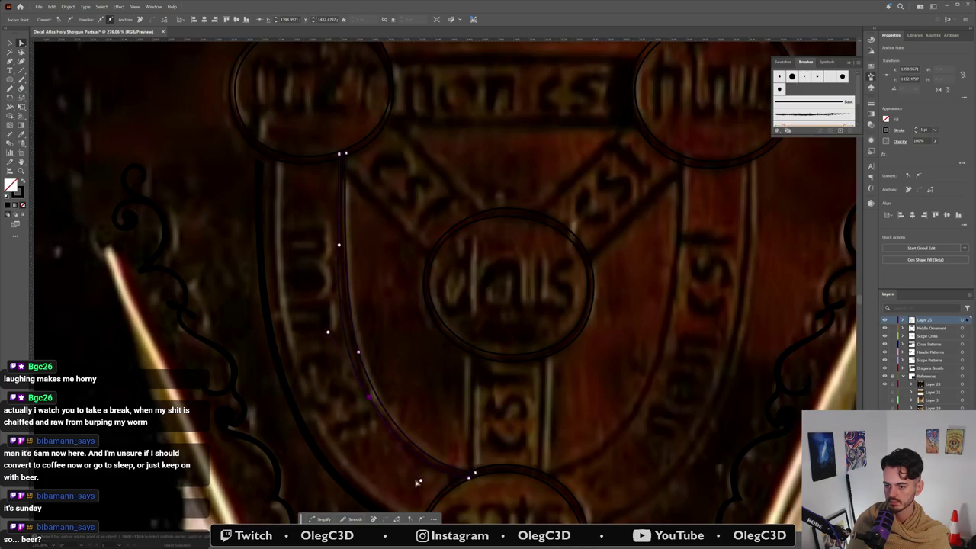
left_click(421, 482)
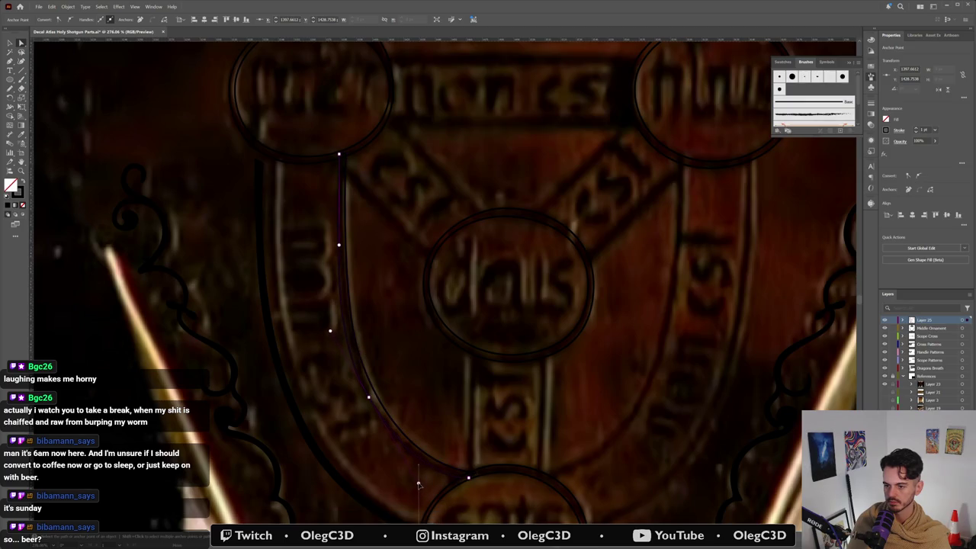
left_click(429, 427)
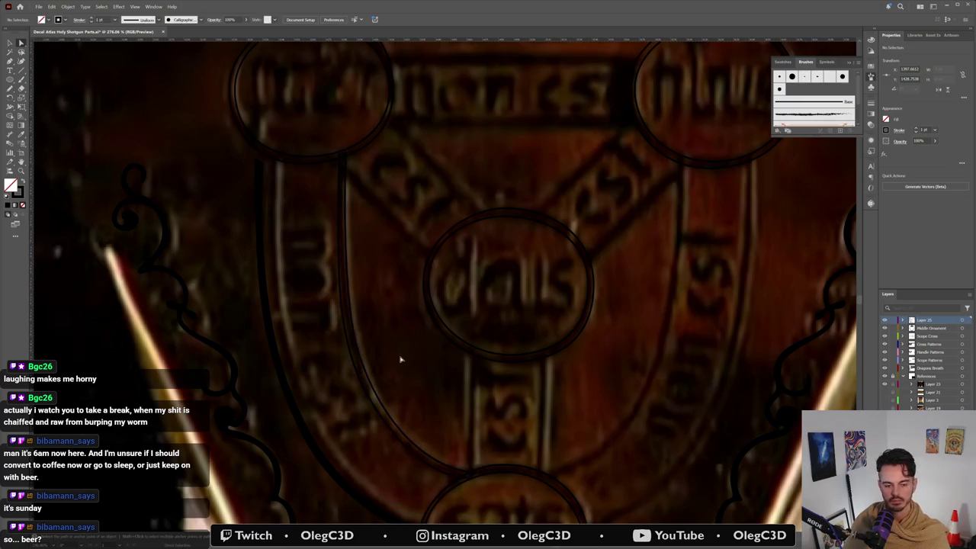
key("v")
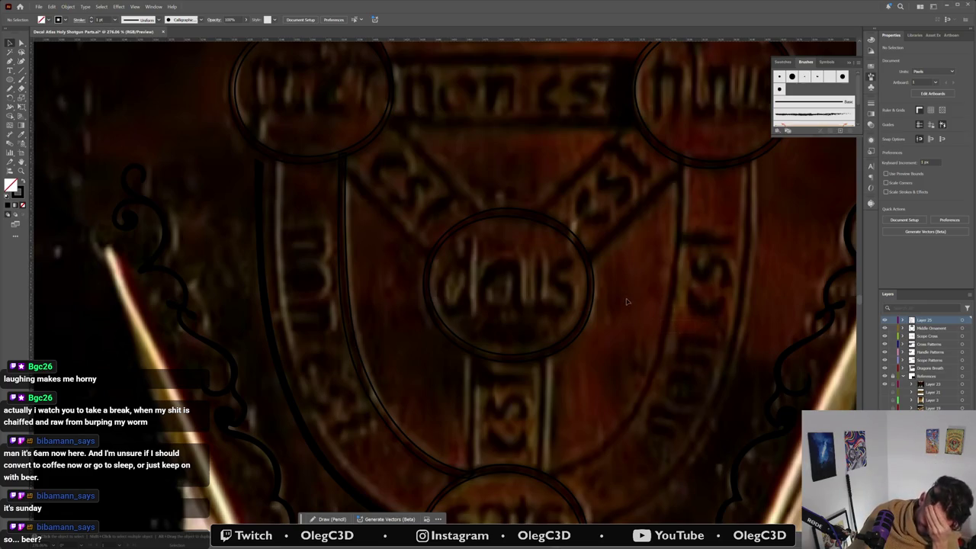
Step: Preview the U-shaped band as a solid black fill, then undo the swap and deselect
left_click(560, 331)
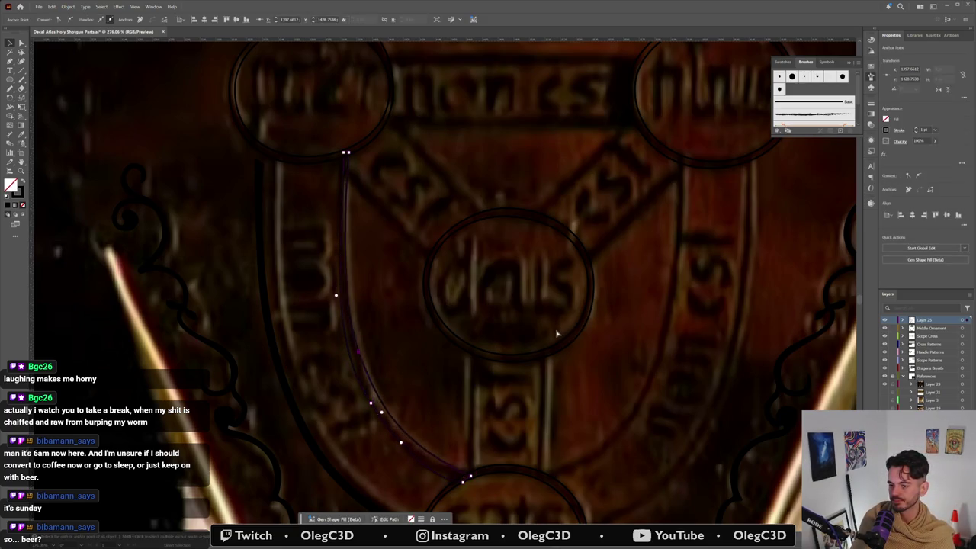
key("shift+x")
key("ctrl+z")
key("ctrl+z")
key("ctrl+z")
key("ctrl+shift+a")
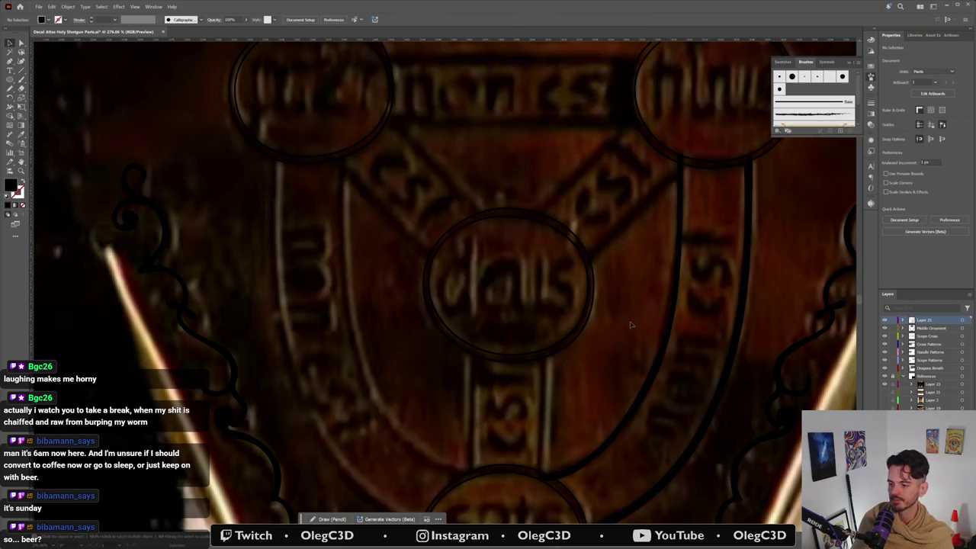
Step: Draw a new Pen path from the top-left medallion's edge down to the bottom medallion as a thin outline
key("p")
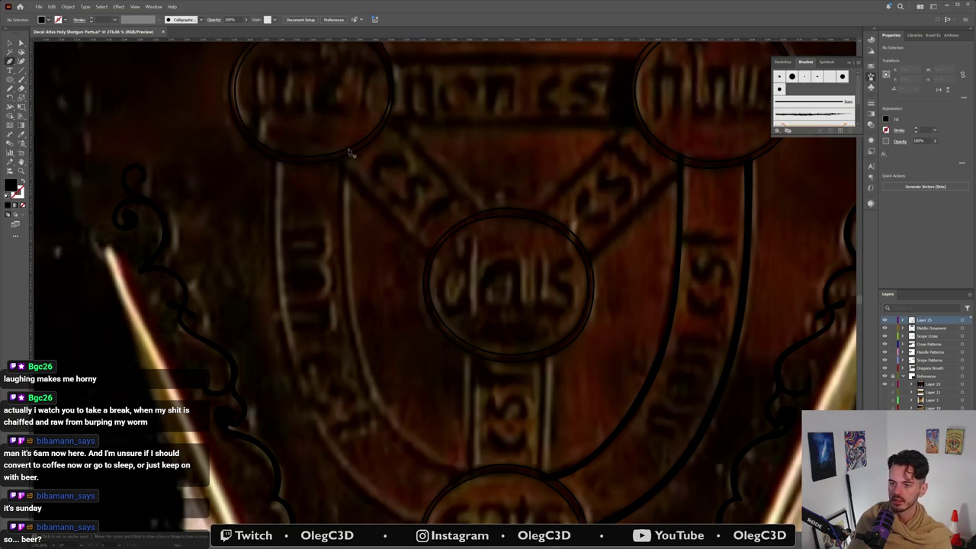
left_click(348, 154)
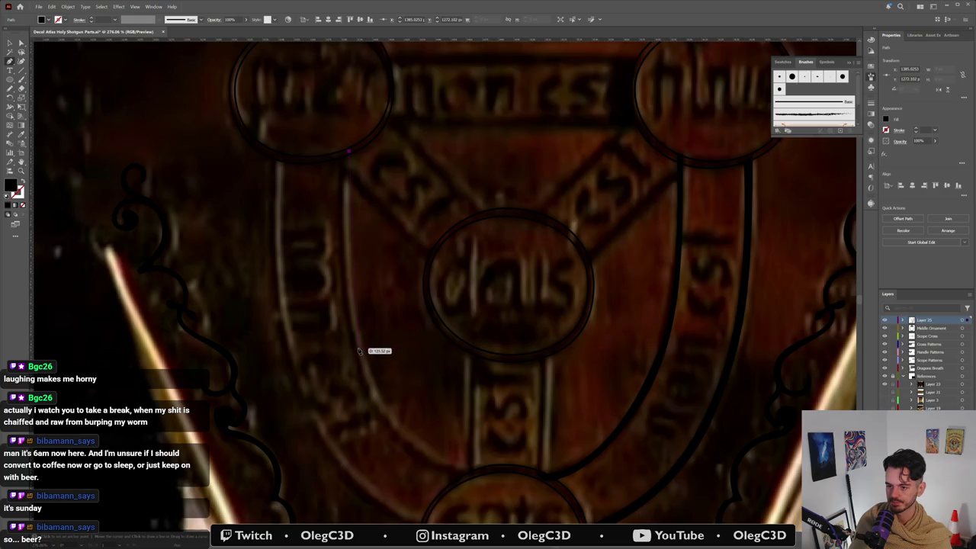
left_click(388, 427)
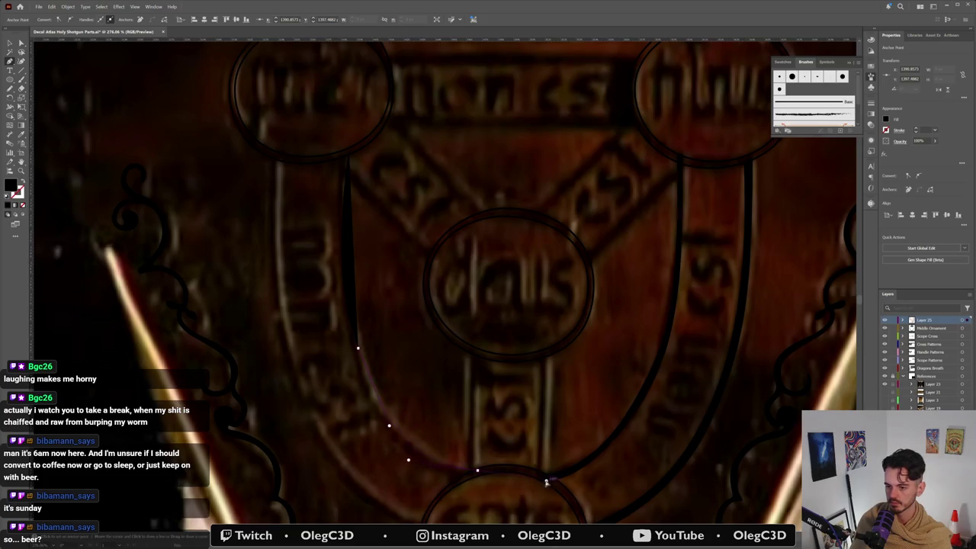
left_click_drag(535, 478, 476, 474)
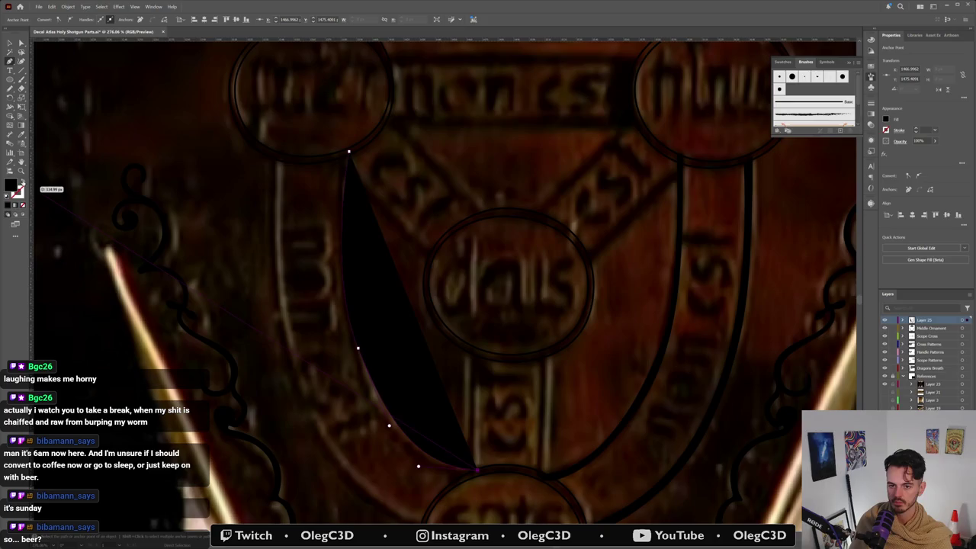
left_click(22, 182)
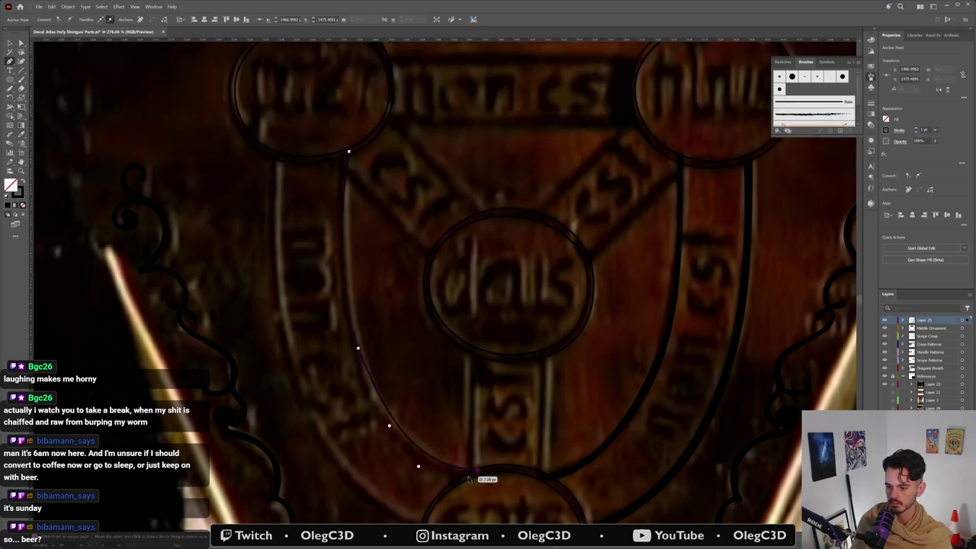
key("ctrl+shift+a")
Step: Nudge the new path's top anchor onto the medallion rim and reshape its lower curve along the band
left_click(324, 290)
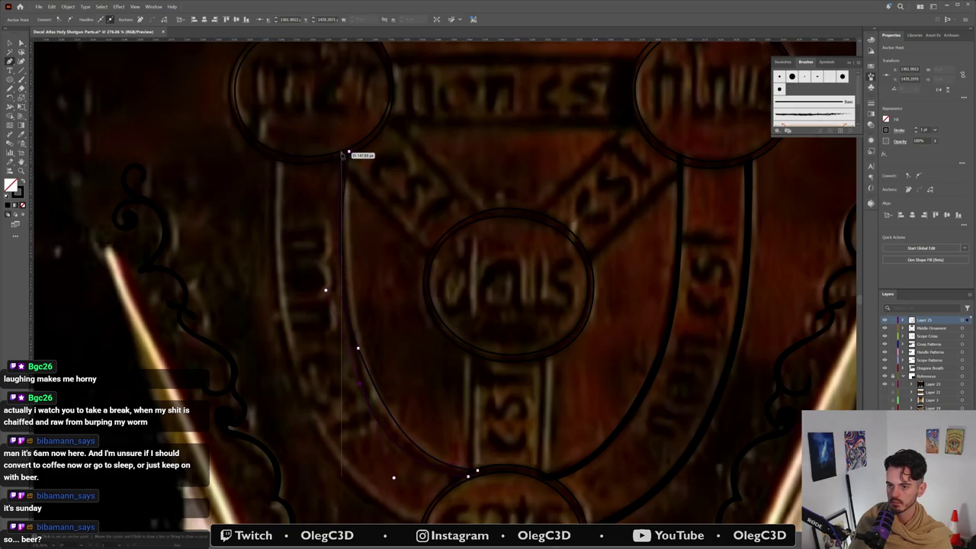
left_click_drag(346, 148, 348, 152)
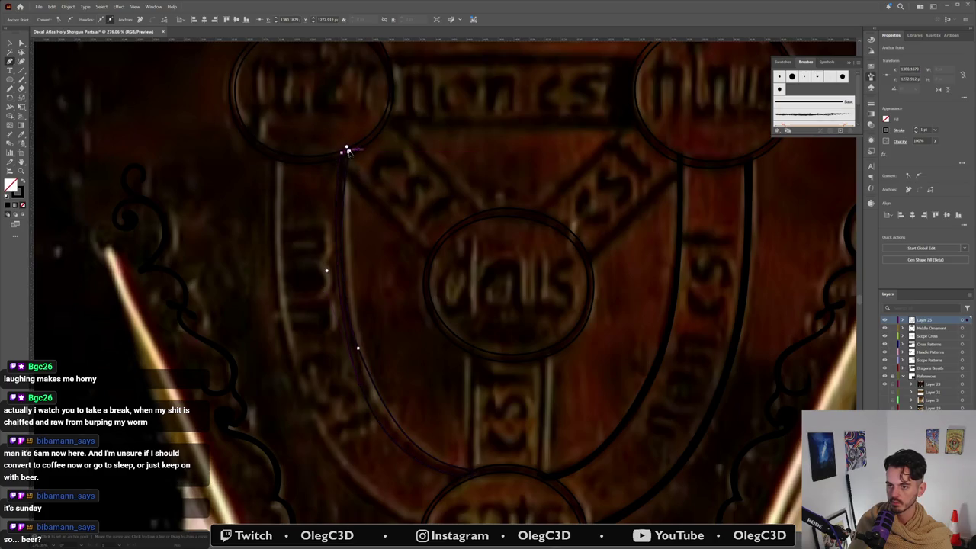
left_click(358, 349)
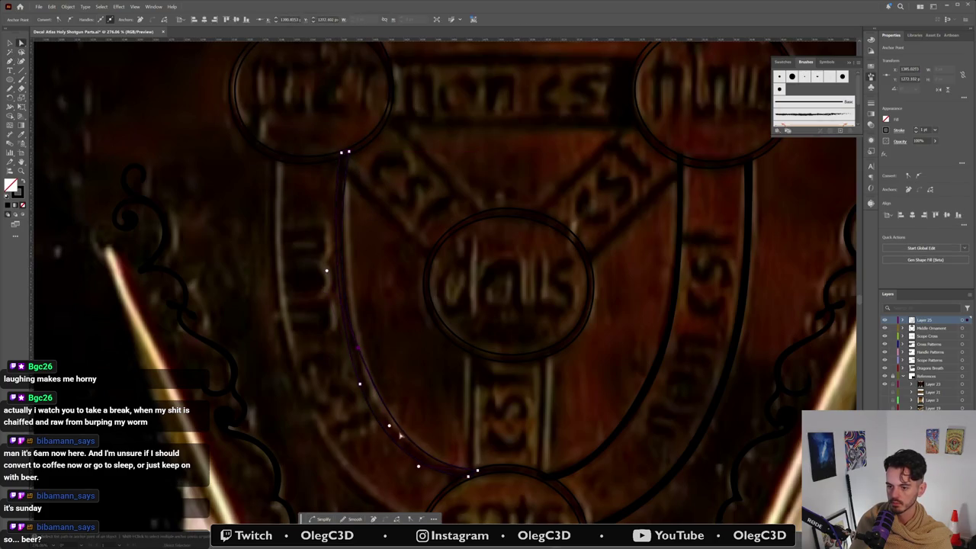
left_click_drag(389, 428, 365, 412)
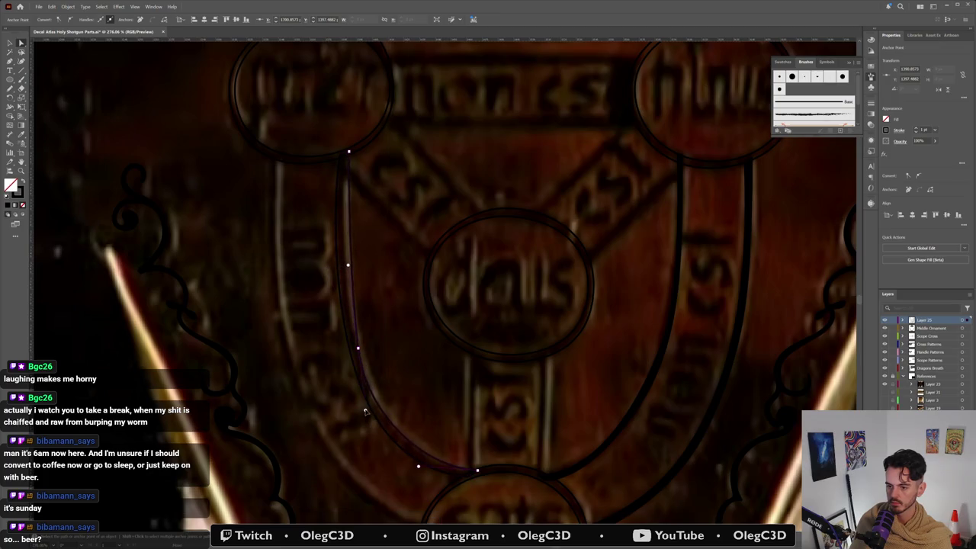
left_click(366, 410)
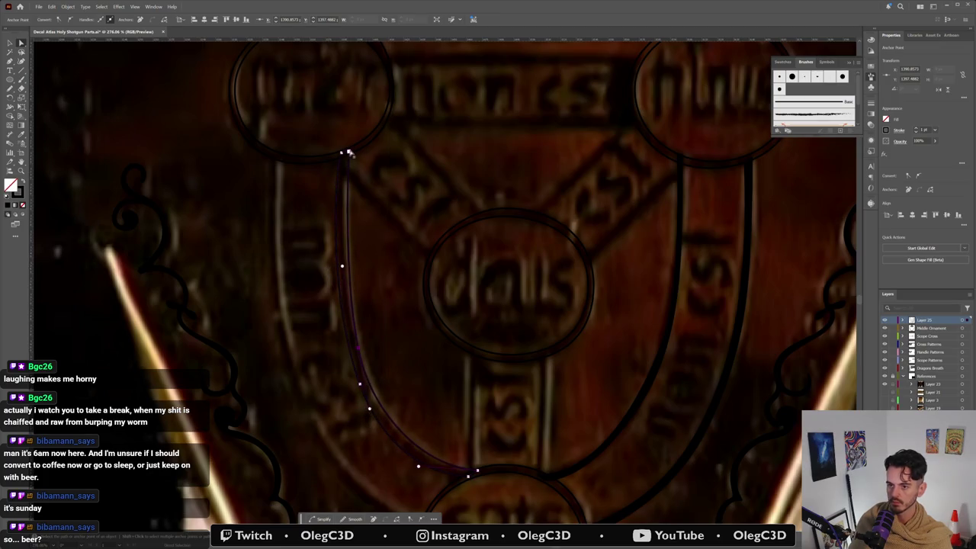
left_click(345, 153)
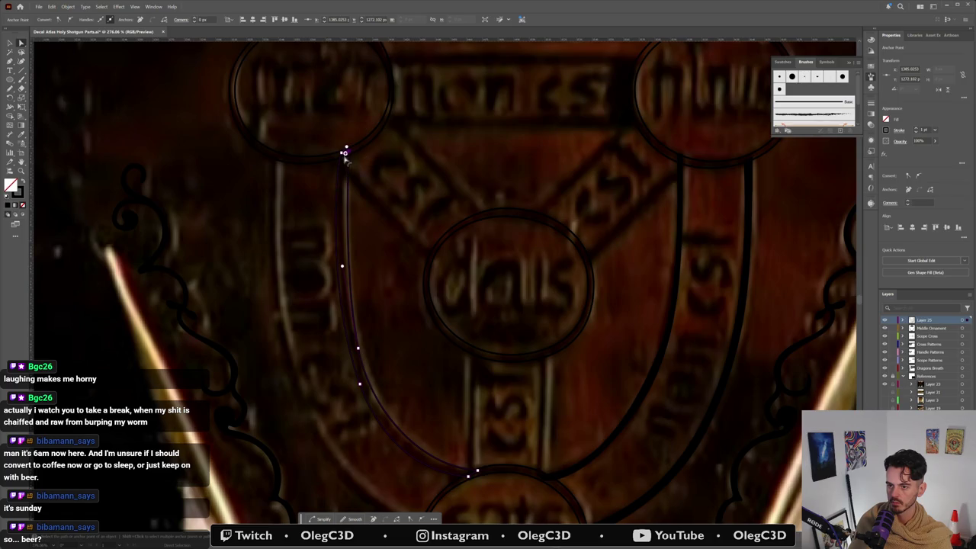
left_click(348, 157)
left_click(347, 157)
scroll(358, 158, "up", 1)
Step: Zoom in on the band–ring junction, select its points, and add a point to the band curve
scroll(381, 166, "up", 1)
scroll(376, 170, "up", 1)
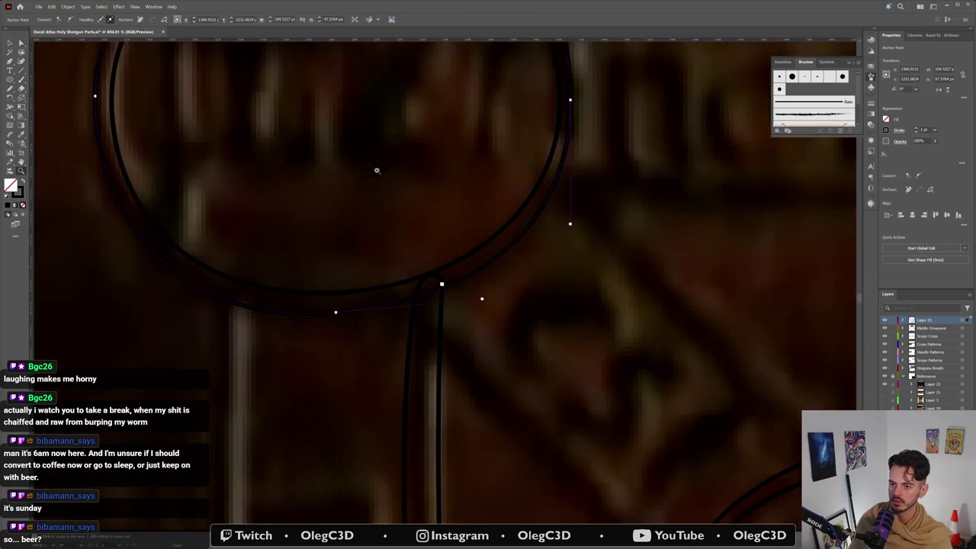
left_click(440, 285)
left_click(442, 286)
scroll(480, 349, "down", 3)
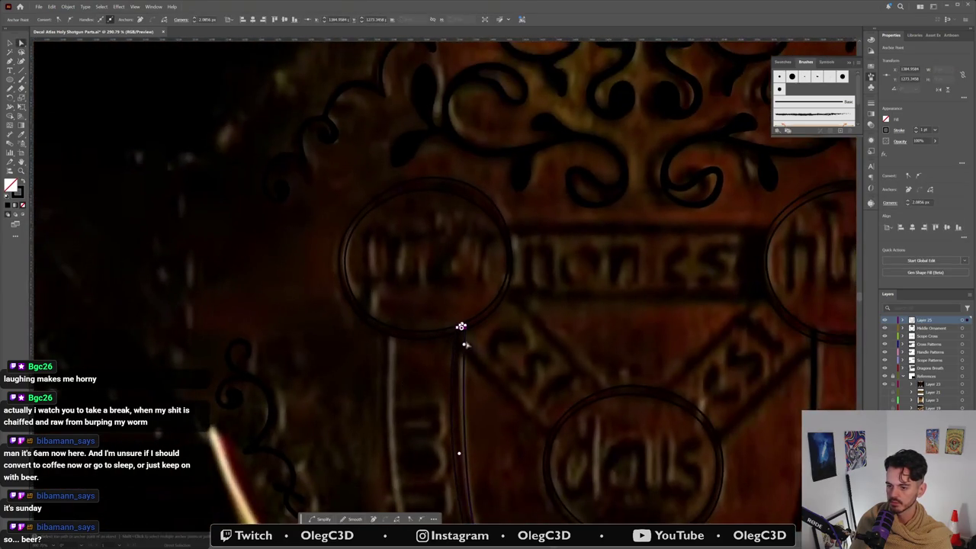
left_click(462, 326)
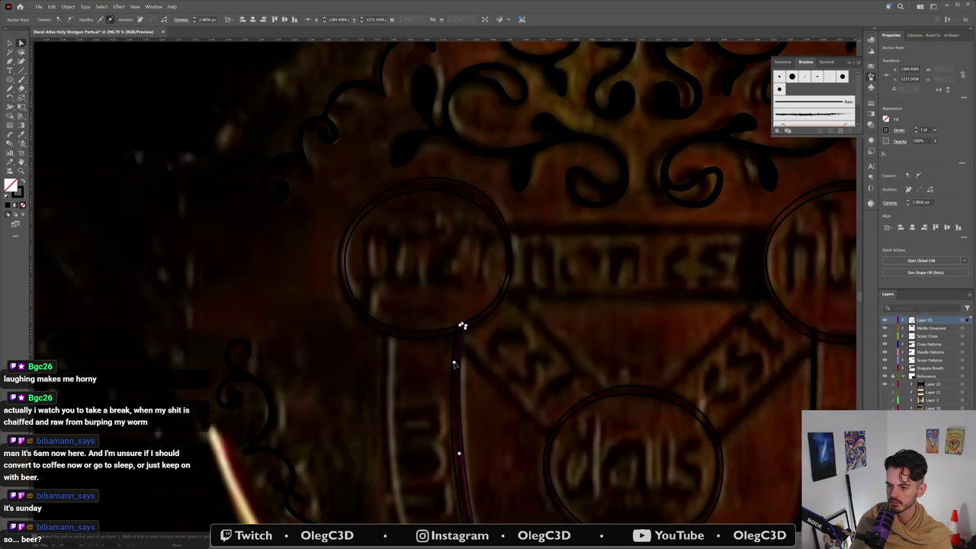
left_click(455, 365)
Step: Replace an extra band point with a lower one and tighten the curve into the bottom medallion
mouse_move(520, 371)
left_mouse_down()
mouse_move(457, 200)
mouse_move(383, 144)
left_mouse_up()
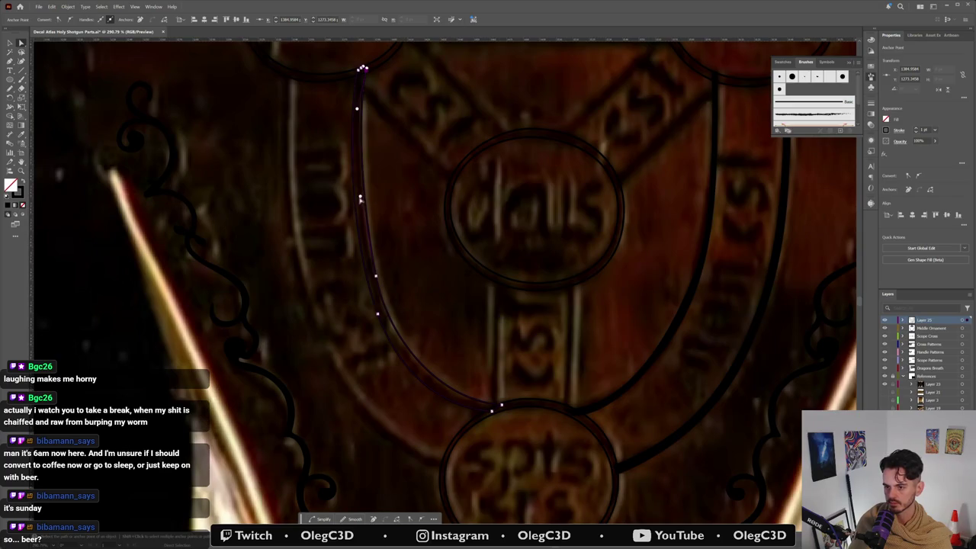
left_click(361, 196)
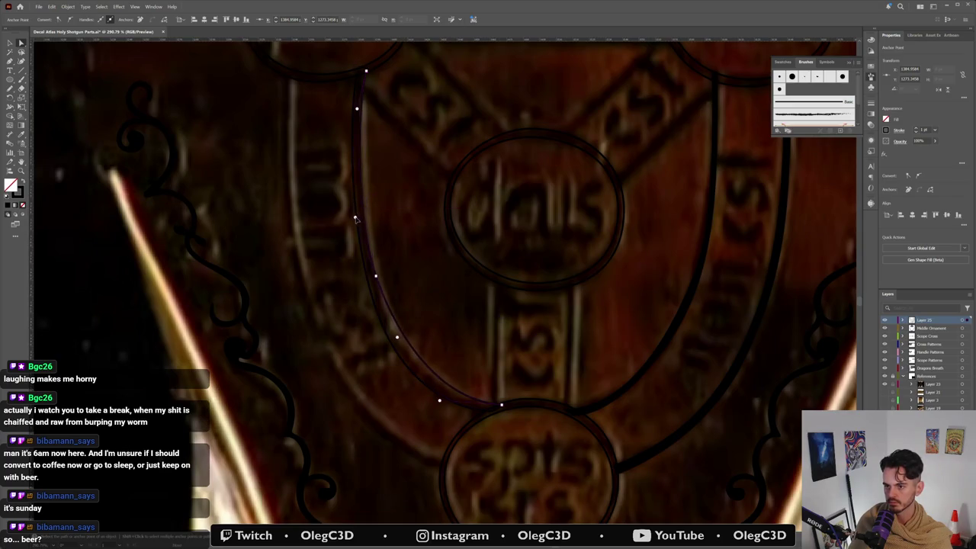
left_click(356, 218)
left_click(419, 376)
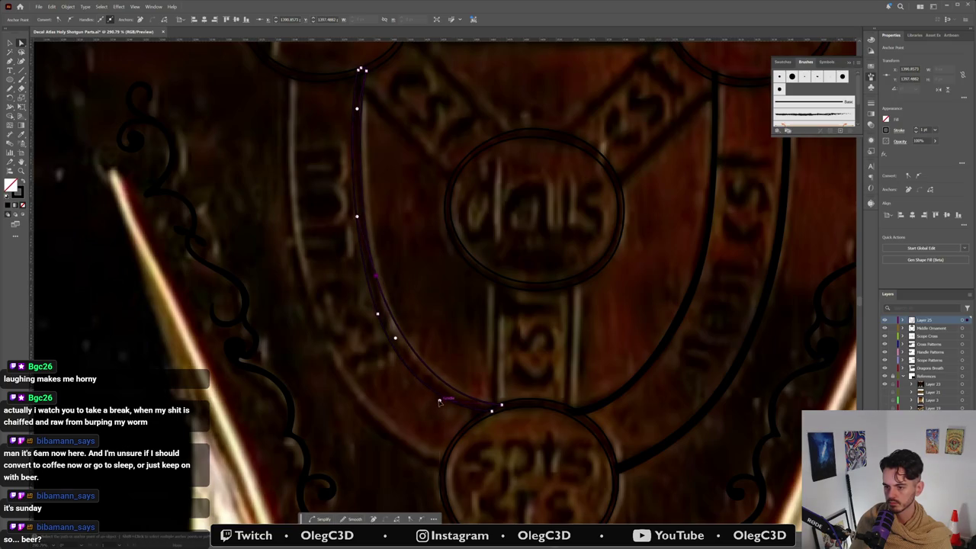
left_click_drag(439, 399, 416, 392)
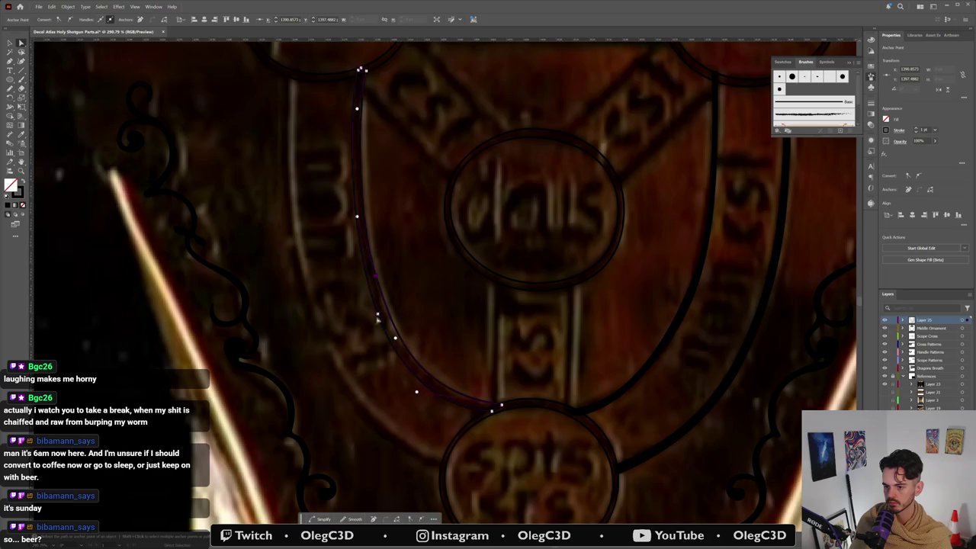
left_click_drag(374, 279, 373, 277)
left_click(360, 222)
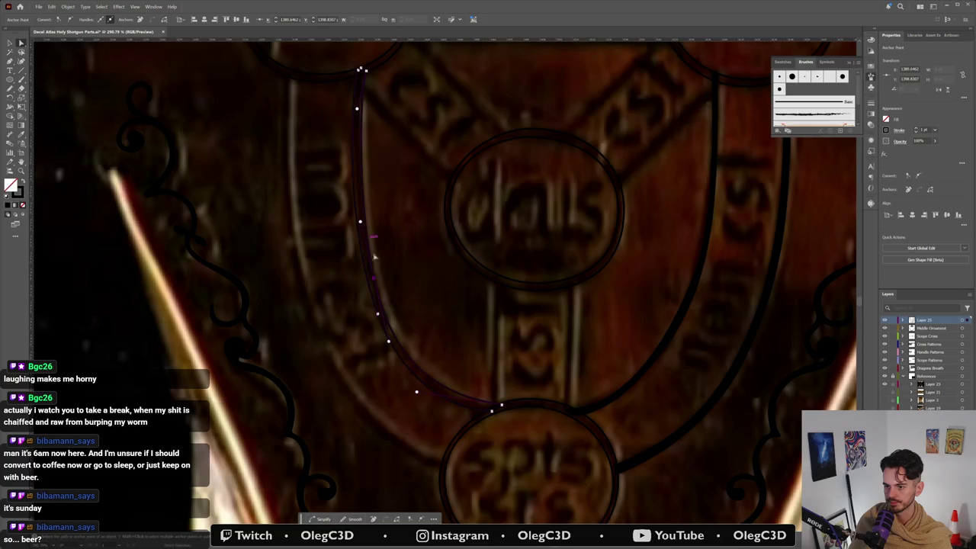
left_click_drag(372, 279, 376, 278)
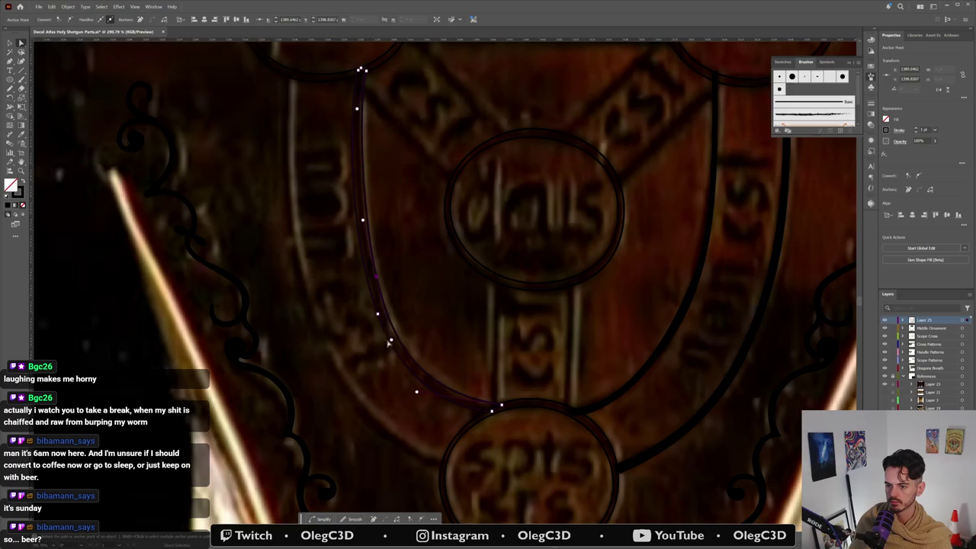
left_click_drag(379, 315, 380, 319)
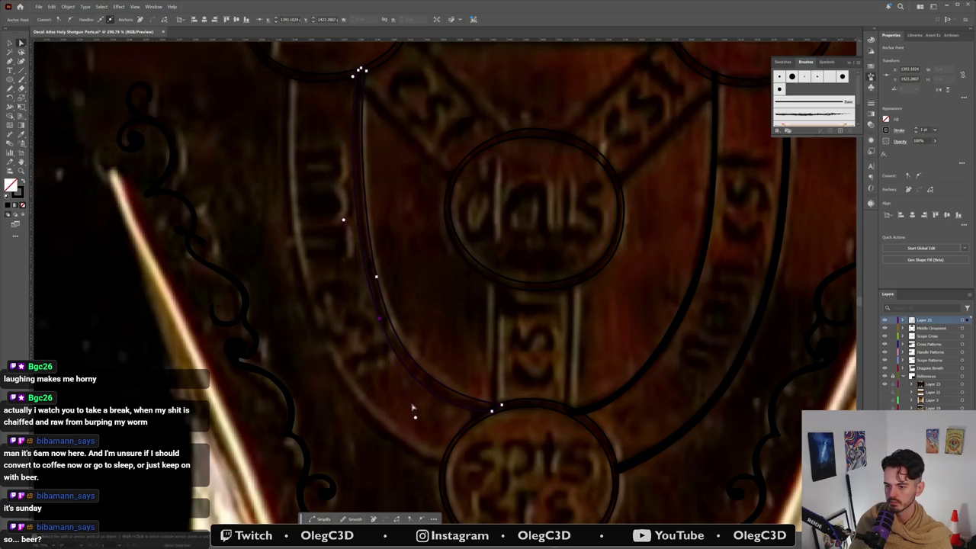
Step: Reposition a lower point on the left band, then start a new Pen path at the bottom medallion
left_click(413, 409)
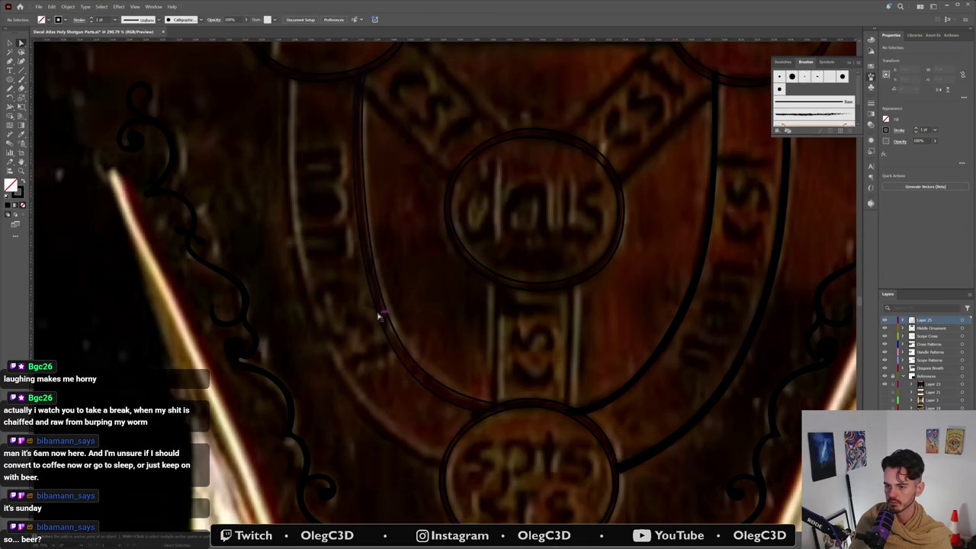
left_click(379, 315)
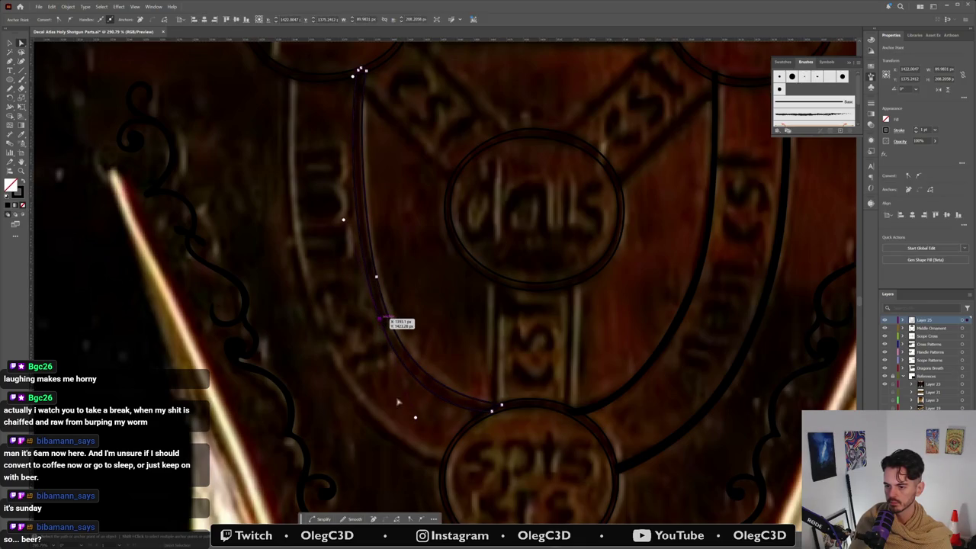
left_click_drag(414, 418, 409, 404)
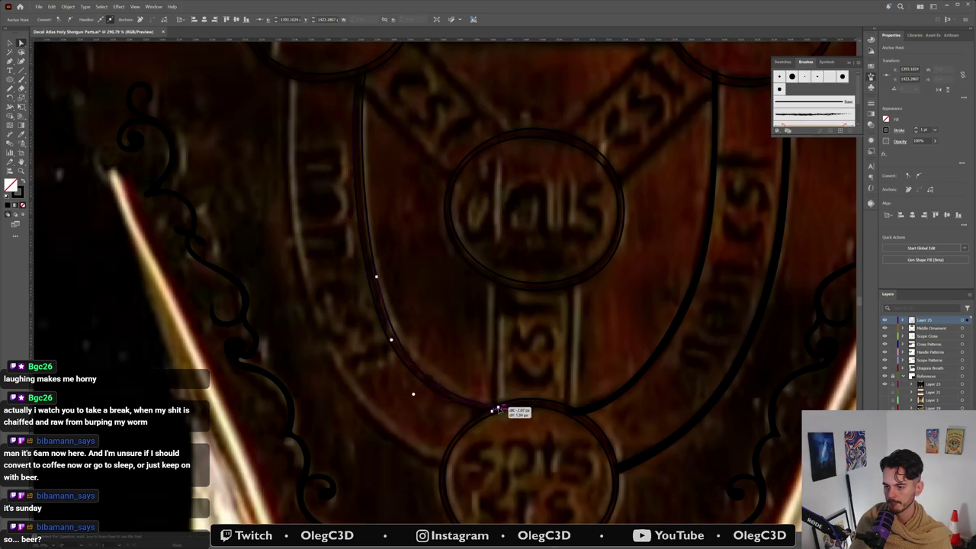
left_click(449, 448)
key("p")
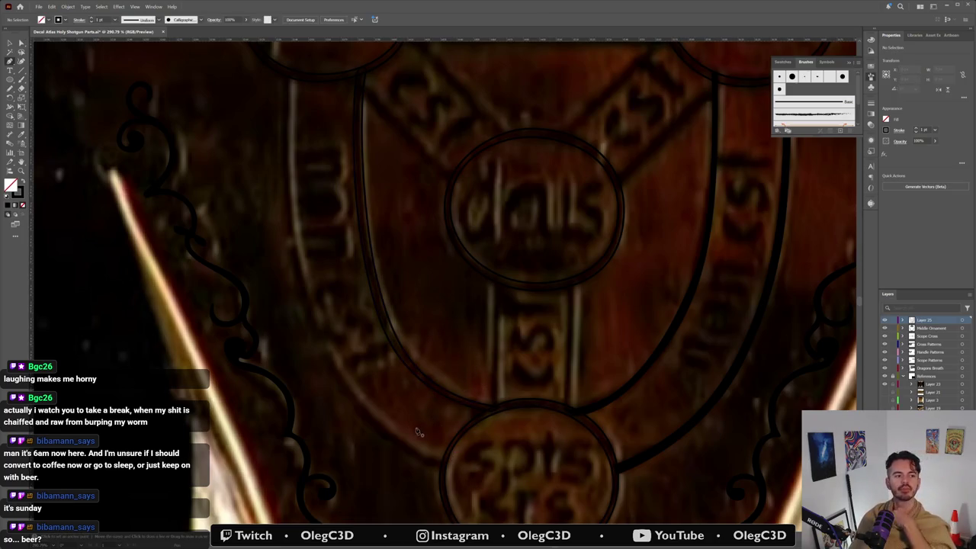
left_click(445, 462)
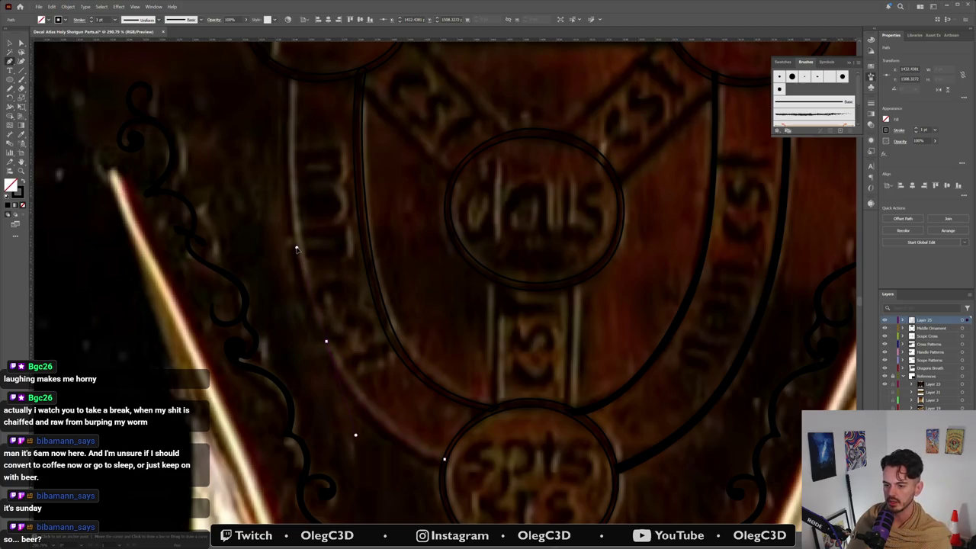
Step: Extend the path up the outer left band with three points, one smooth, and end it
left_click(289, 114)
left_click_drag(288, 124, 293, 100)
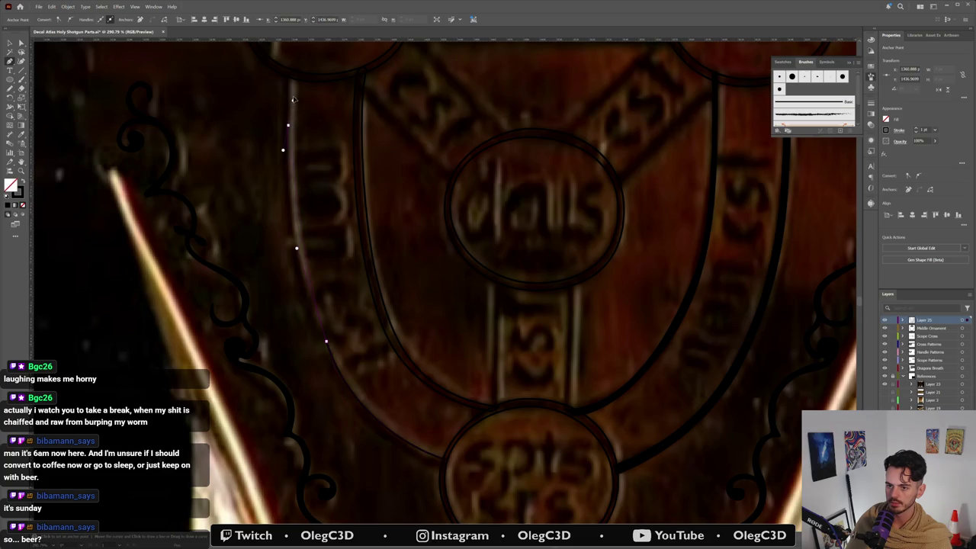
left_click(295, 57)
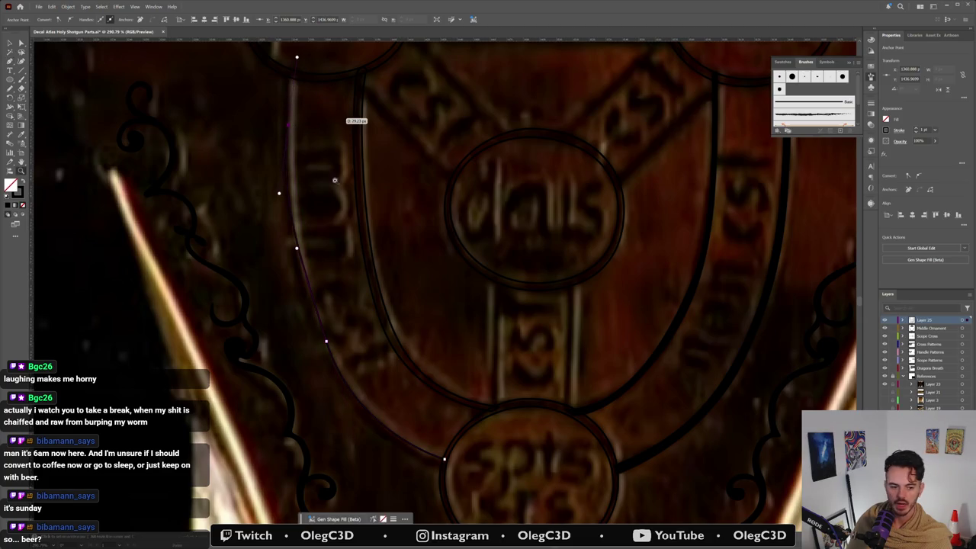
key("Escape")
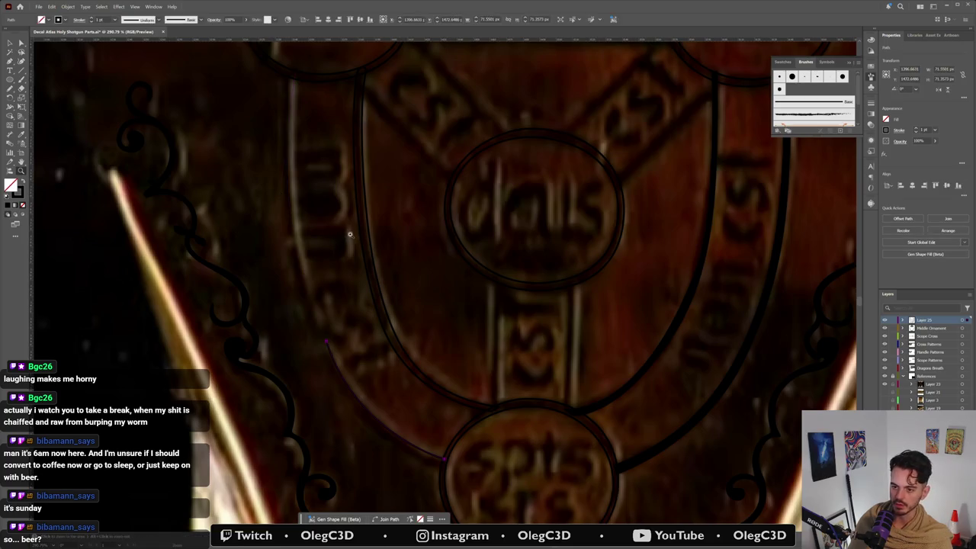
Step: Zoom out, clear the selection, and start a new path at the upper-left ring
scroll(349, 240, "down", 1)
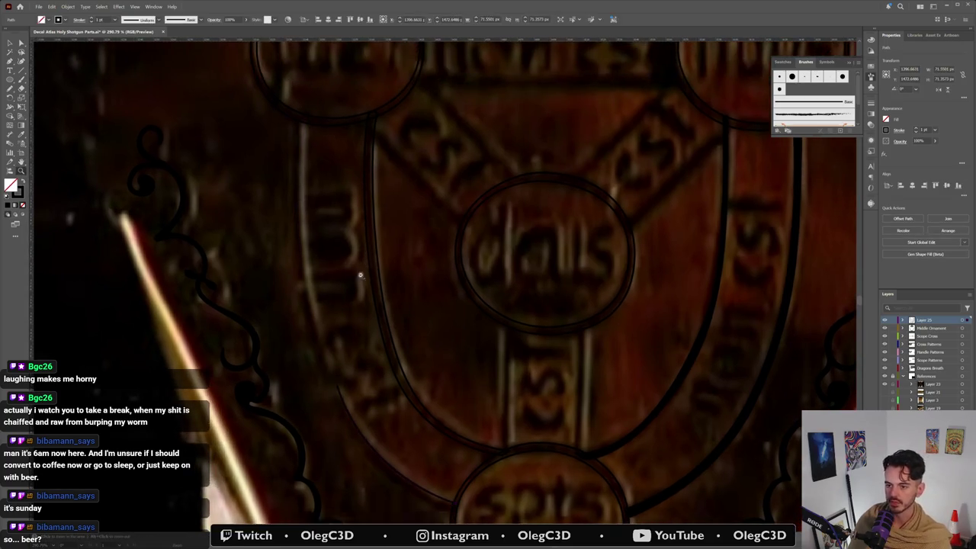
scroll(358, 251, "down", 1)
key("ctrl+shift+a")
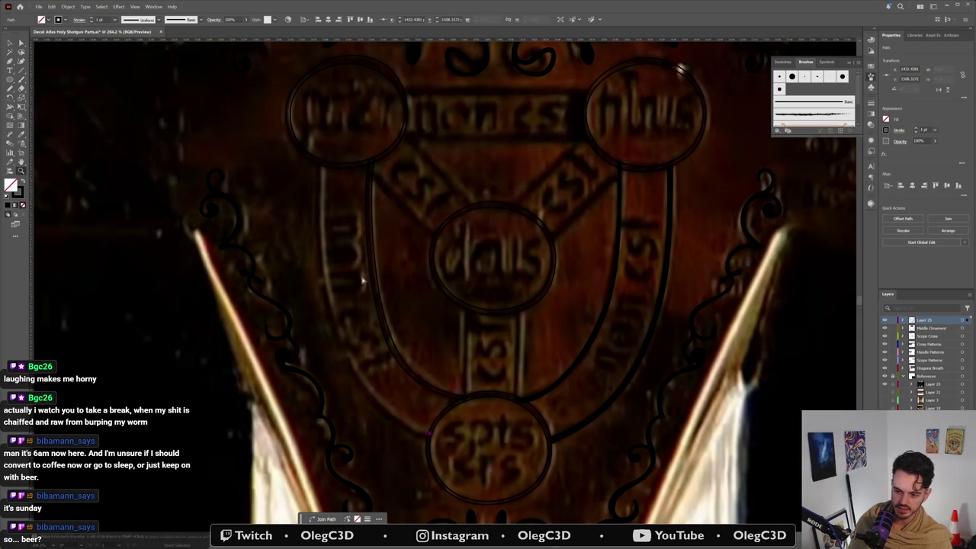
left_click(321, 163)
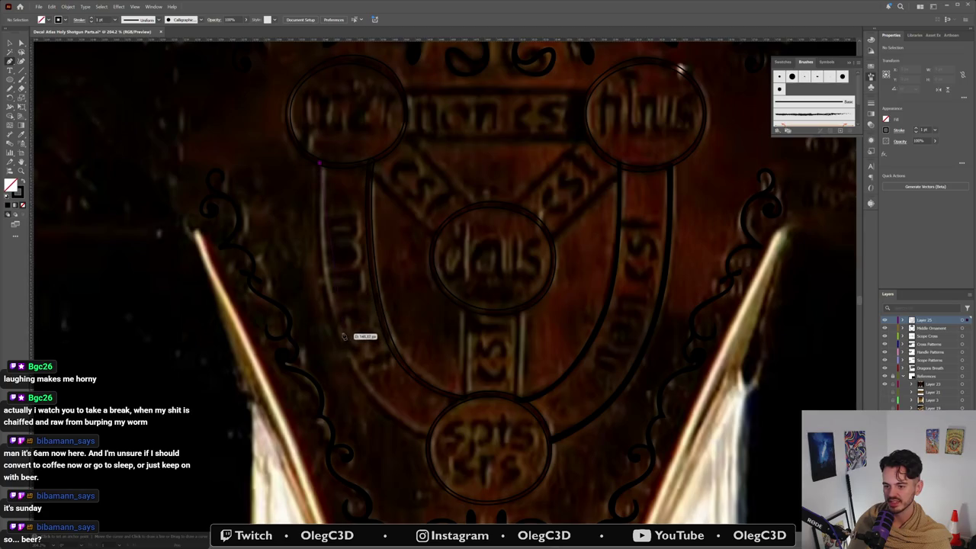
Step: Place points down the outer left band to the bottom medallion's edge and curve the segment
left_click(320, 291)
left_click(336, 328)
left_click(351, 366)
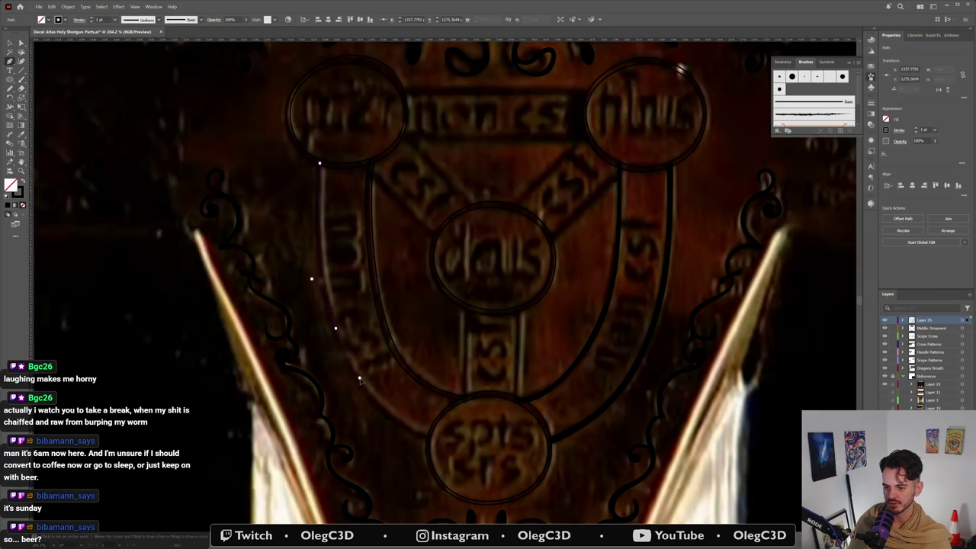
left_click(425, 436)
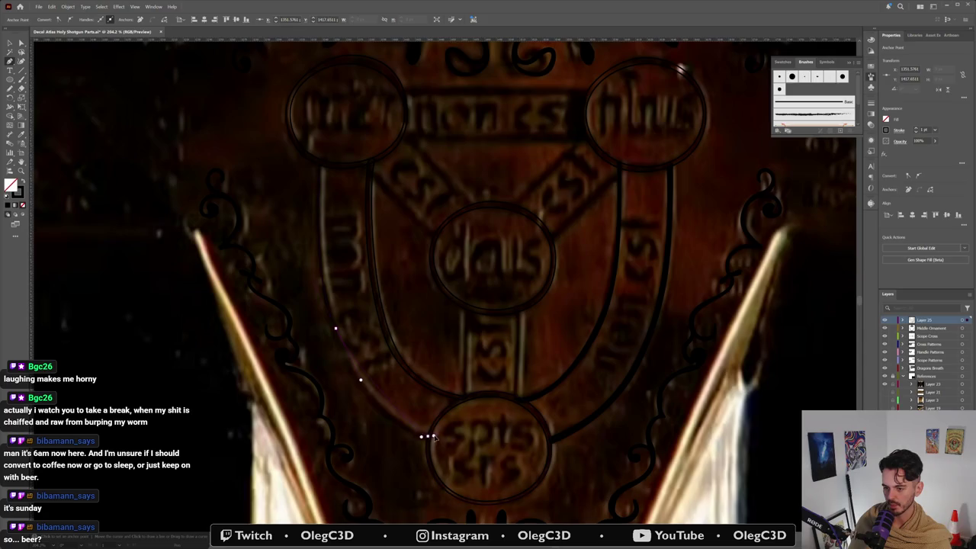
left_click(484, 461)
left_click_drag(427, 436, 328, 325)
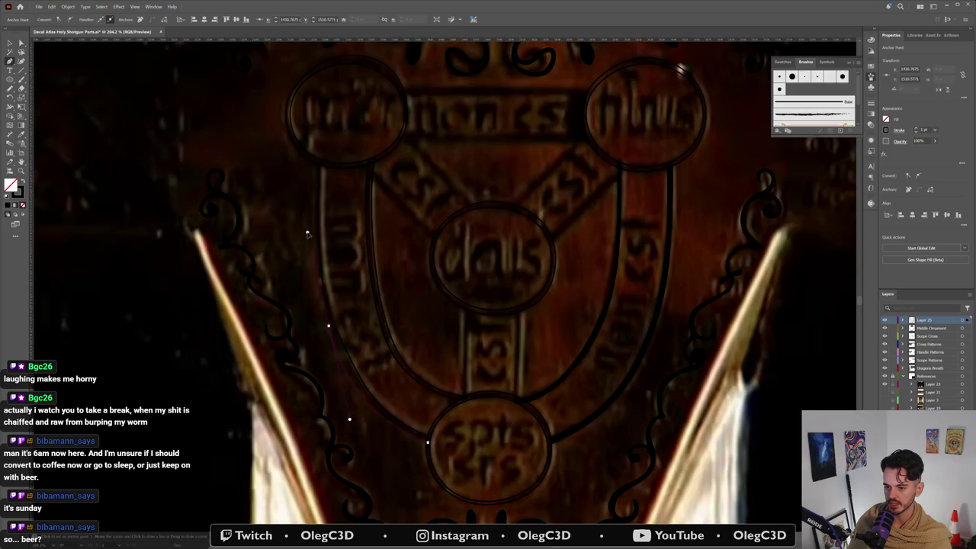
Step: Curve the band's top point and adjust the middle point to follow the outer band
left_click_drag(319, 163, 322, 170)
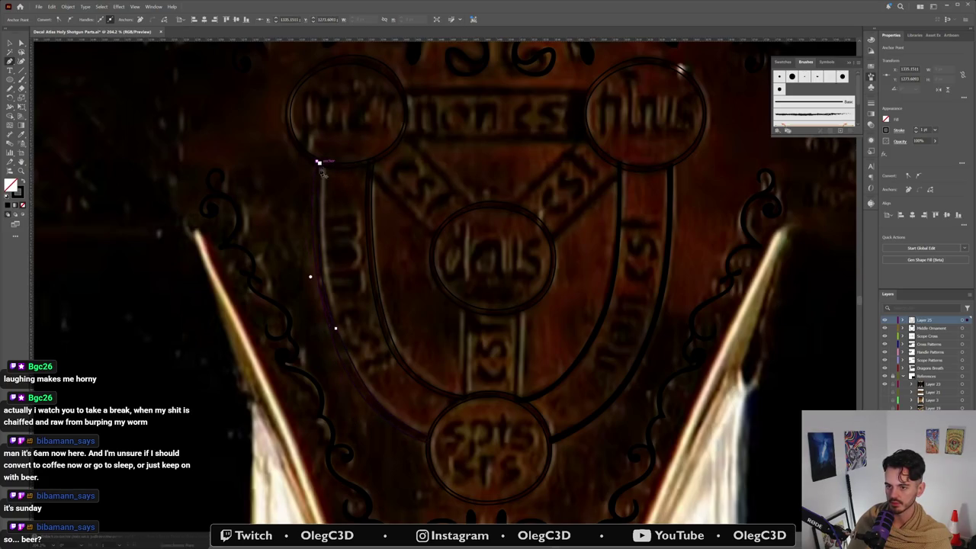
left_click(333, 327, "ctrl")
left_click_drag(300, 224, 305, 257)
scroll(363, 429, "up", 2)
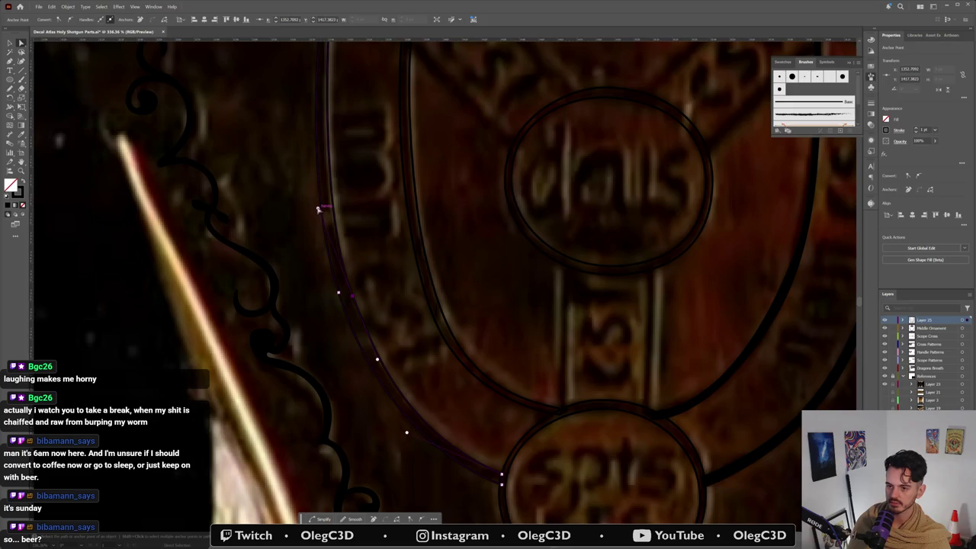
Step: Reshape the outer left band's upper and middle curve to match the reference
scroll(342, 290, "down", 2)
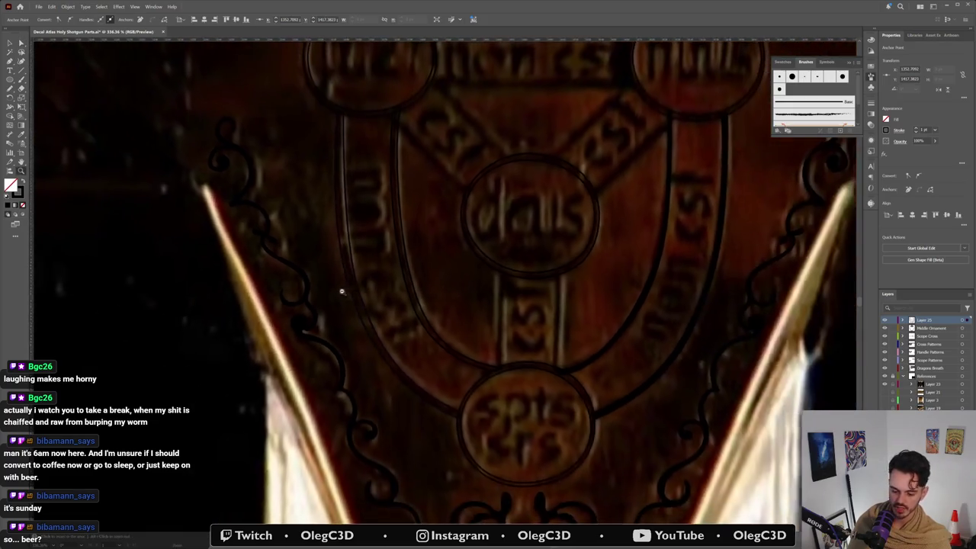
scroll(359, 286, "down", 1)
scroll(382, 320, "up", 3)
left_click(371, 343)
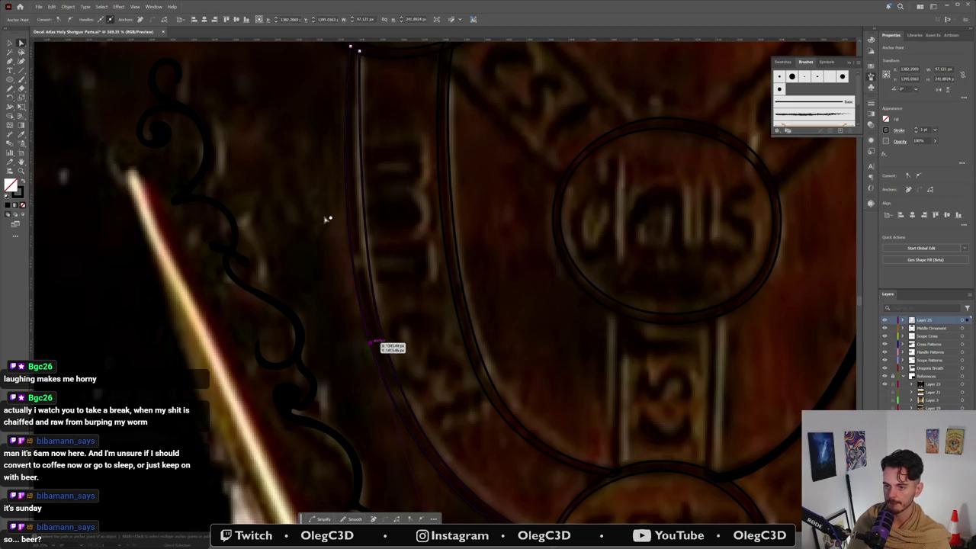
left_click_drag(328, 218, 332, 227)
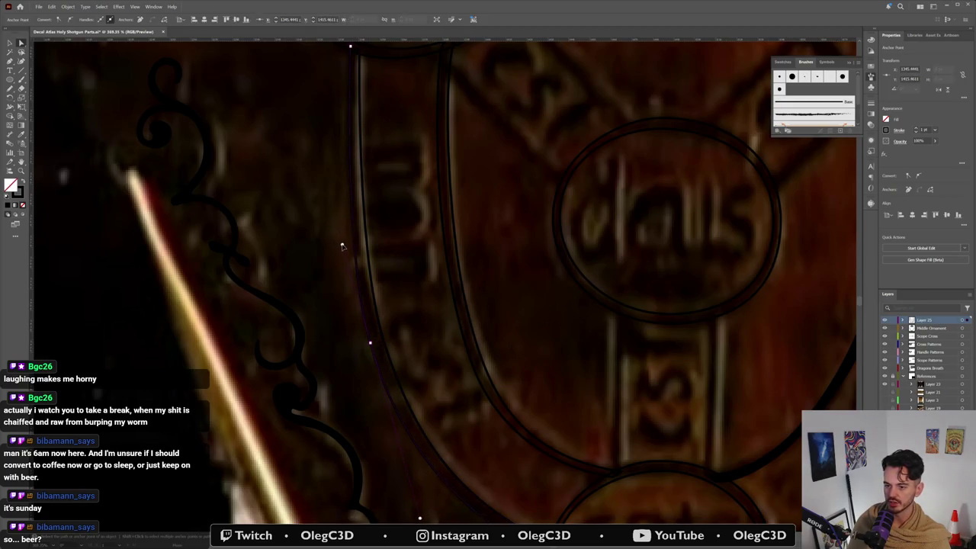
left_click_drag(371, 342, 385, 348)
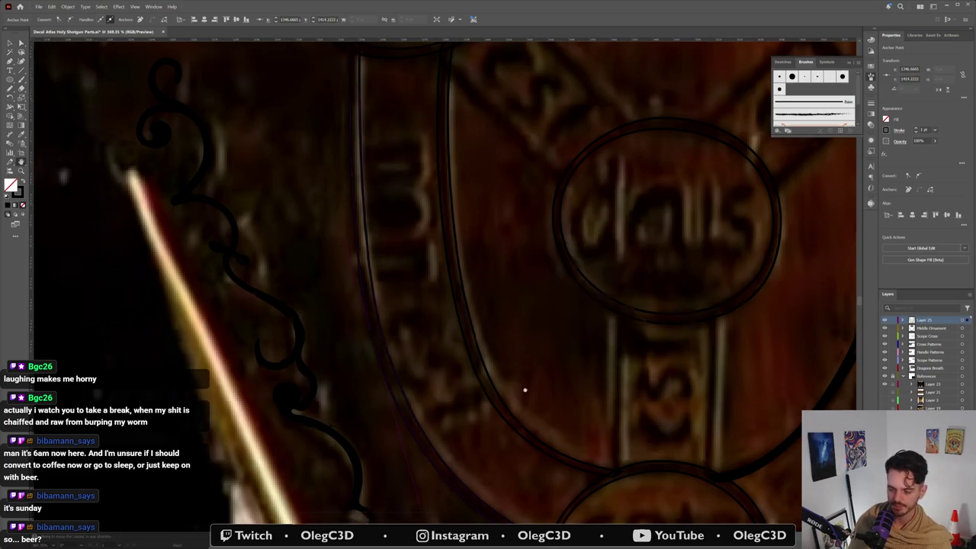
Step: Move the band's lower end so it meets the bottom medallion
scroll(523, 333, "down", 4)
left_click(449, 330)
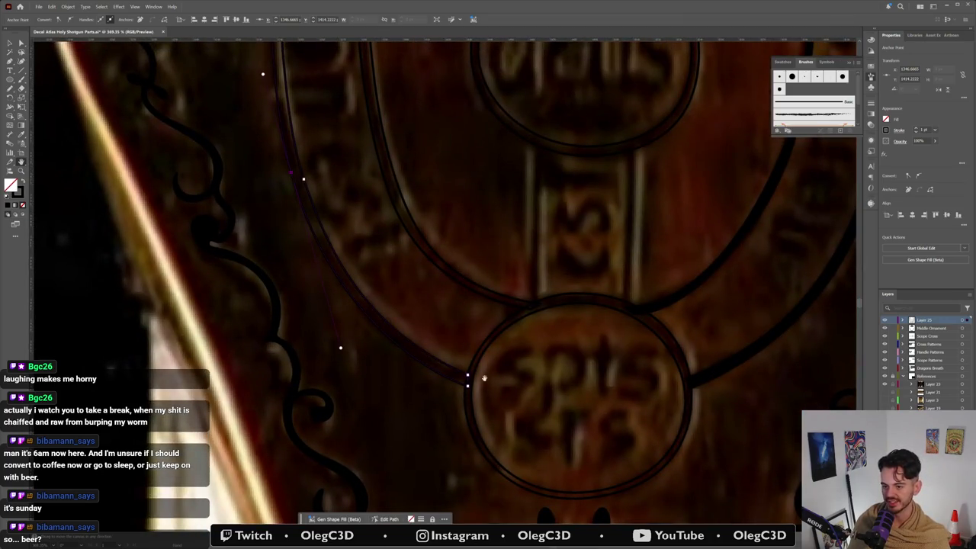
left_click_drag(468, 385, 469, 387)
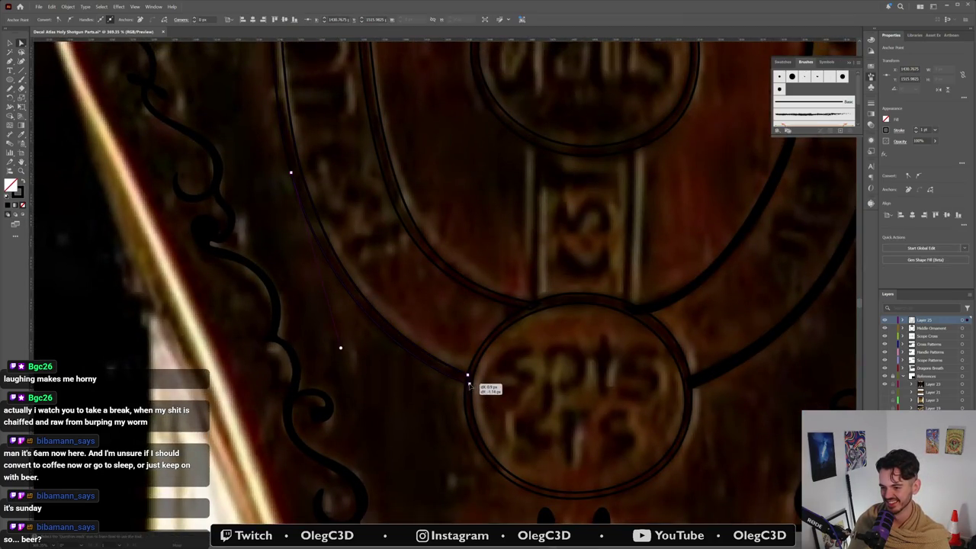
scroll(407, 333, "down", 3)
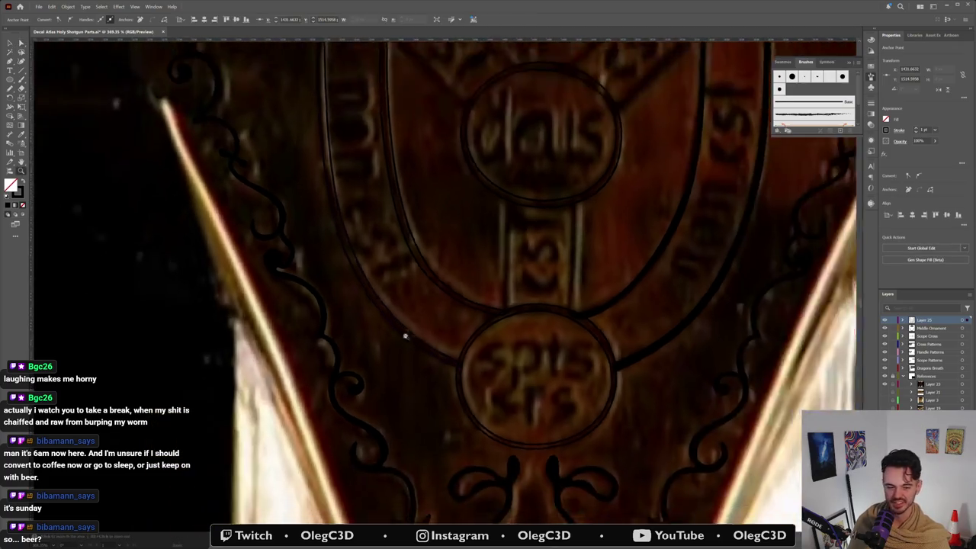
mouse_move(407, 206)
left_mouse_down()
mouse_move(434, 352)
mouse_move(422, 352)
left_mouse_up()
Step: Nudge the band's top anchor to follow the reference at the top-left medallion, then deselect
left_click(361, 369)
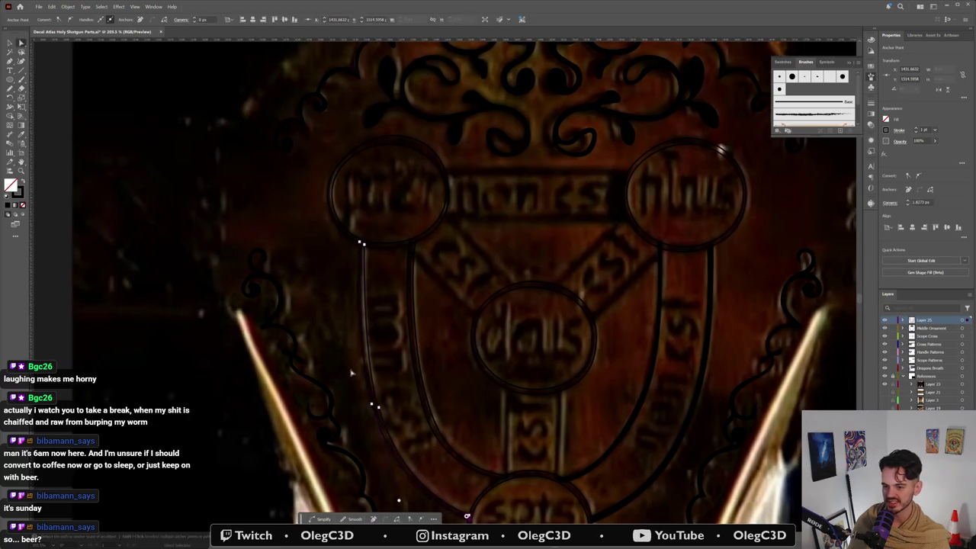
scroll(364, 370, "up", 2)
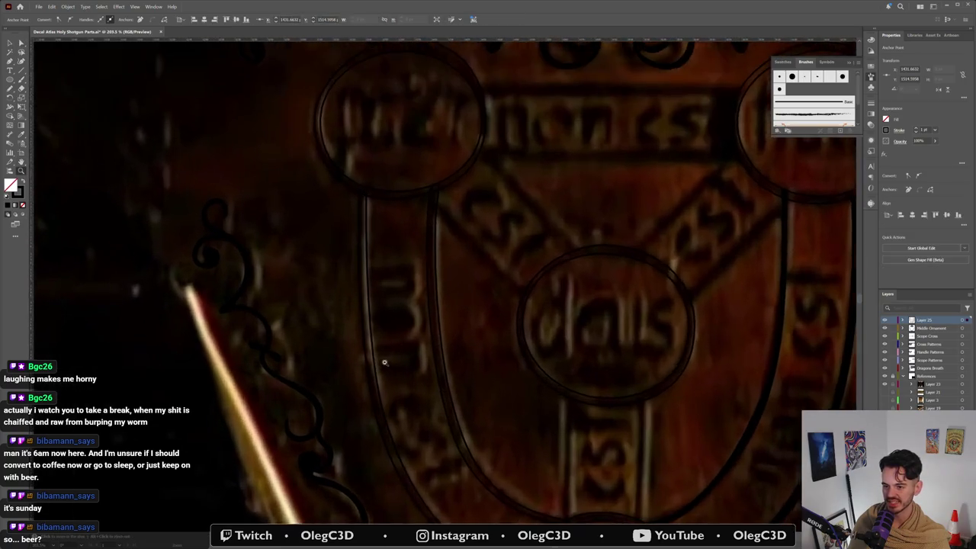
left_click(359, 190)
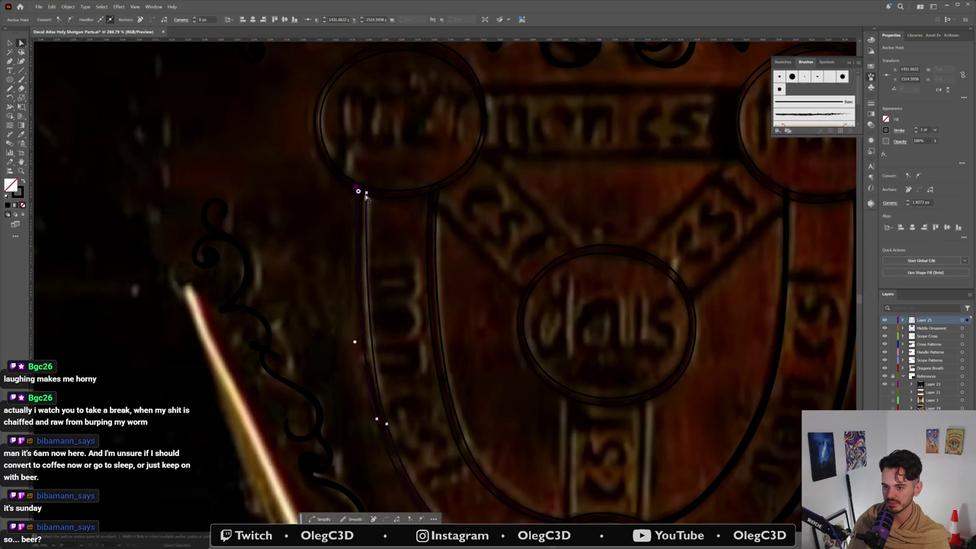
left_click_drag(359, 192, 358, 194)
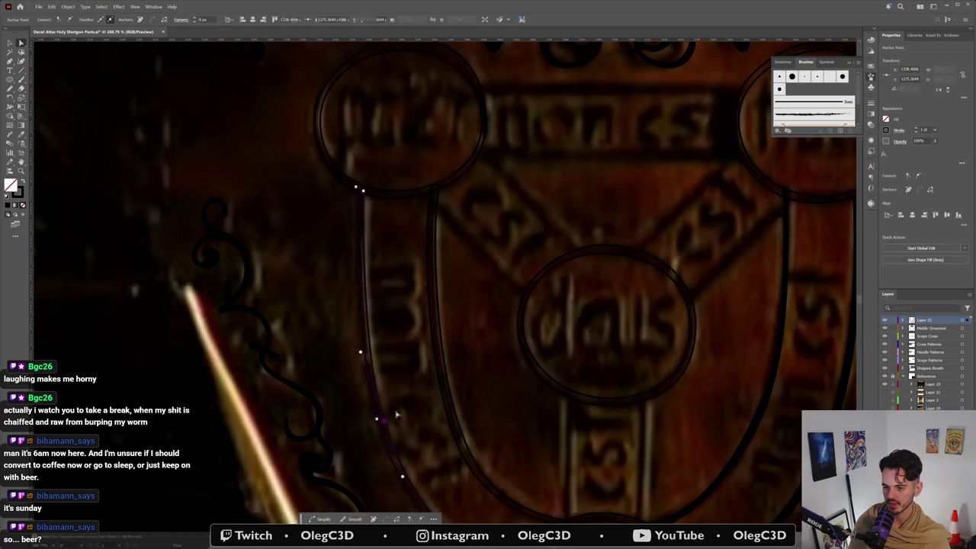
left_click(451, 433)
scroll(457, 431, "down", 2, "alt")
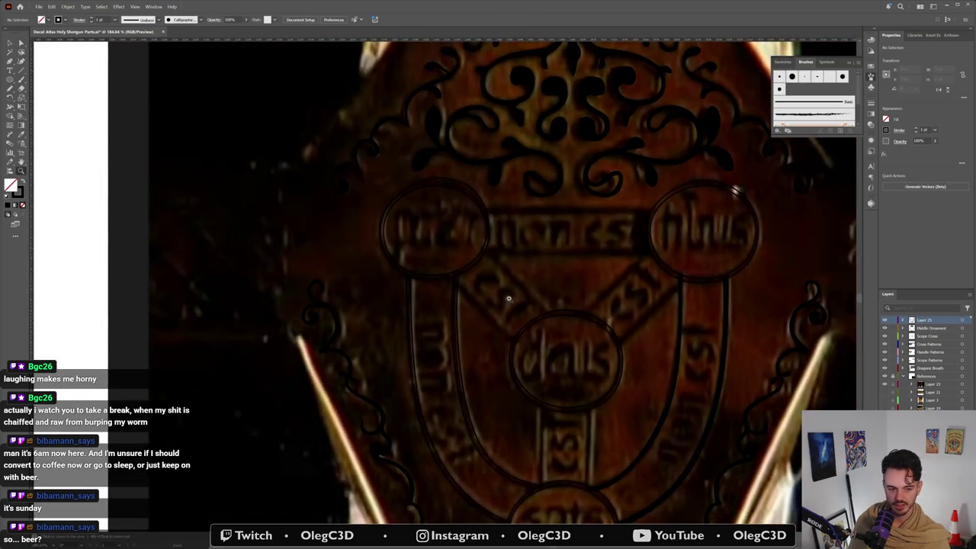
Step: Select the top-left, top-right and bottom medallion circles together and create Layer 26
scroll(521, 297, "down", 3)
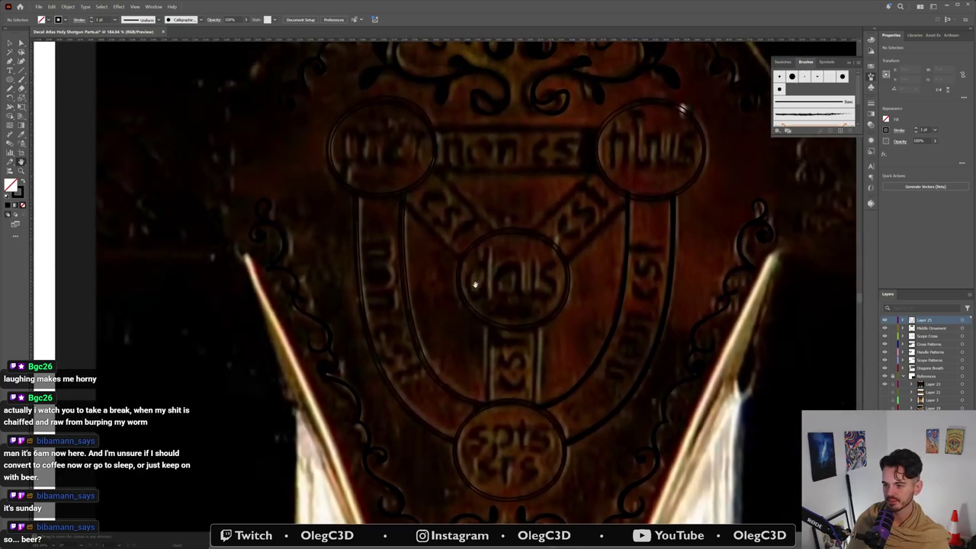
left_click(427, 365)
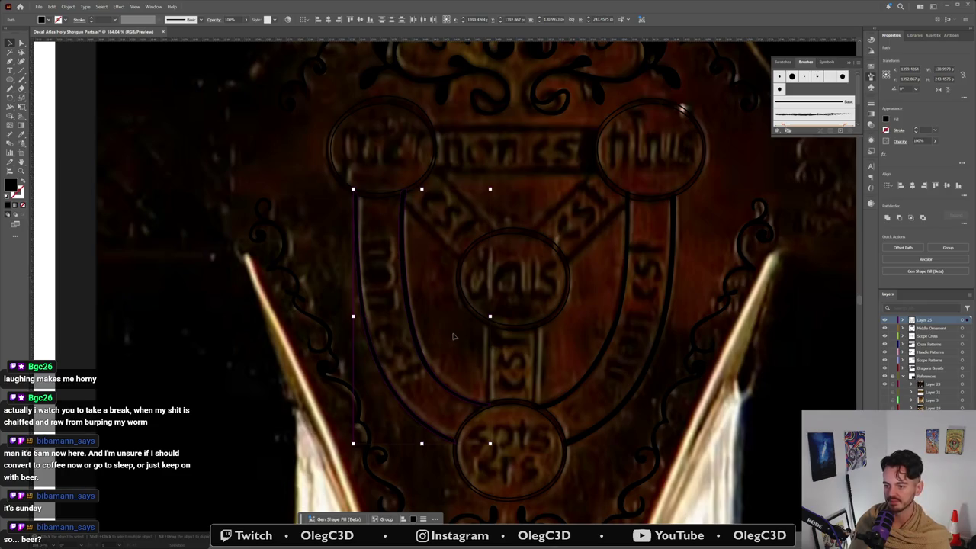
left_click(430, 410)
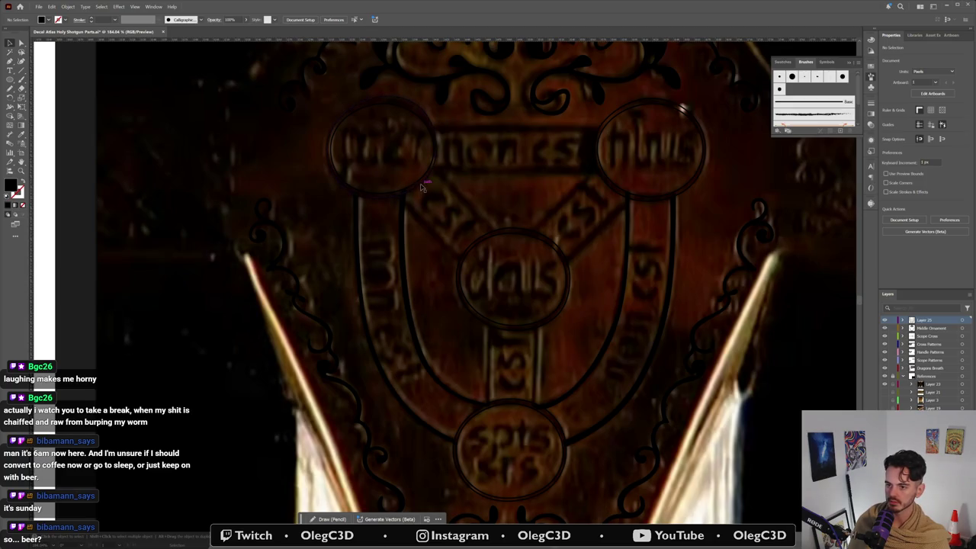
left_click(422, 187)
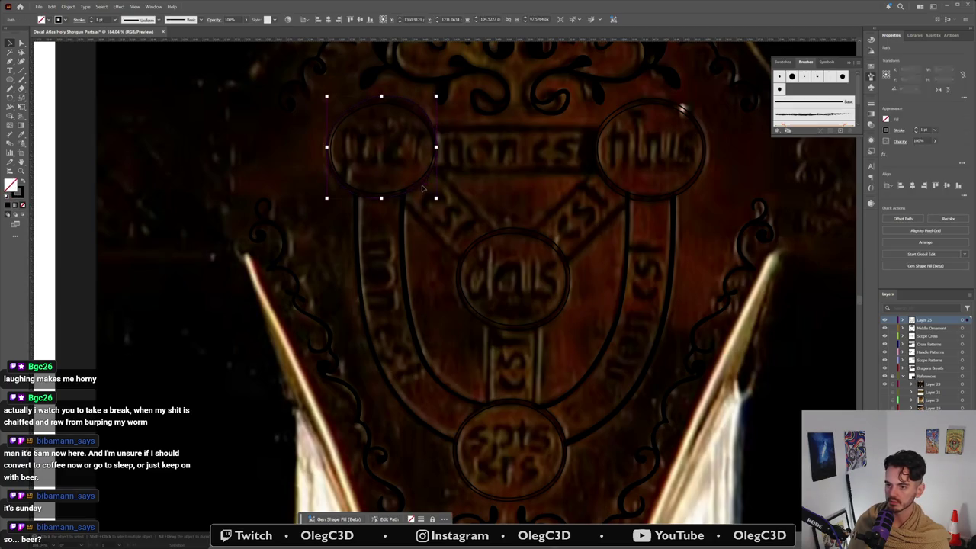
left_click(631, 196, "shift")
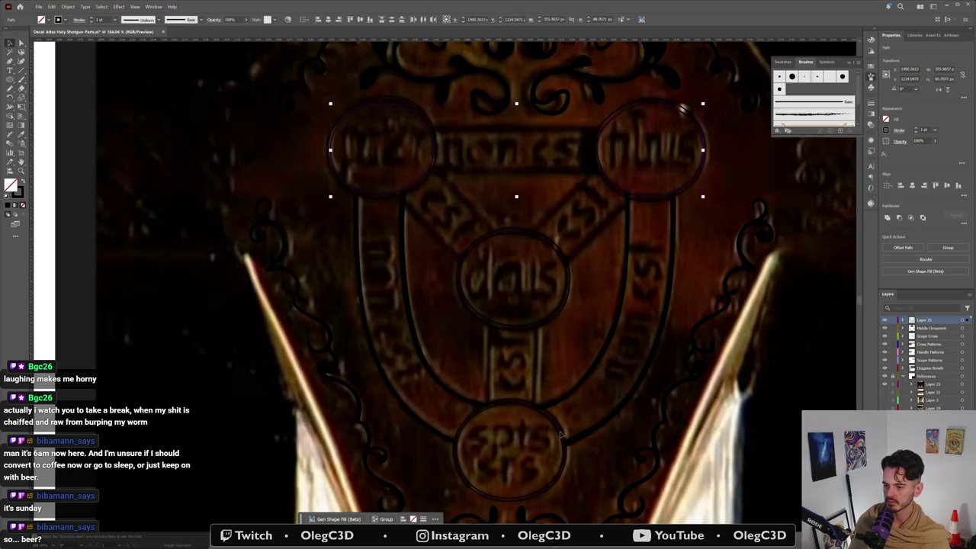
left_click(562, 436, "shift")
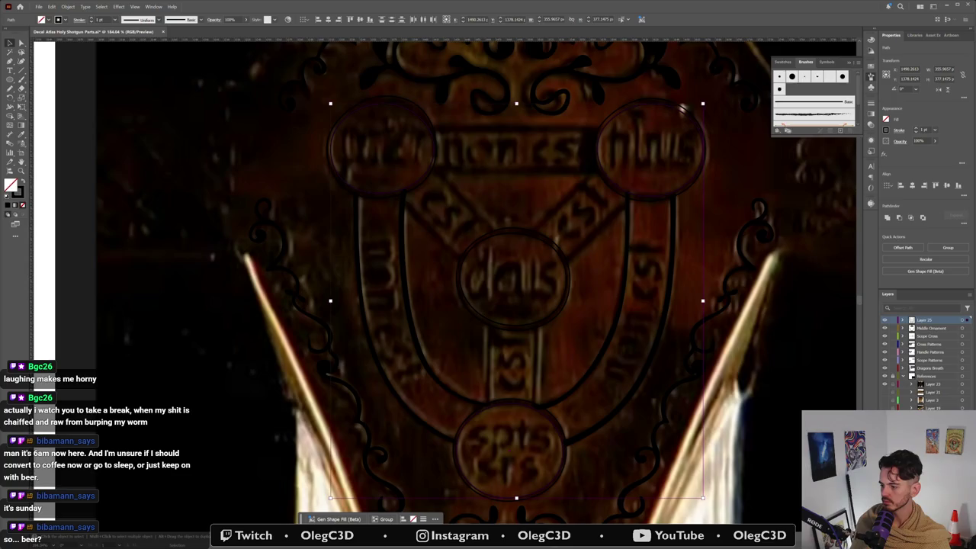
key("ctrl+l")
Step: Move the three medallion circles onto Layer 26, fill them solid black, and group them
left_click_drag(966, 324, 966, 320)
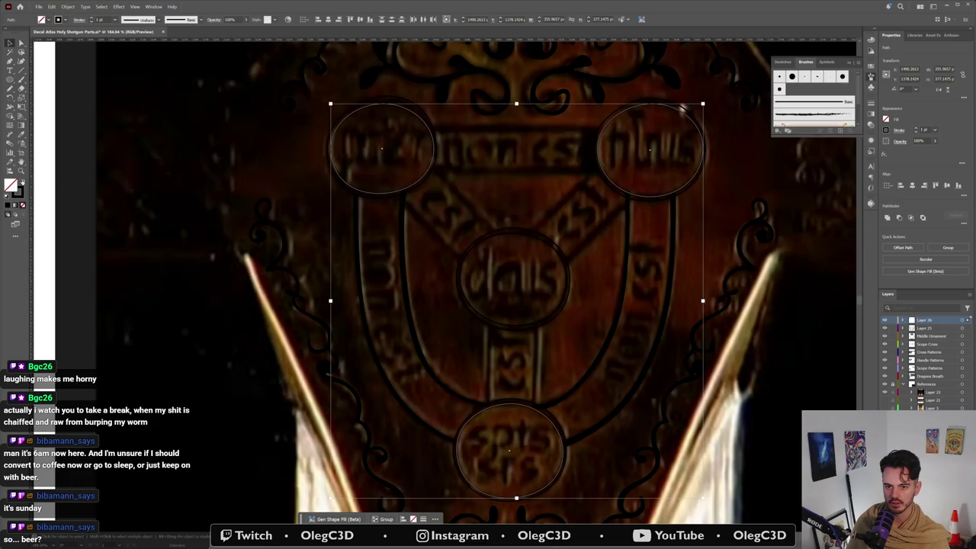
key("shift+x")
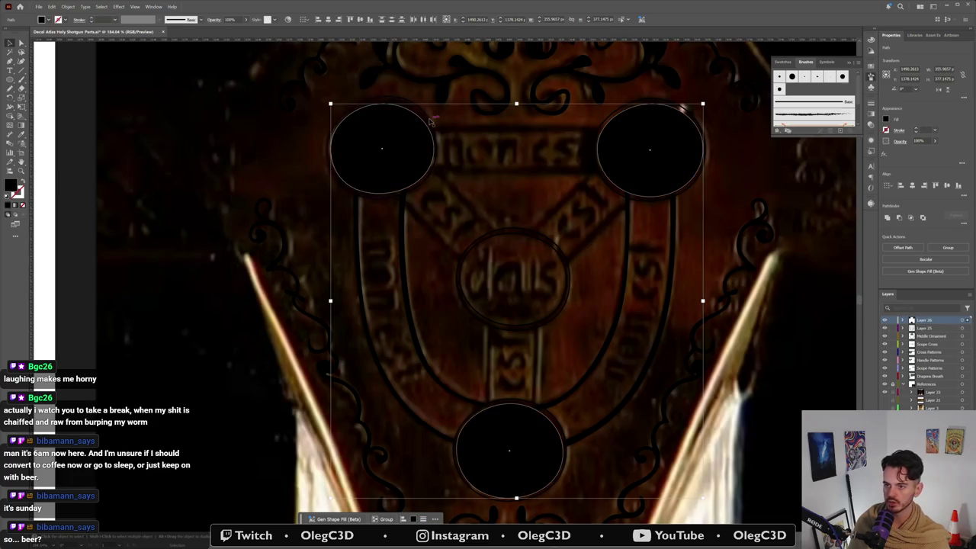
key("ctrl+z")
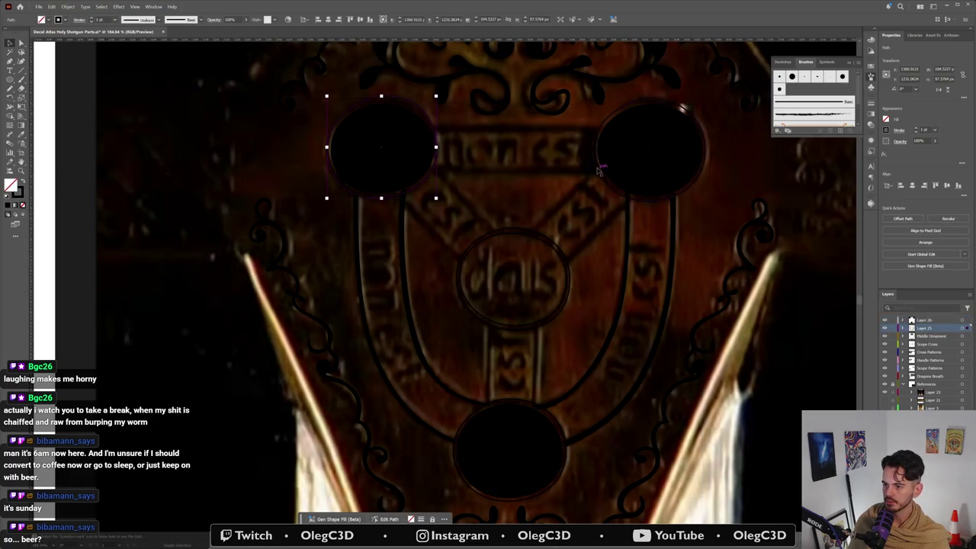
left_click(664, 200, "shift")
left_click(556, 422, "shift")
left_click(25, 179)
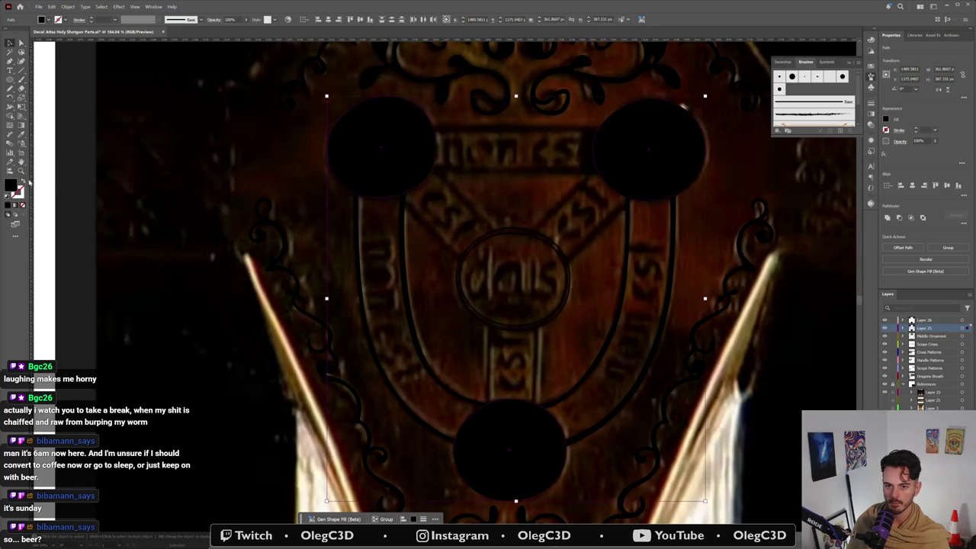
left_click(887, 219)
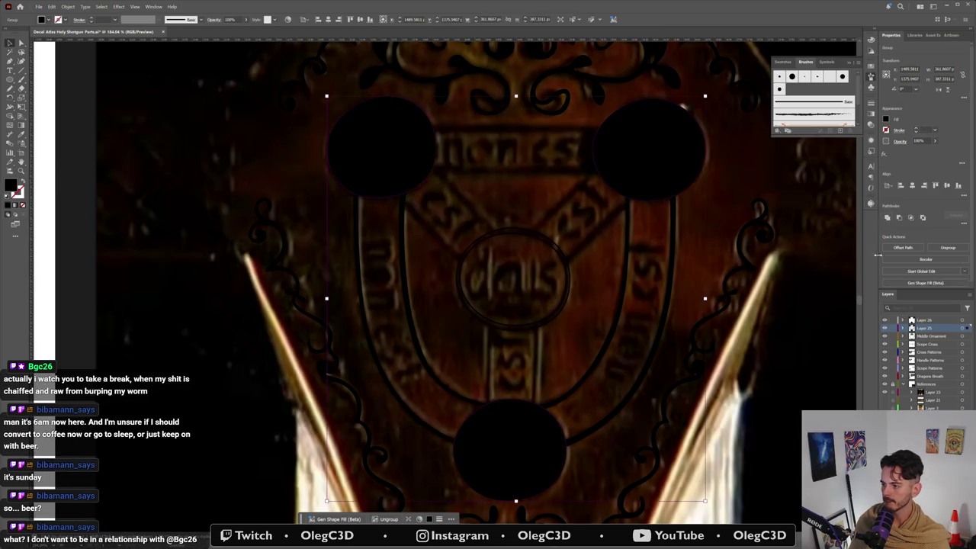
left_click(961, 321)
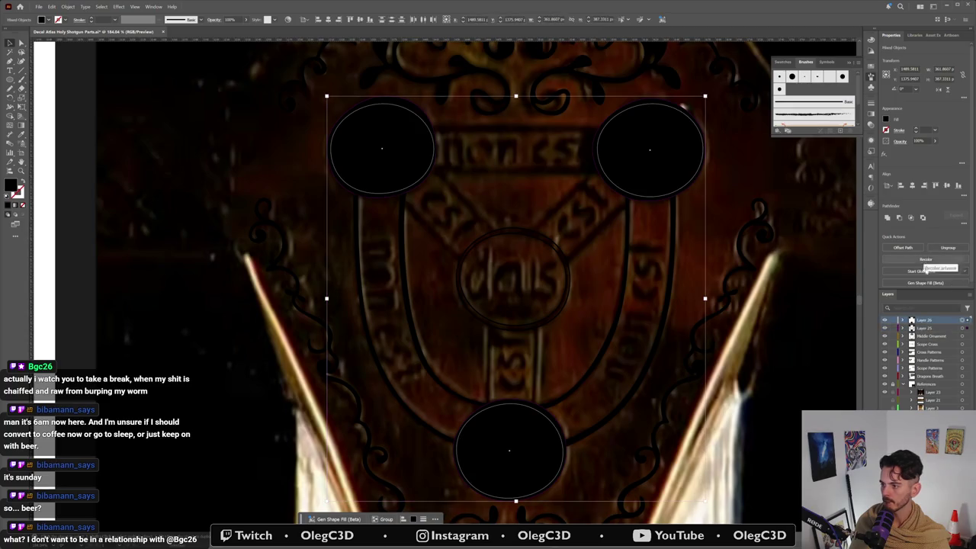
key("ctrl+g")
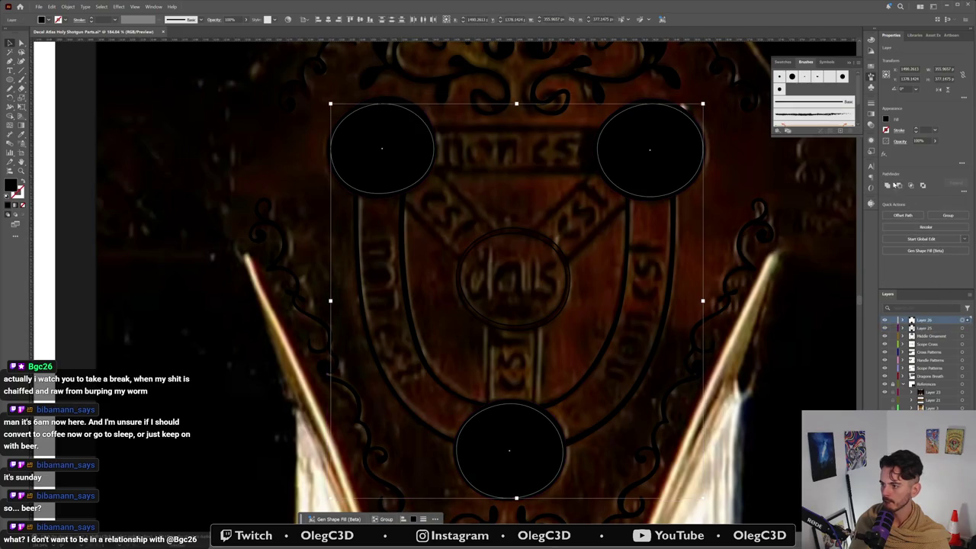
Step: Undo a trial compound path on the black circle group, then ungroup the three circles
left_click(962, 328, "shift")
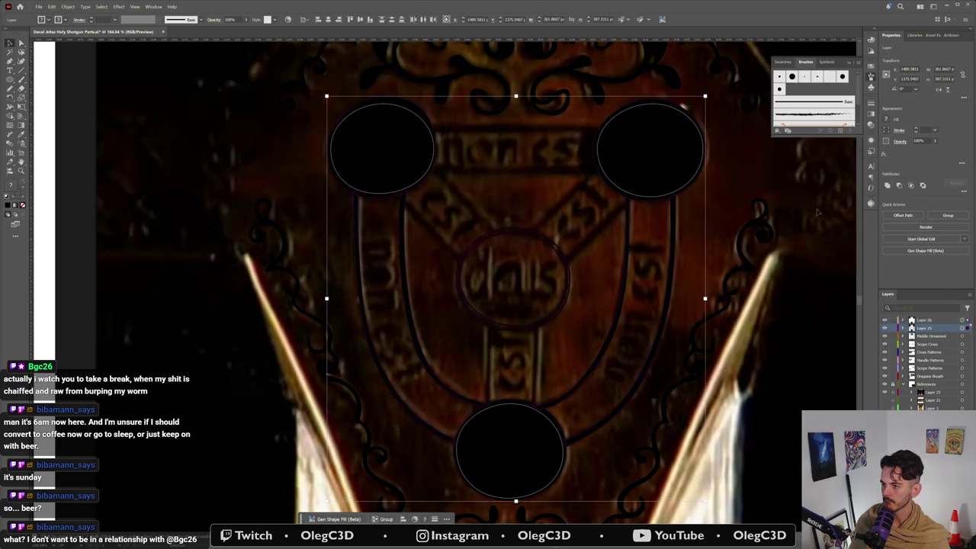
key("ctrl+shift+a")
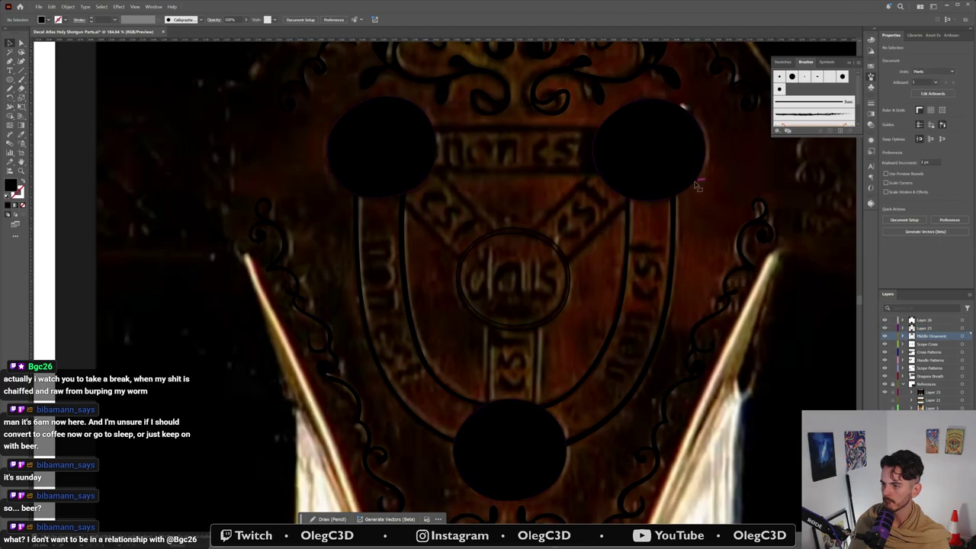
left_click(599, 164)
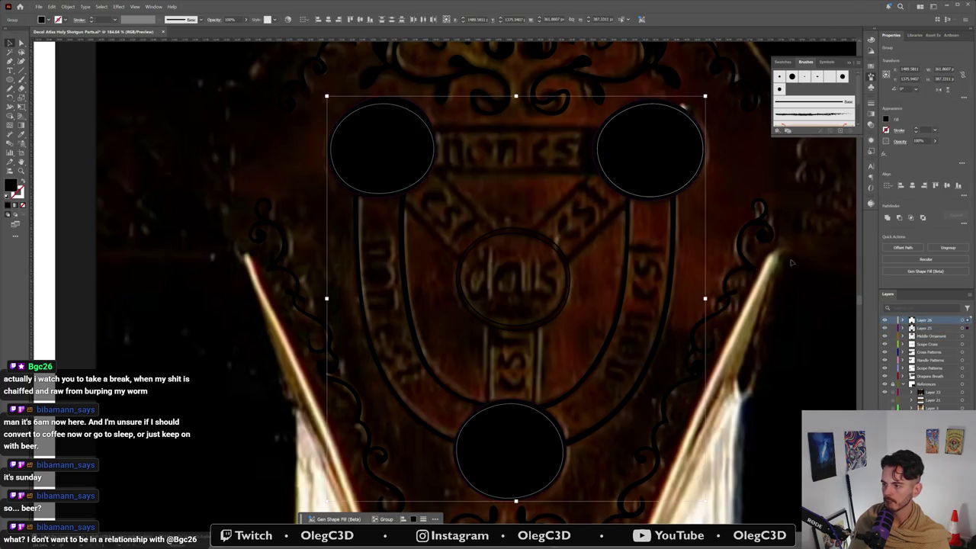
left_click(899, 218)
key("ctrl+z")
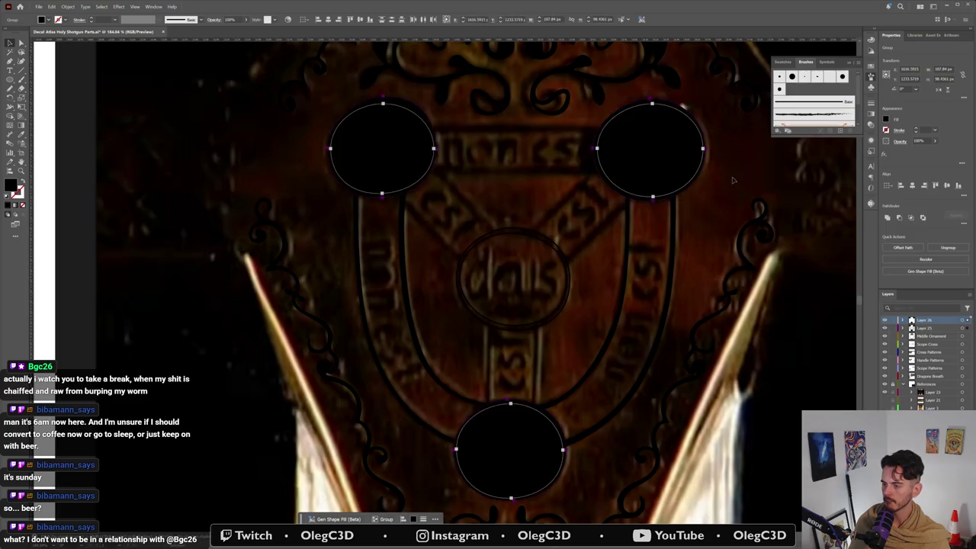
left_click(657, 161)
right_click(657, 161)
left_click(679, 262)
left_click(709, 164)
Step: Cut the top-right, bottom and upper-left black circles into hollow rings with compound path and Minus Front
left_click(702, 166)
right_click(698, 167)
left_click(751, 273)
left_click(705, 166)
key("ctrl+8")
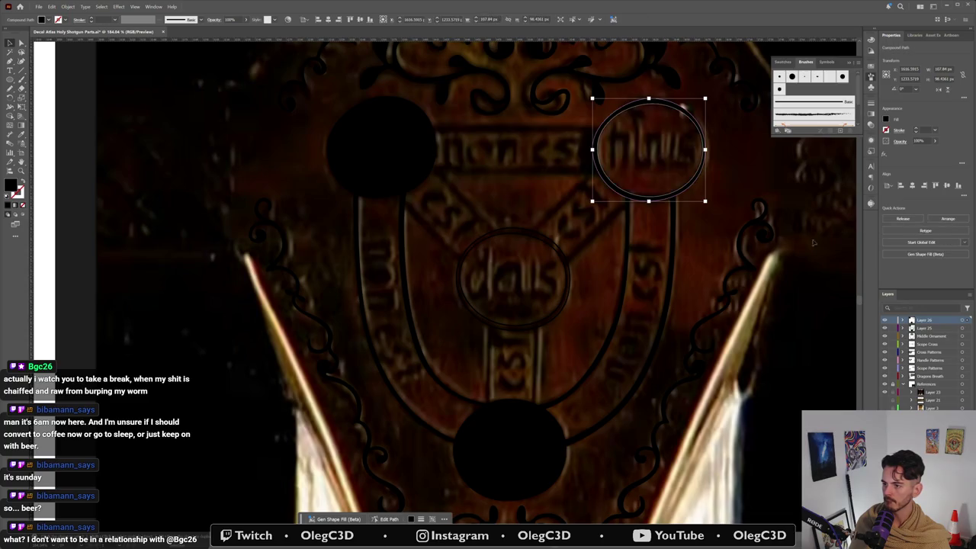
left_click(559, 424)
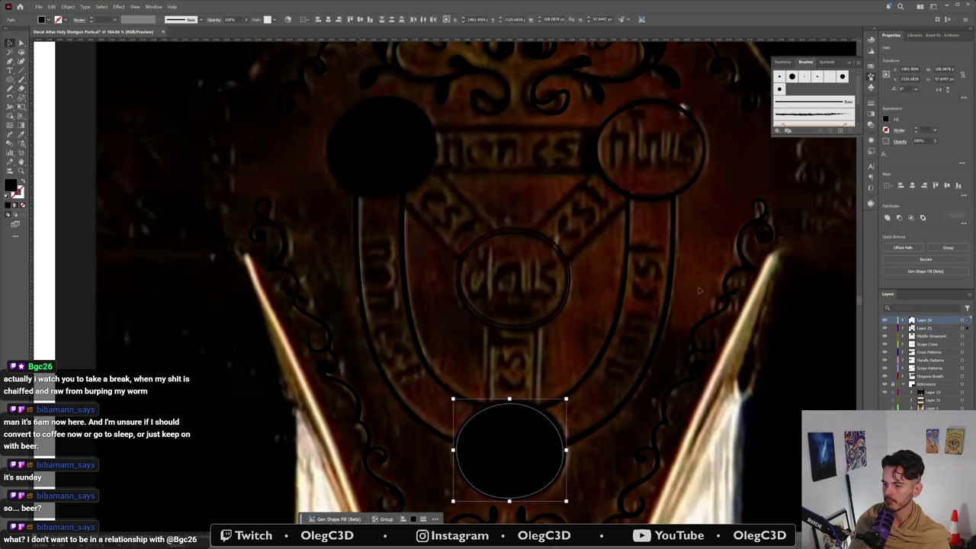
left_click(899, 216)
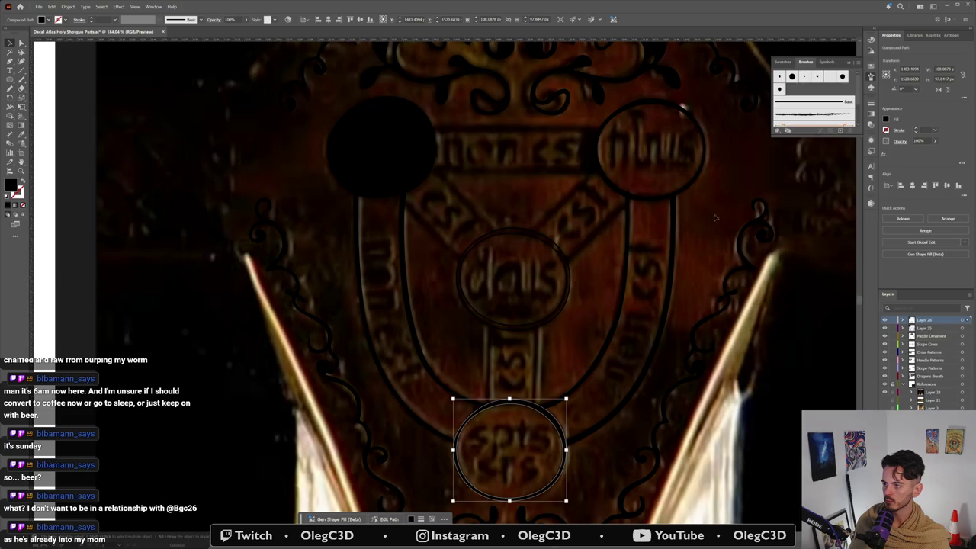
left_click(429, 179)
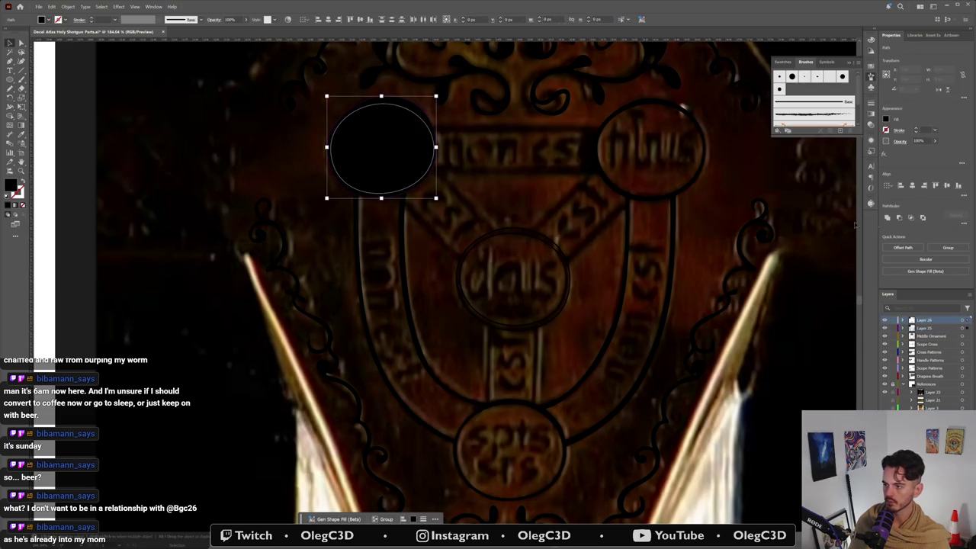
left_click(899, 217)
left_click(706, 237)
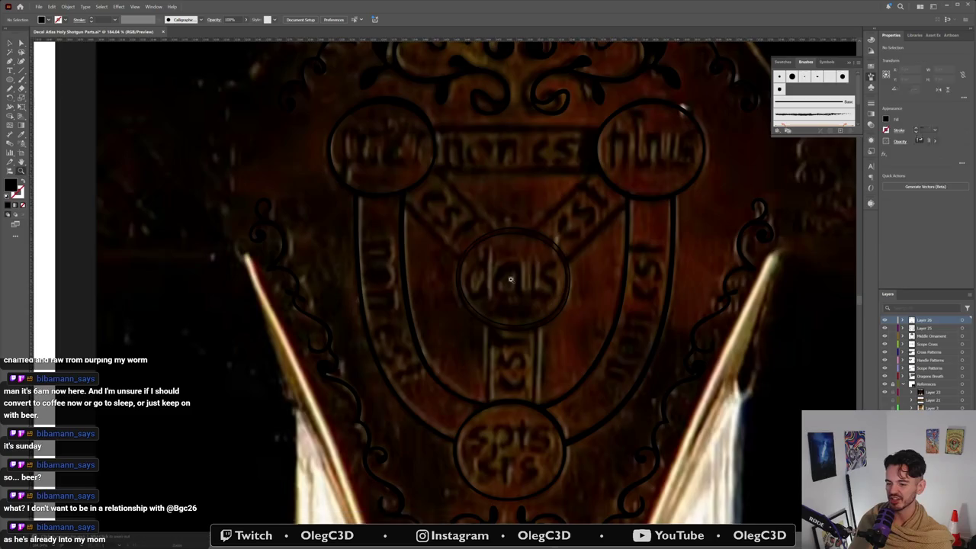
Step: Fill the dais emblem circle black and subtract it from the ring with Minus Front
scroll(542, 237, "up", 2)
left_click(580, 240)
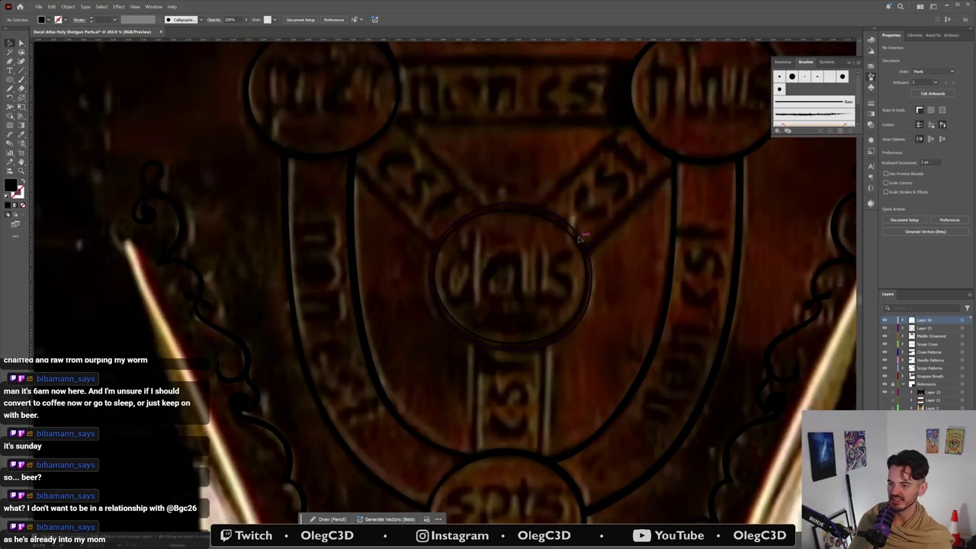
left_click(579, 239)
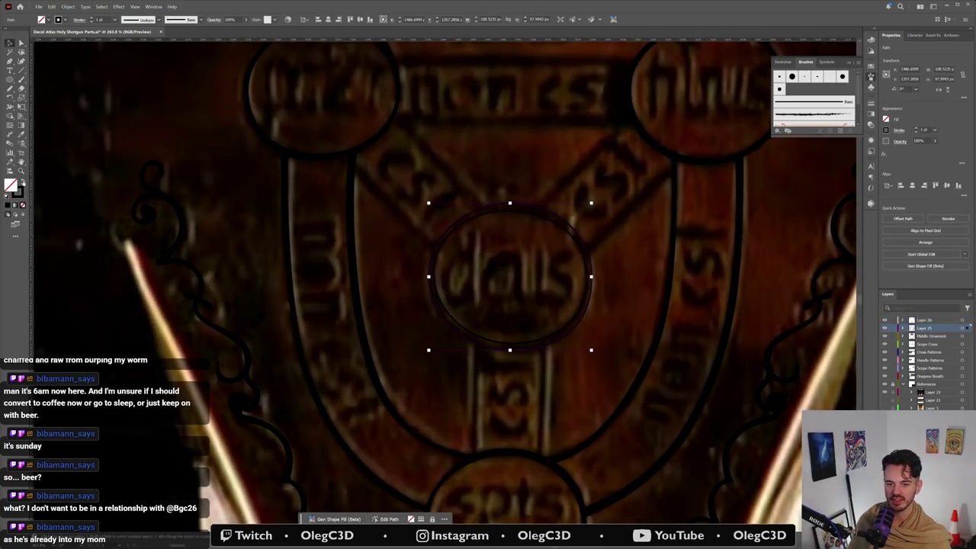
left_click(22, 181)
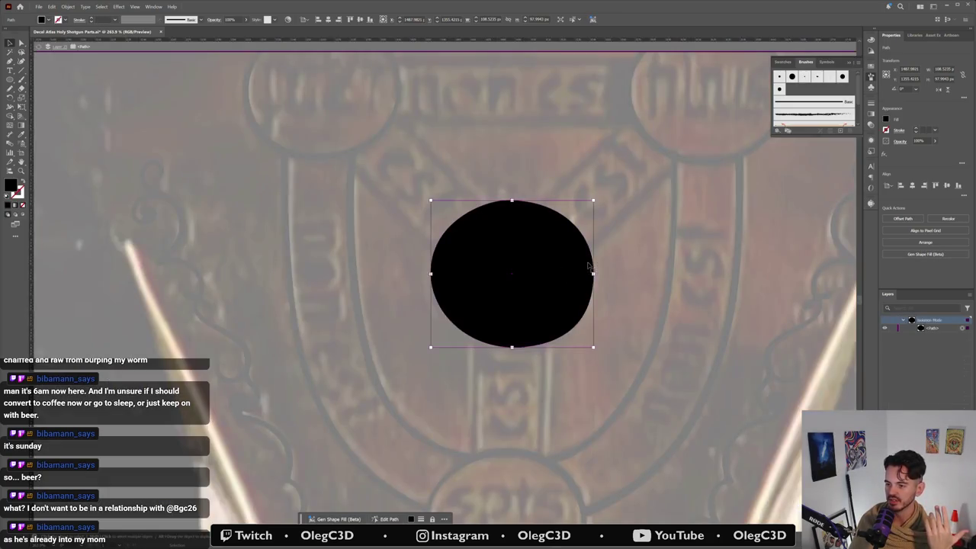
left_click_drag(585, 266, 588, 264)
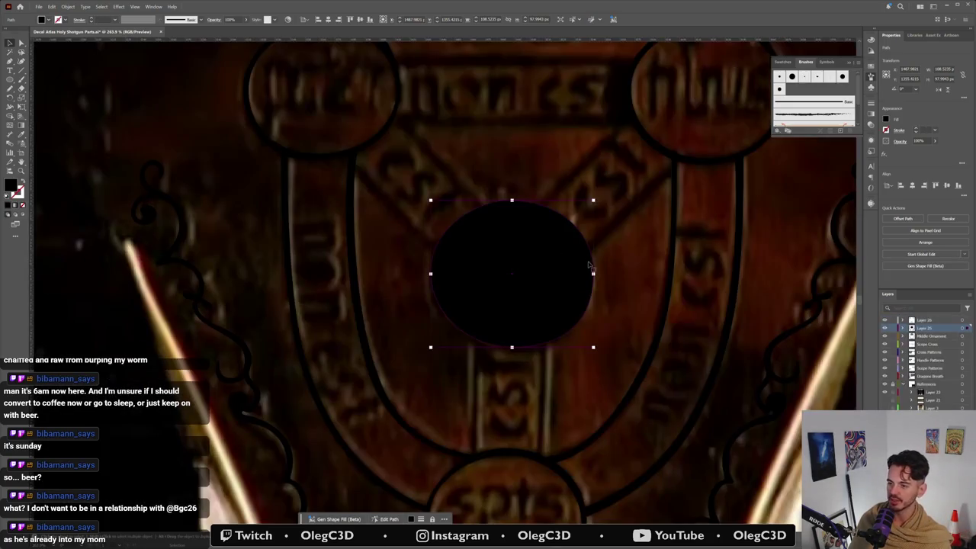
key("ctrl+z")
key("ctrl+z")
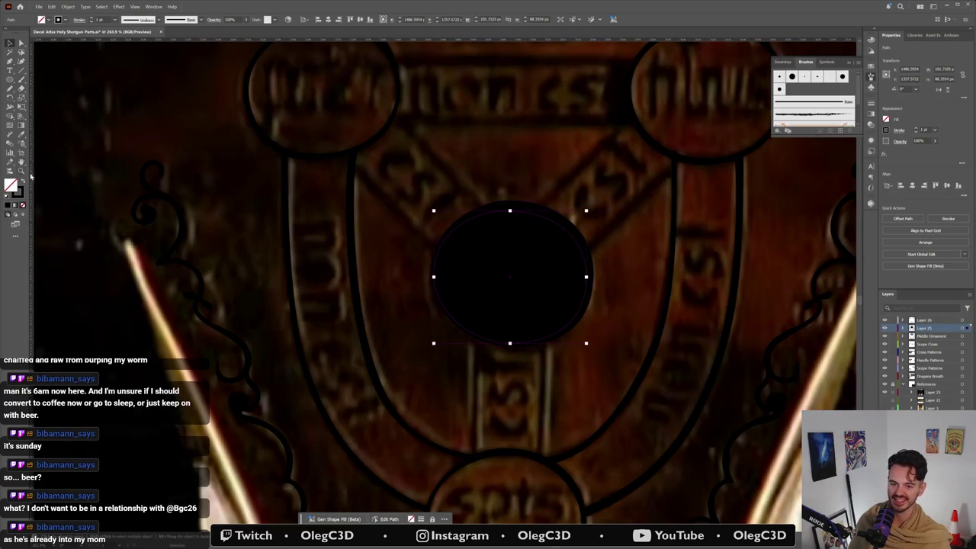
left_click(21, 181)
key("ctrl+a")
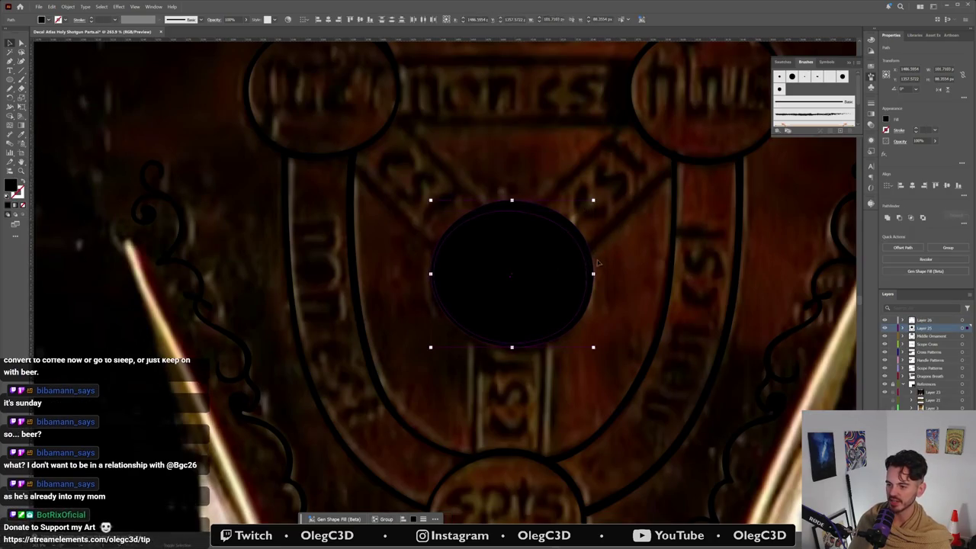
left_click(899, 218)
key("ctrl+shift+a")
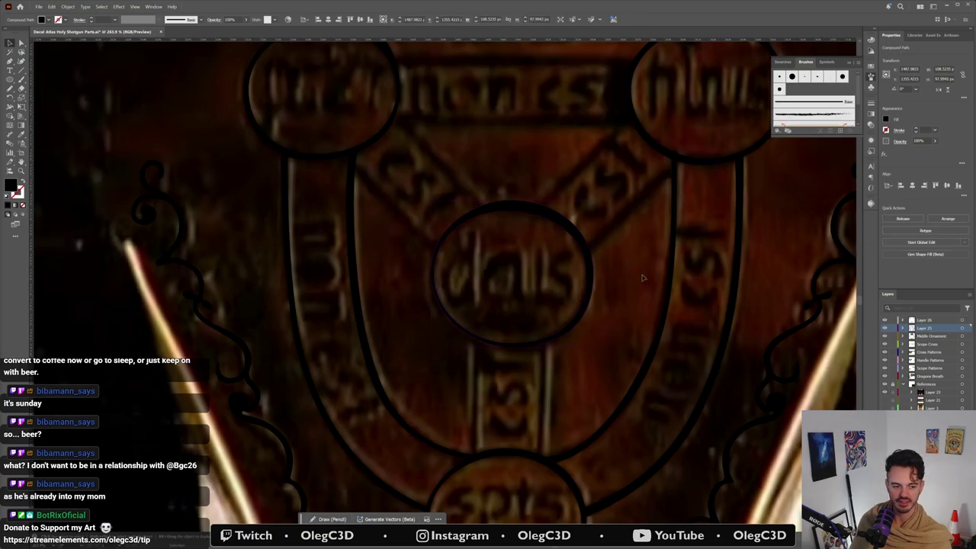
scroll(587, 351, "down", 2)
scroll(588, 352, "down", 3)
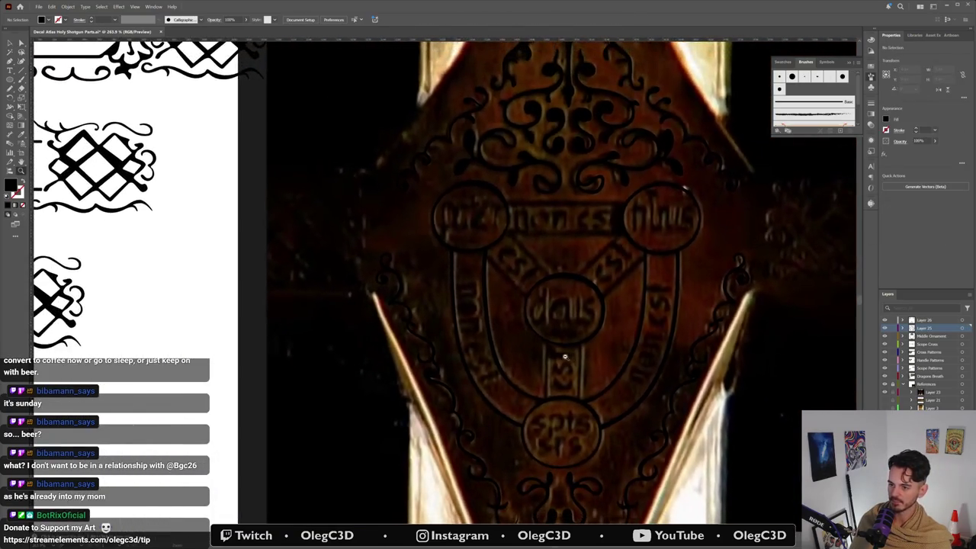
Step: Draw the band's left edge line from the dais ring's lower edge down to the bottom ring
scroll(596, 344, "up", 4)
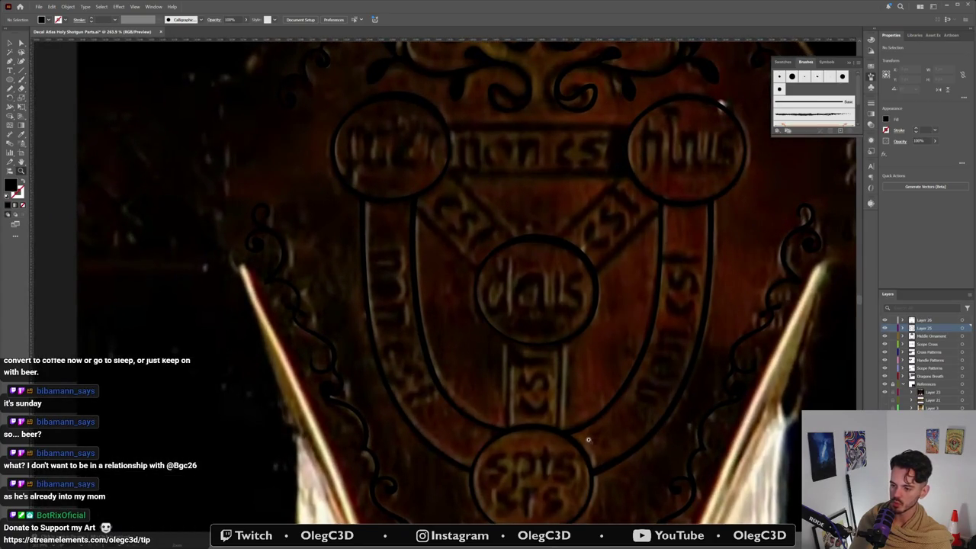
scroll(515, 446, "up", 2)
scroll(526, 412, "up", 2)
scroll(534, 381, "up", 1)
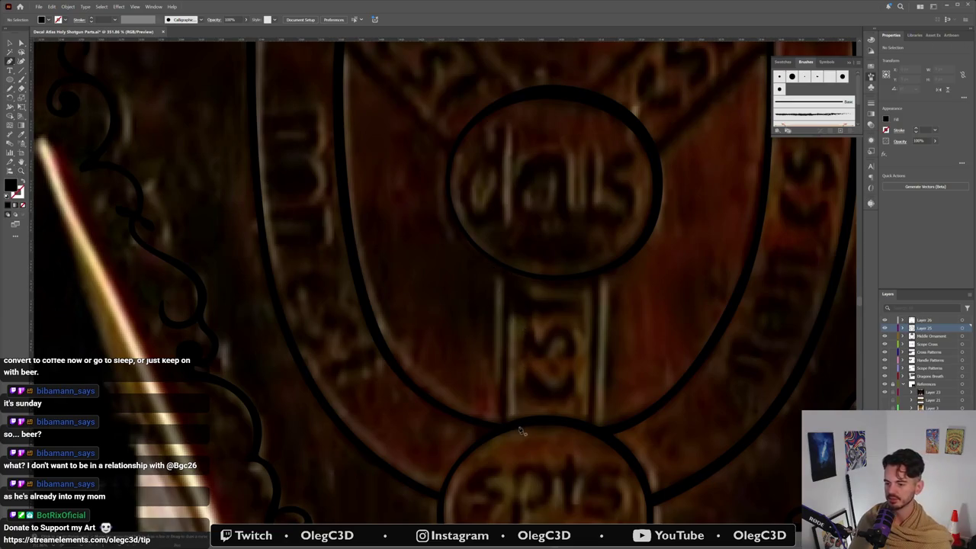
left_click_drag(508, 425, 511, 273)
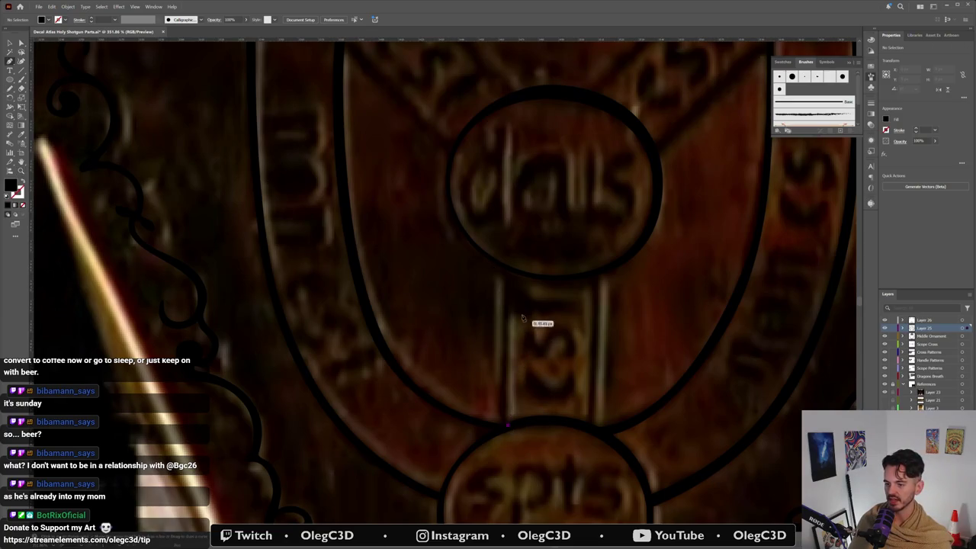
left_click(509, 268)
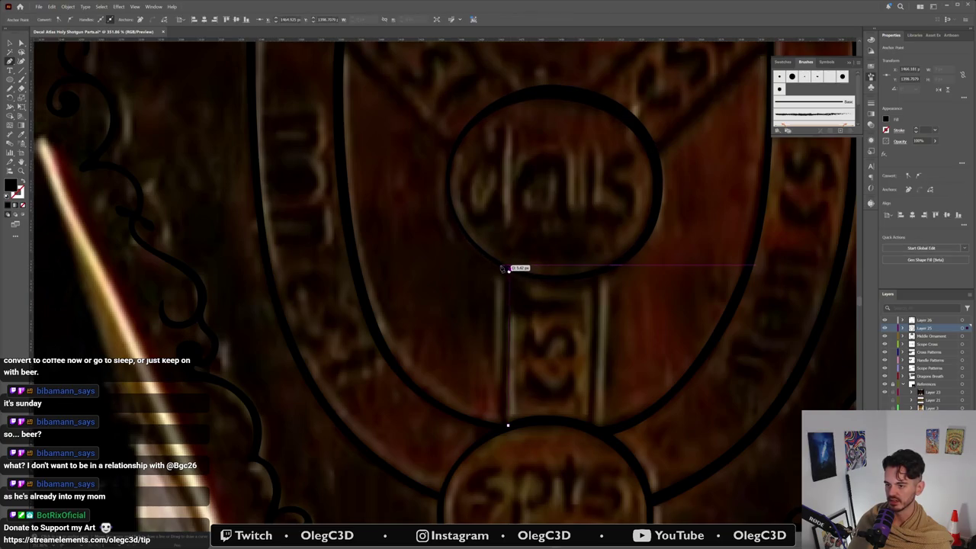
left_click(508, 424)
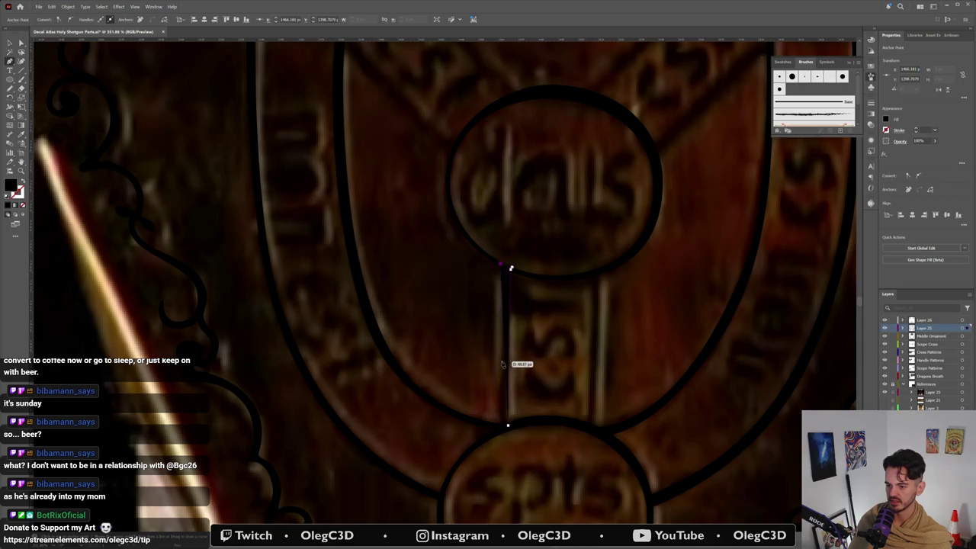
left_click_drag(500, 383, 507, 428)
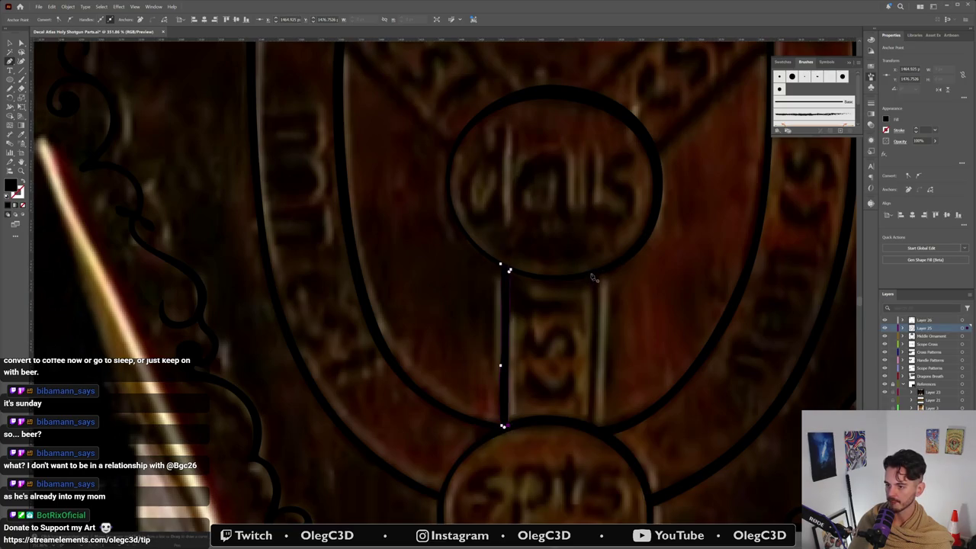
Step: Draw the band's right edge line between the dais ring and the bottom ring
left_click_drag(592, 274, 591, 320)
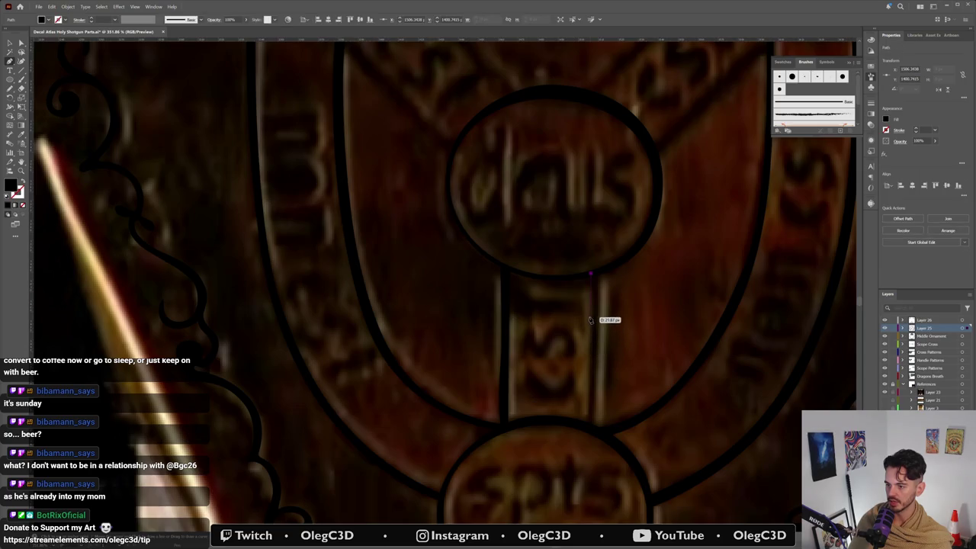
mouse_move(589, 335)
left_mouse_down()
mouse_move(595, 431)
mouse_move(596, 379)
left_mouse_up()
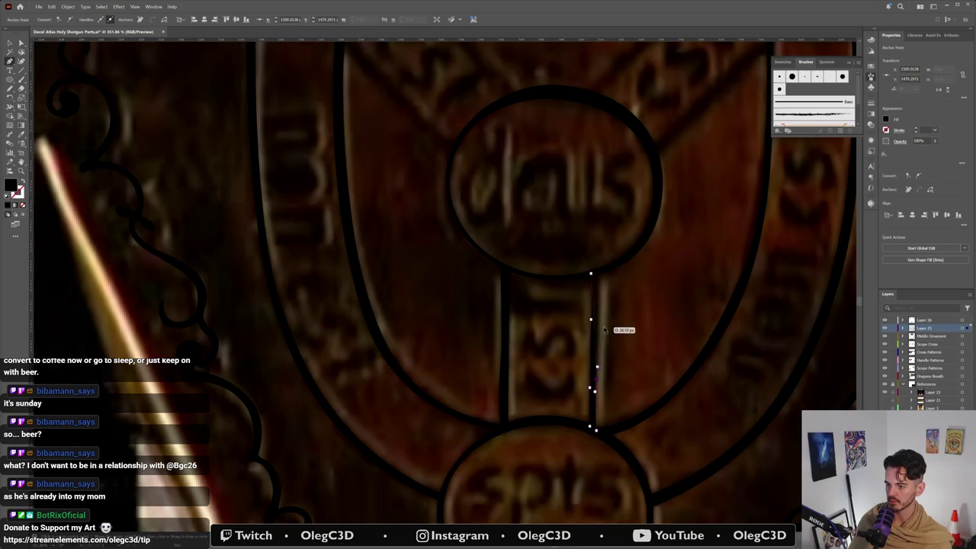
left_click_drag(599, 320, 589, 275)
left_click_drag(590, 242, 507, 459)
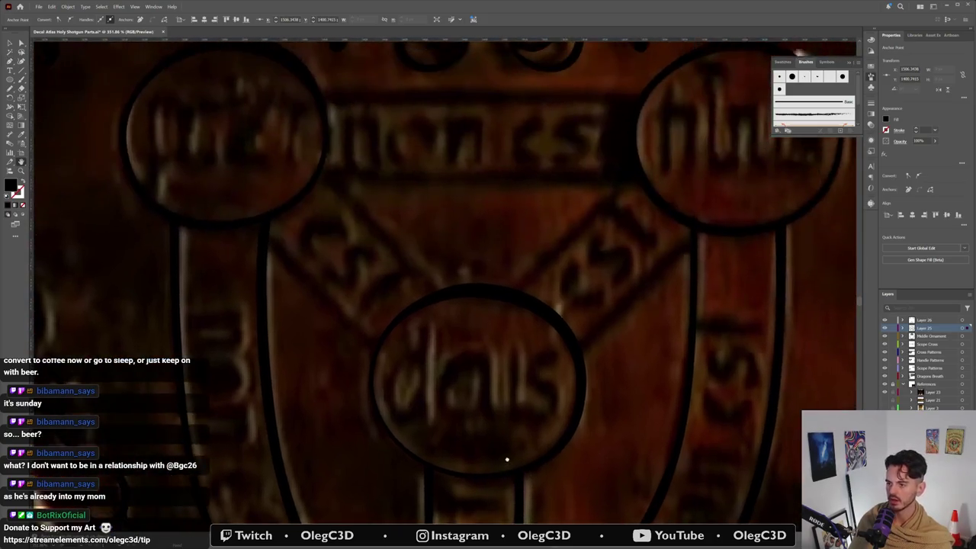
Step: Finish the lower band line and draw curved lines from the dais ring toward the upper right
left_click(515, 506)
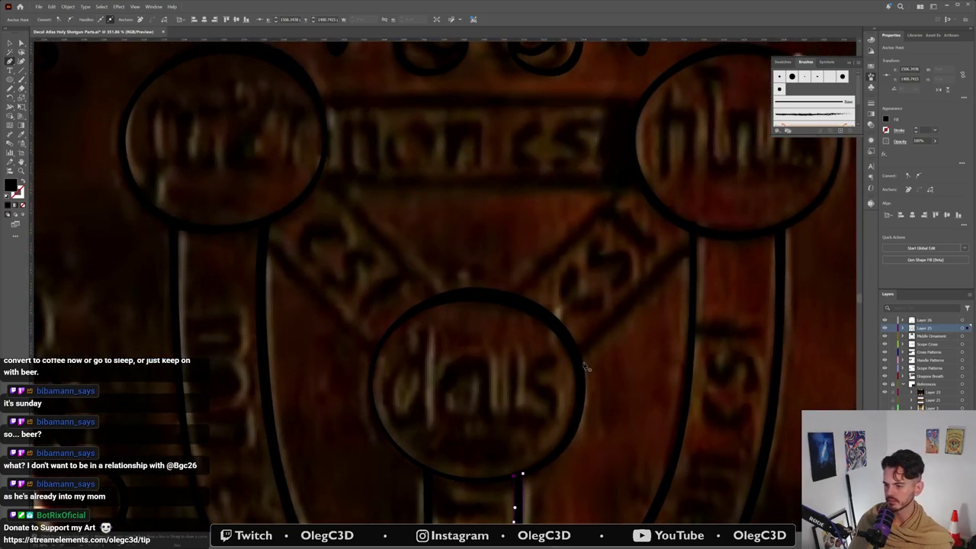
key("Escape")
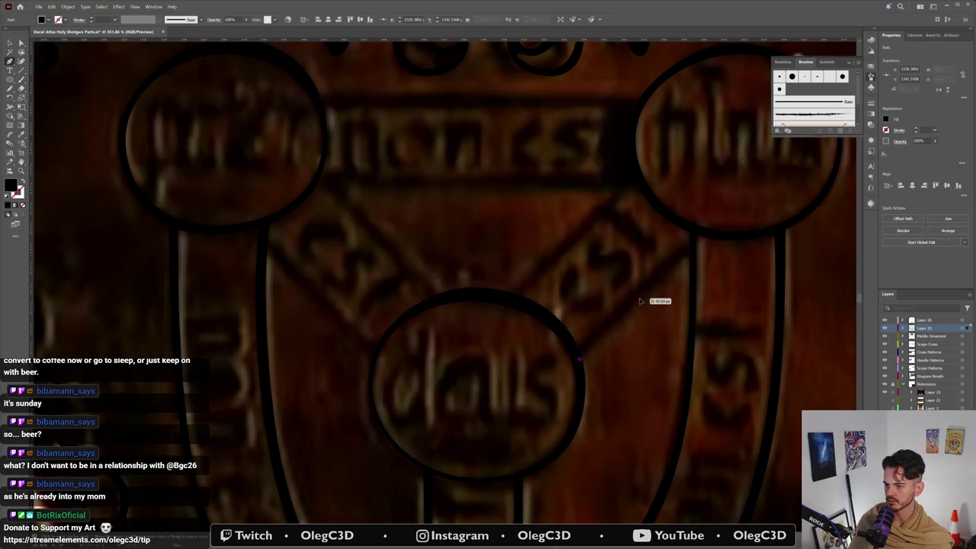
left_click(653, 289)
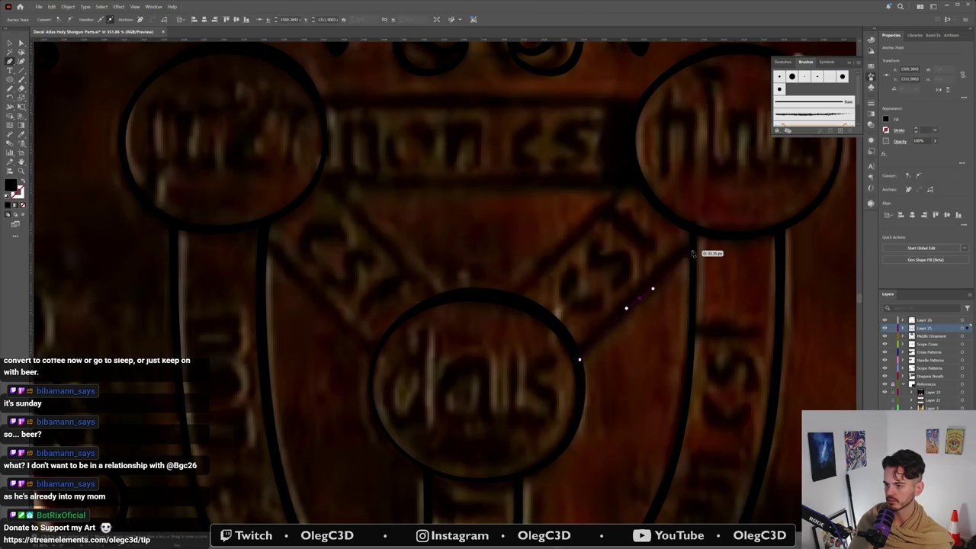
left_click_drag(691, 250, 662, 262)
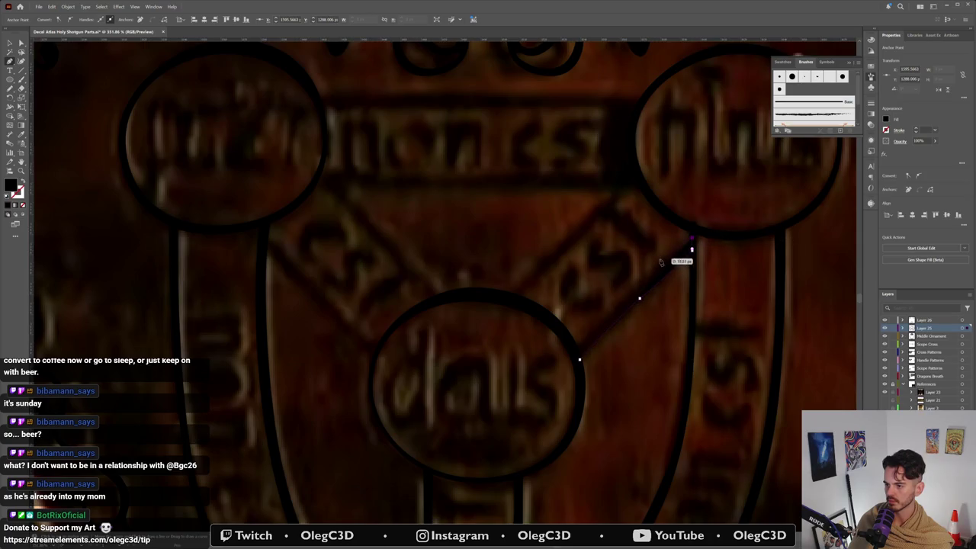
mouse_move(580, 359)
left_mouse_down()
mouse_move(609, 312)
mouse_move(579, 360)
left_mouse_up()
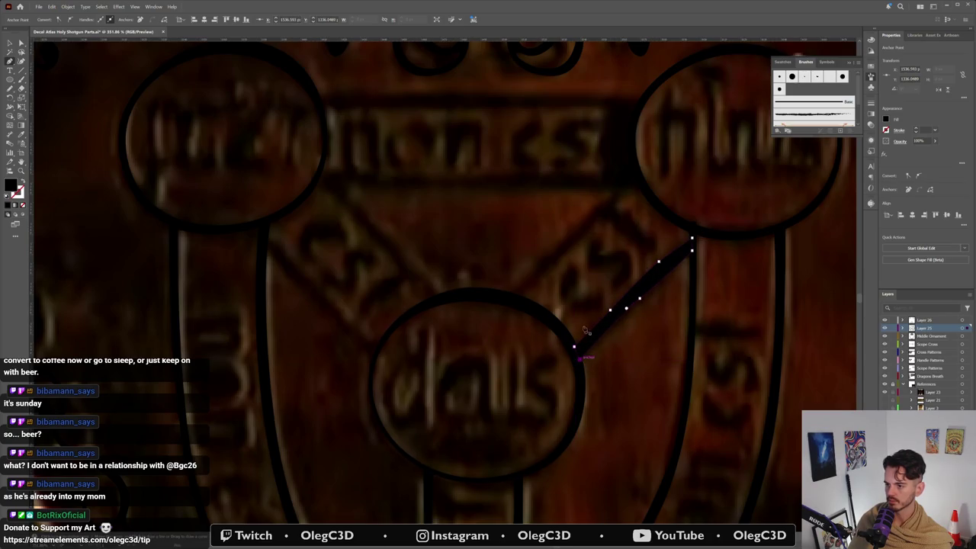
left_click(515, 299)
left_click_drag(579, 241, 591, 232)
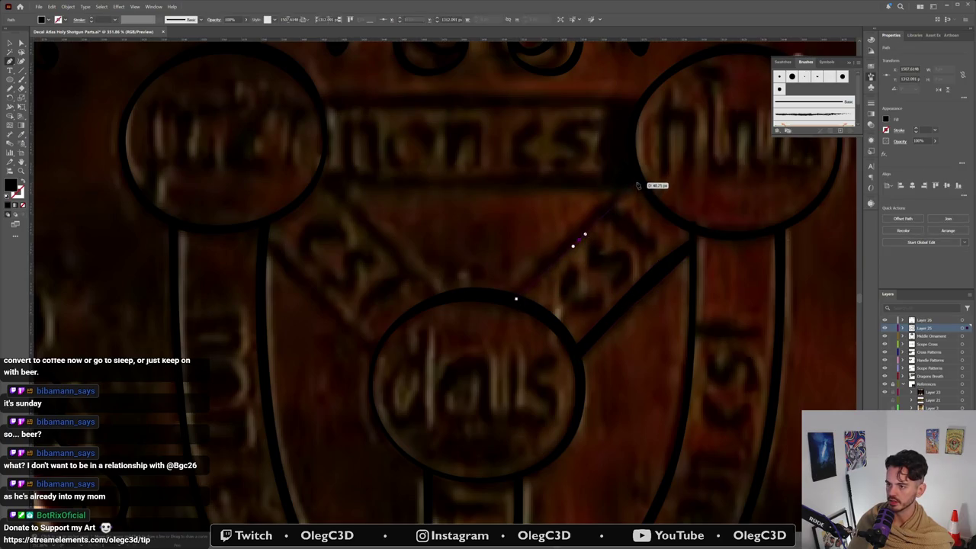
key("ctrl+z")
mouse_move(639, 181)
left_mouse_down()
mouse_move(569, 232)
mouse_move(516, 300)
left_mouse_up()
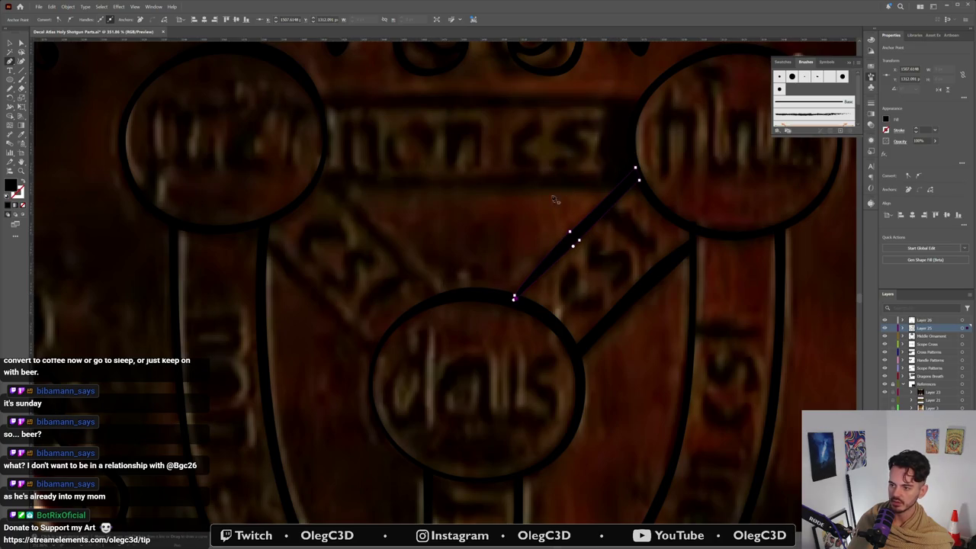
Step: Draw curved lines from the upper-left medallion's edge down to the top of the dais ring
left_click(320, 174)
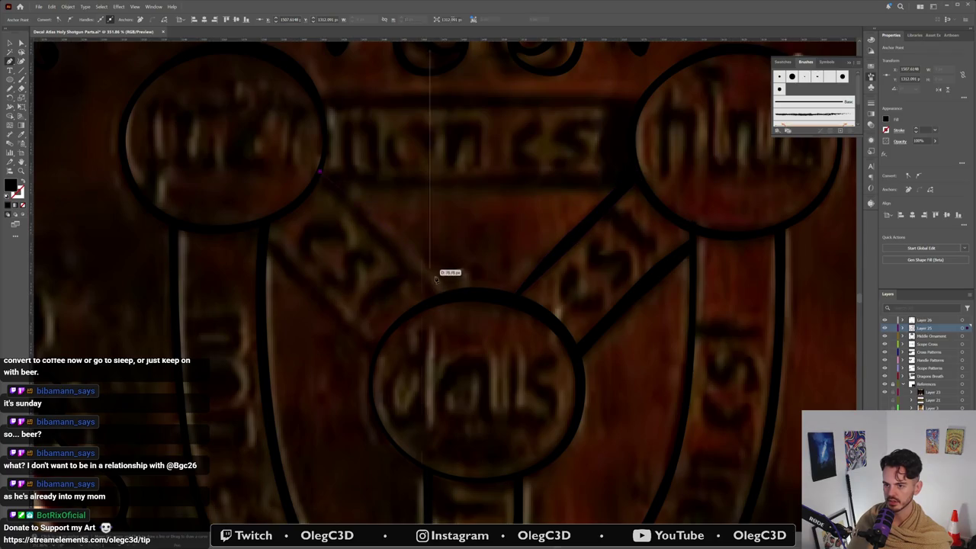
left_click(441, 299)
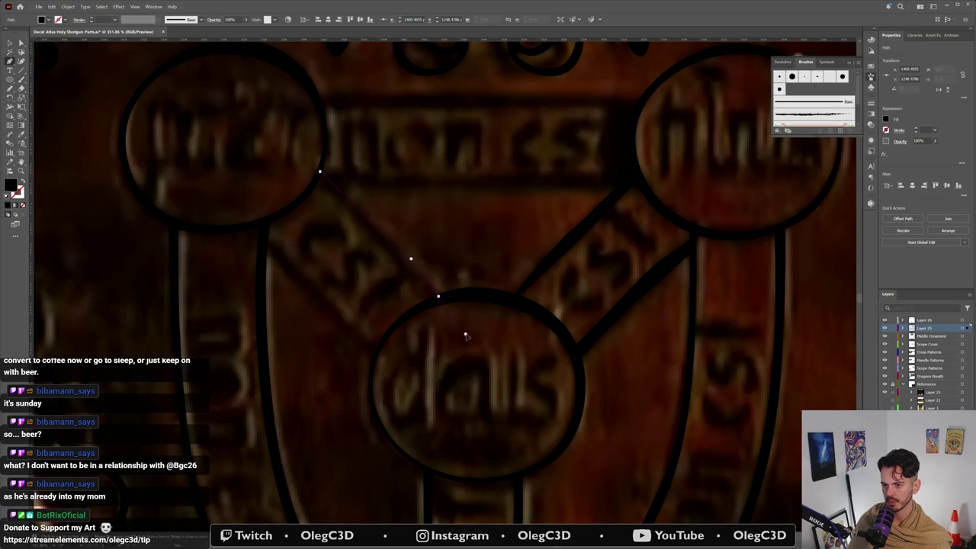
left_click(438, 296)
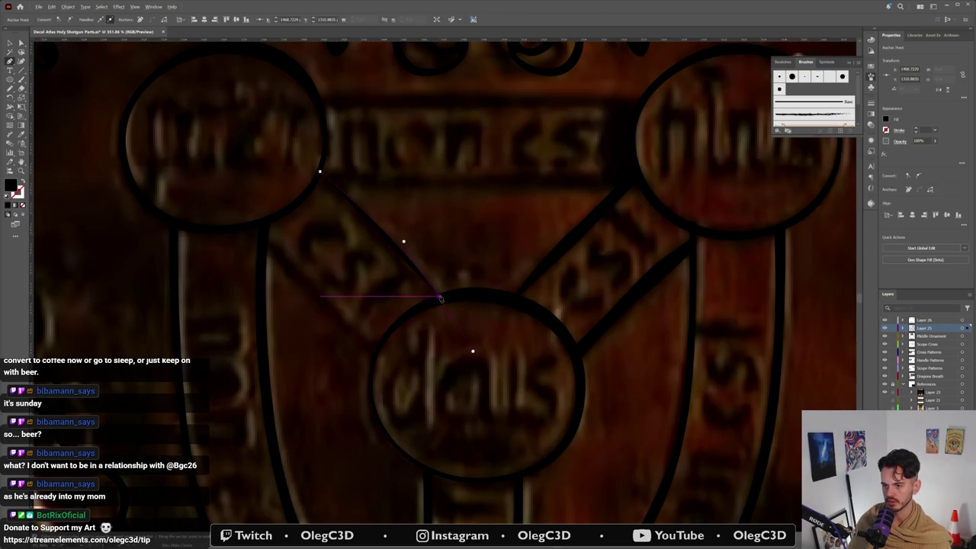
left_click_drag(438, 298, 366, 231)
left_click_drag(323, 186, 320, 172)
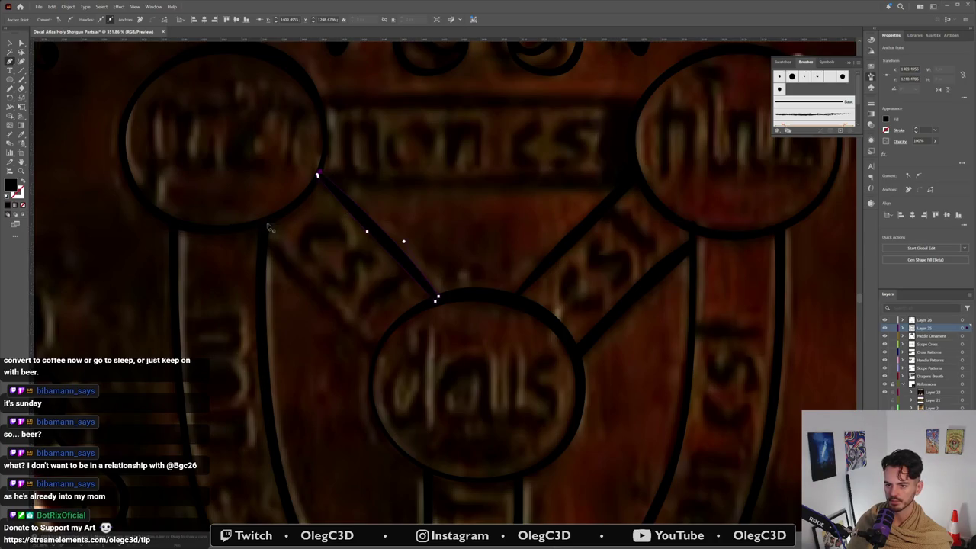
mouse_move(266, 233)
left_mouse_down()
mouse_move(377, 353)
mouse_move(315, 301)
mouse_move(266, 234)
left_mouse_up()
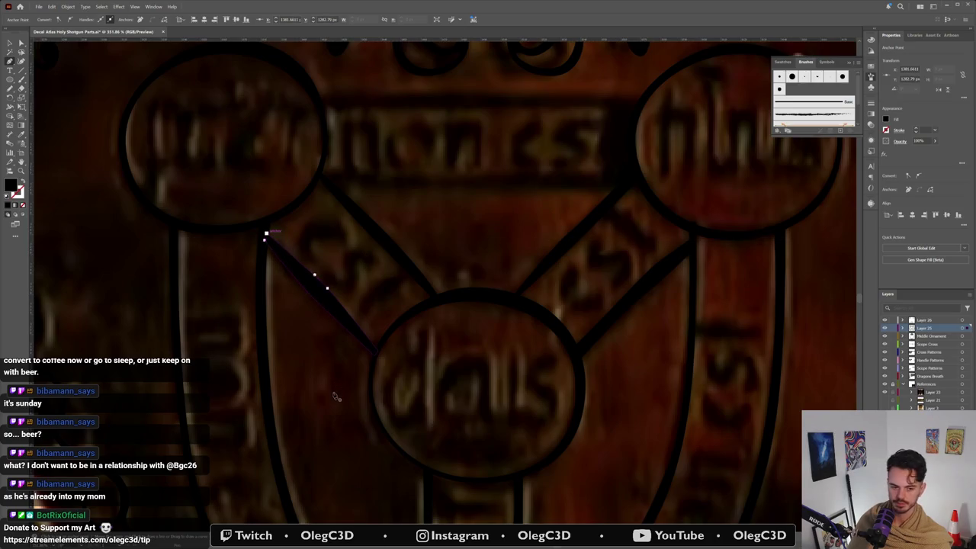
left_click(432, 324, "ctrl")
scroll(458, 358, "down", 2)
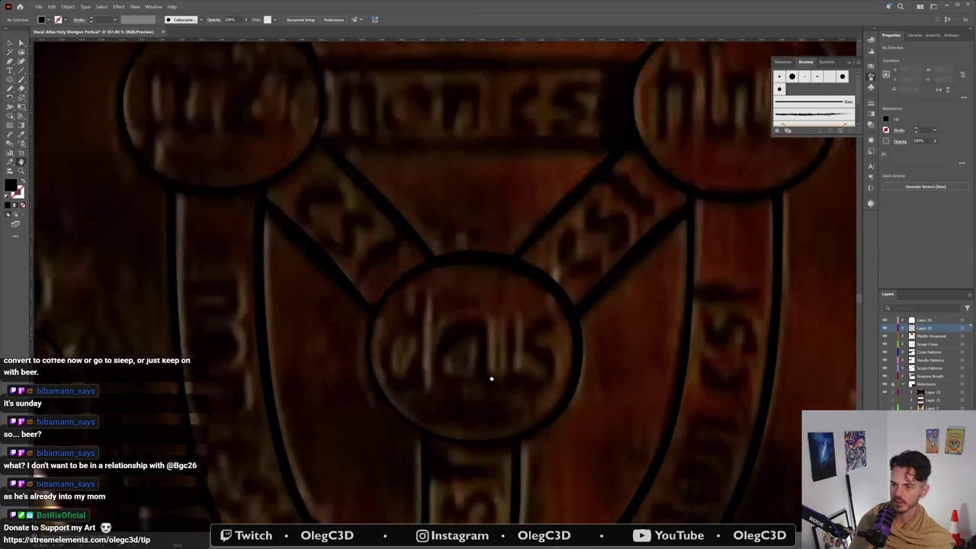
Step: Move and bend the left diagonal band line's anchors to follow the band edge
scroll(490, 388, "down", 2)
left_click(313, 217)
left_click_drag(309, 223, 323, 212)
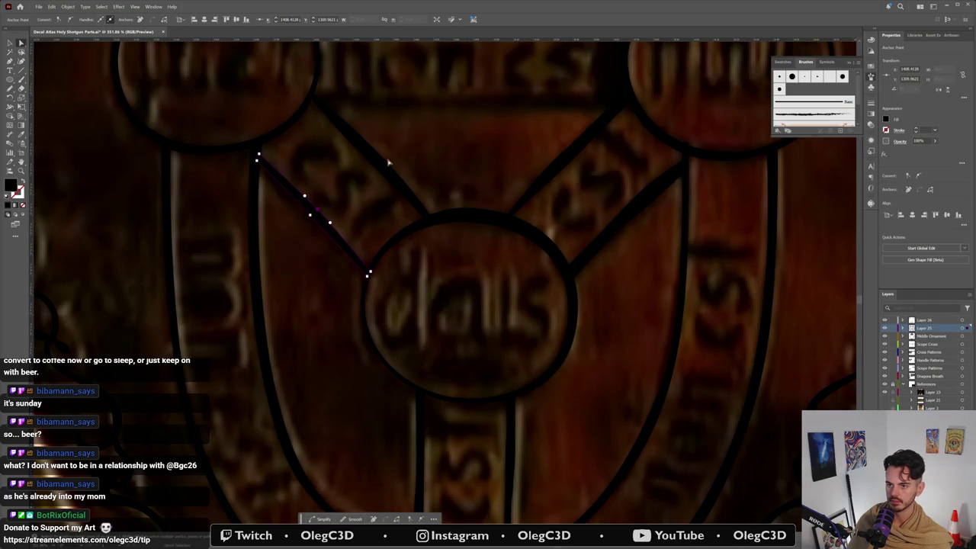
left_click_drag(387, 166, 364, 153)
Step: Adjust the right diagonal band line's anchors and segments, then deselect it
left_click(618, 220)
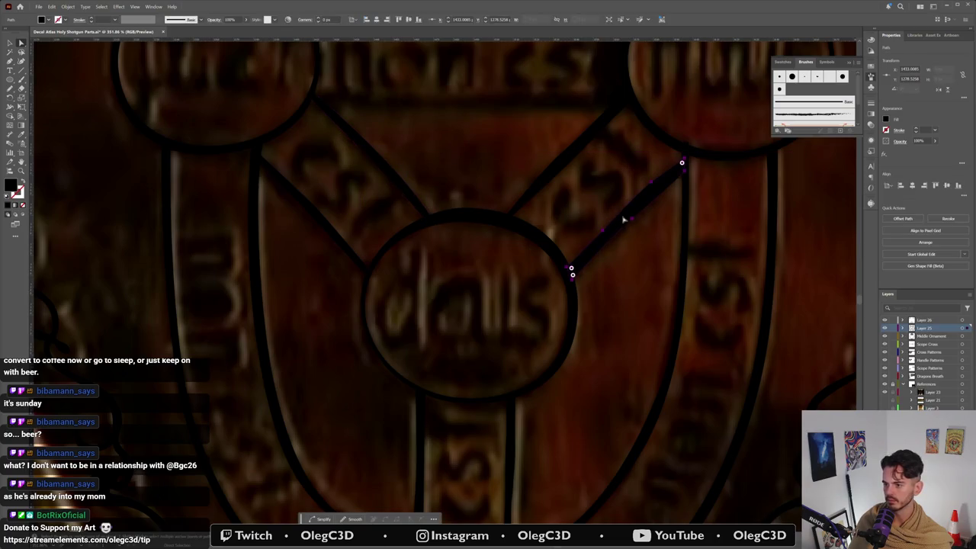
left_click(653, 184)
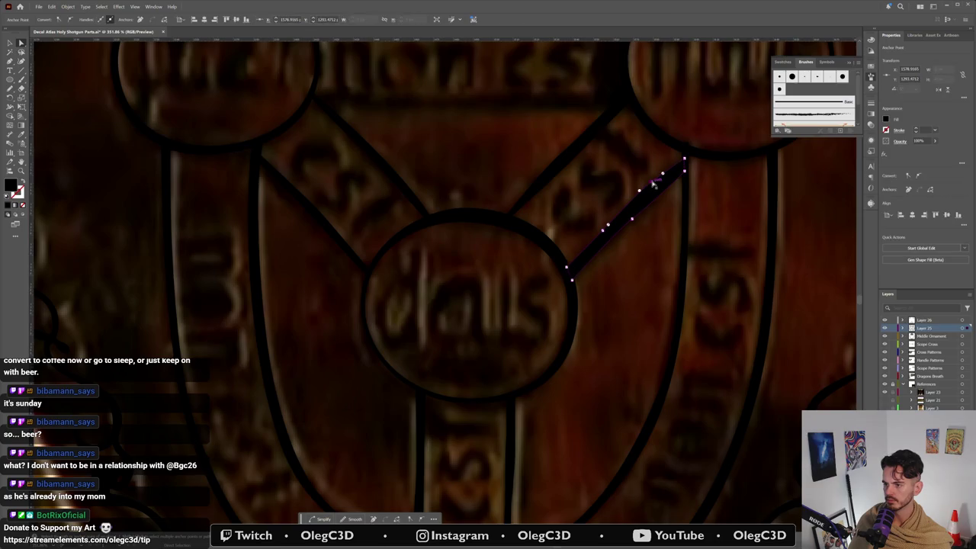
left_click(607, 229)
left_click(565, 156)
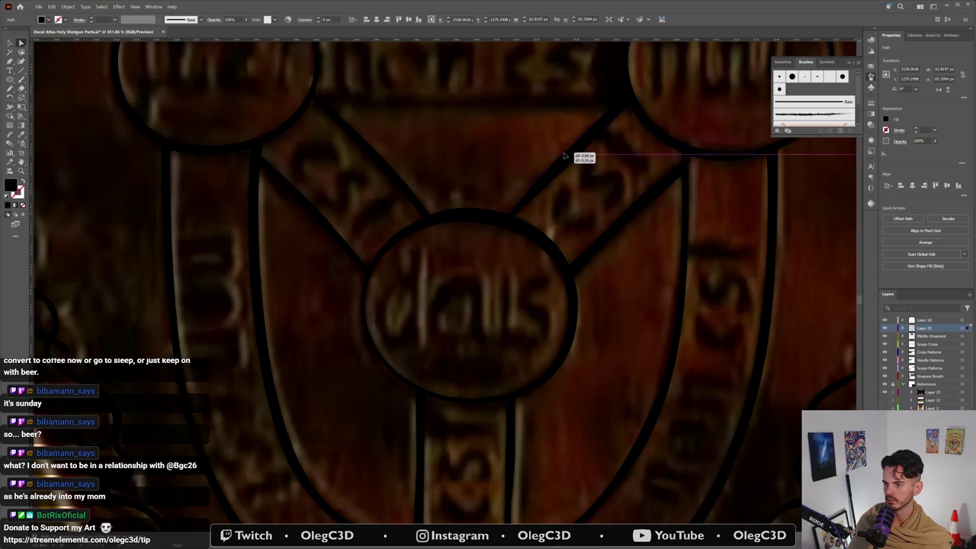
left_click(571, 162)
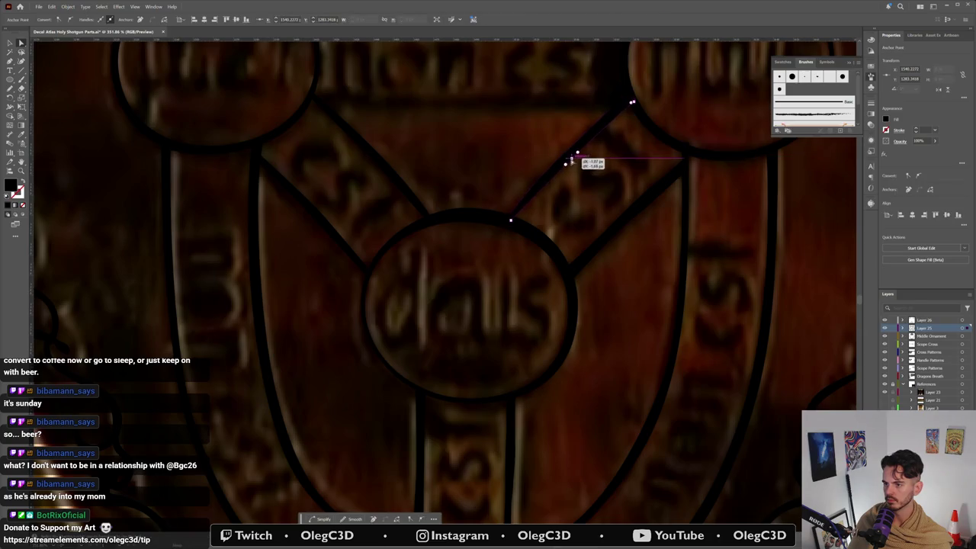
left_click(584, 401)
scroll(584, 401, "down", 5)
scroll(579, 389, "up", 3)
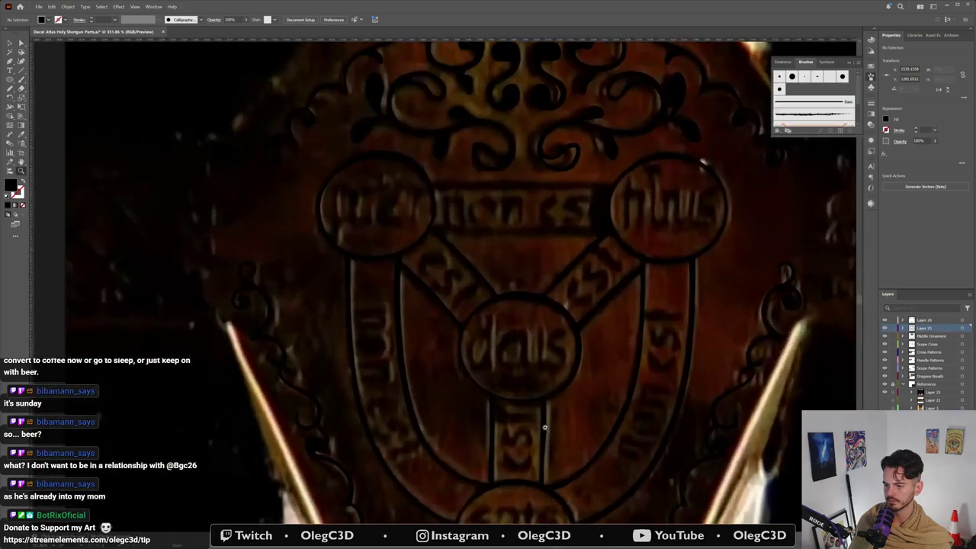
Step: Select all rings and bands, add the bottom medallion circle, and Unite them into one compound outline
scroll(573, 374, "down", 2)
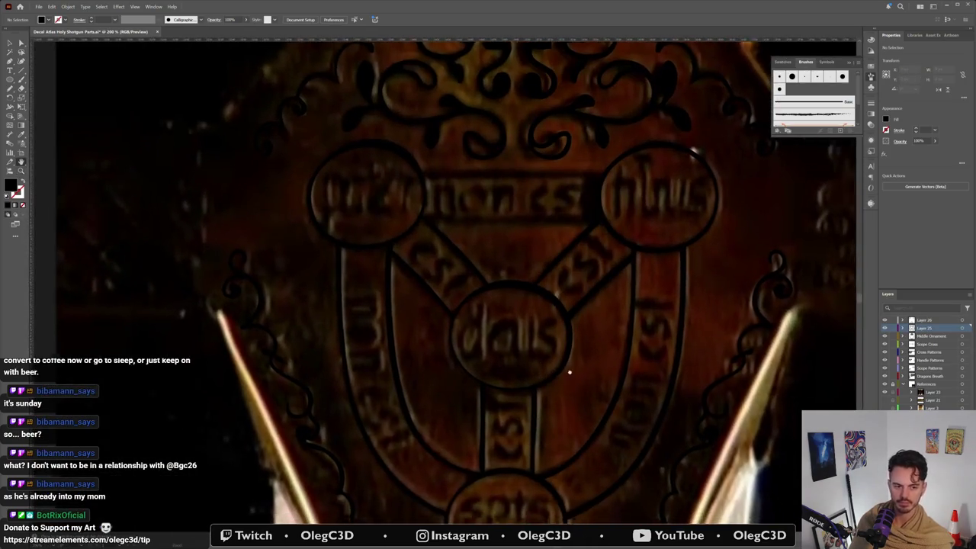
scroll(514, 364, "down", 3)
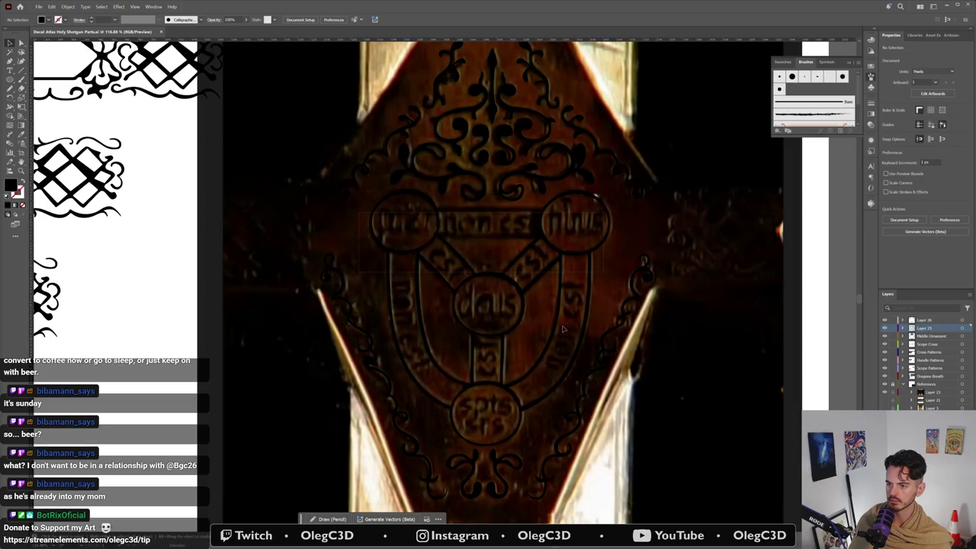
key("ctrl+a")
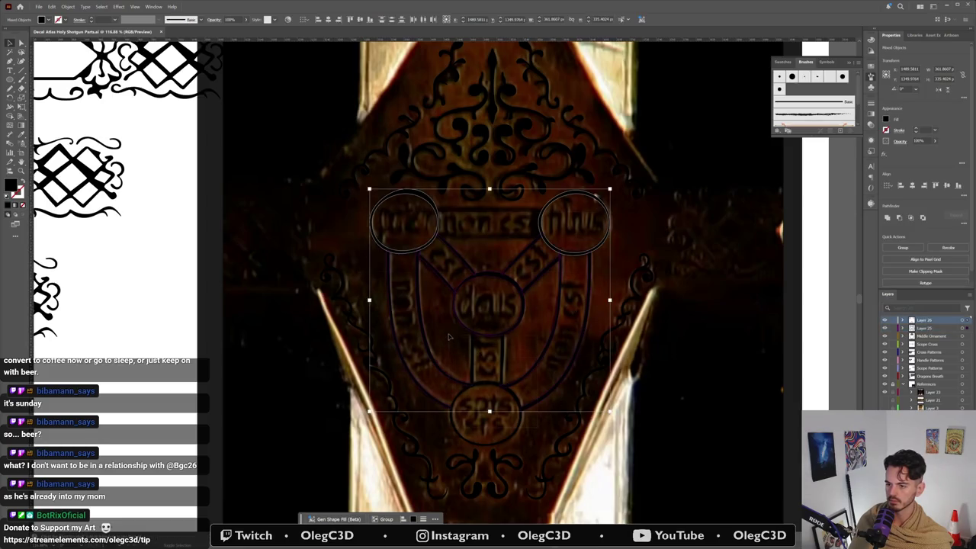
key("ctrl+z")
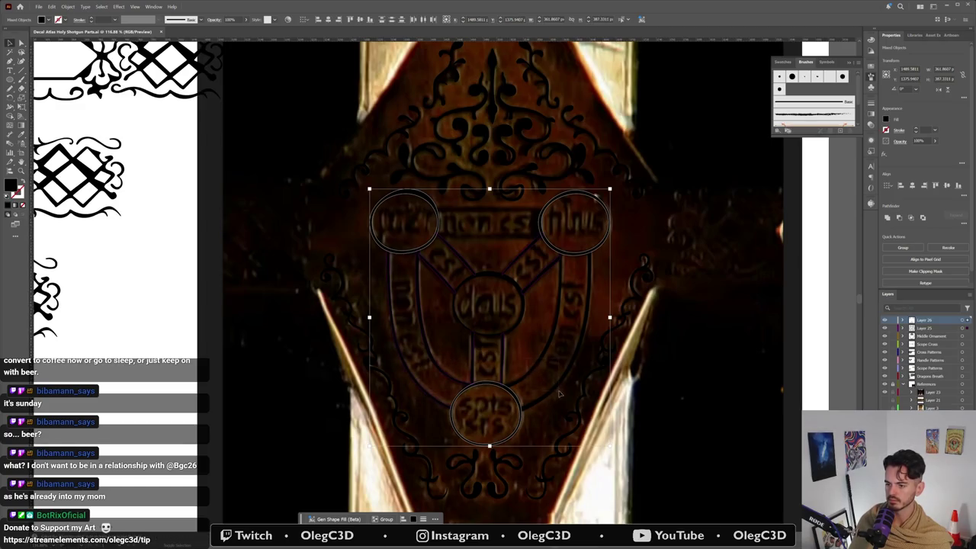
left_click(887, 217)
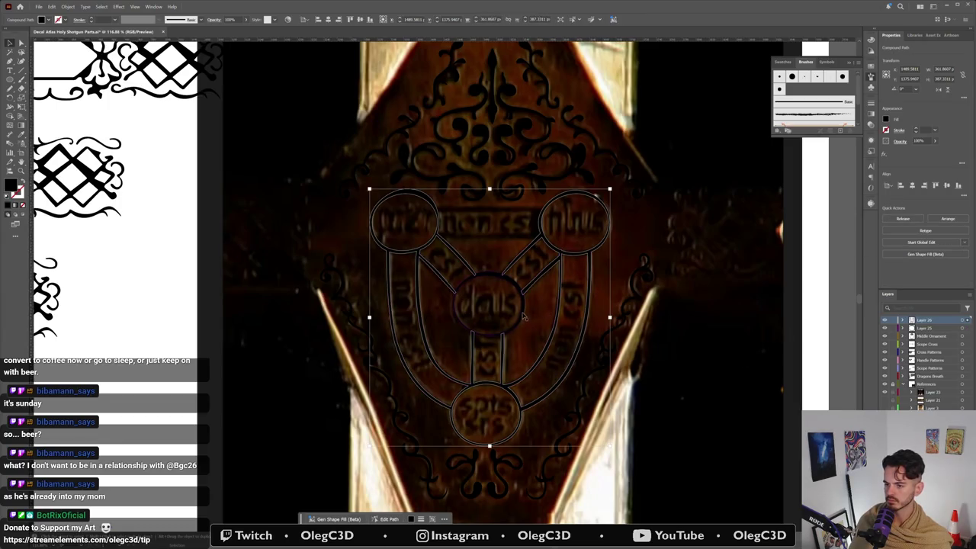
key("ctrl+alt+shift+8")
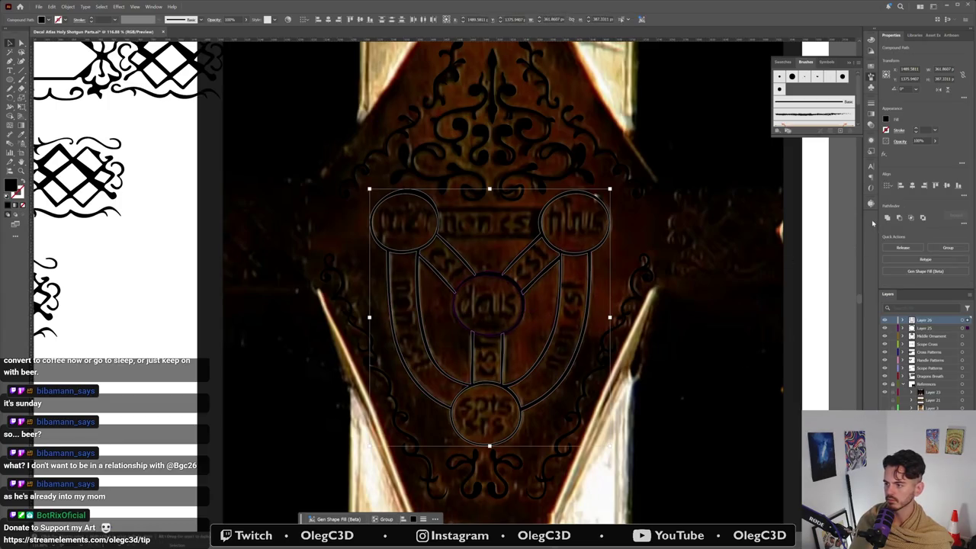
left_click(722, 392)
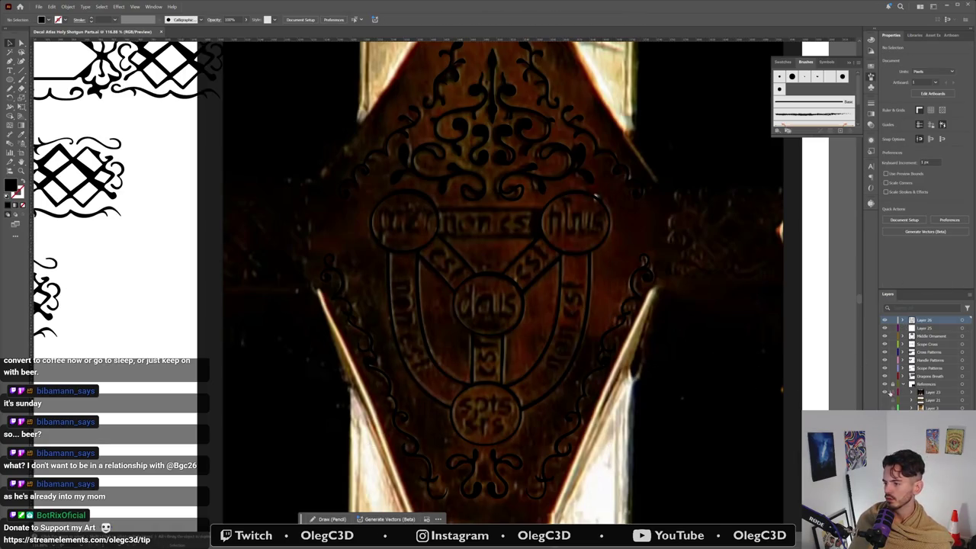
Step: Hide the Reference layer and zoom around the shield trace to inspect the central and right medallions
left_click(884, 392)
left_click(686, 435, "ctrl+alt")
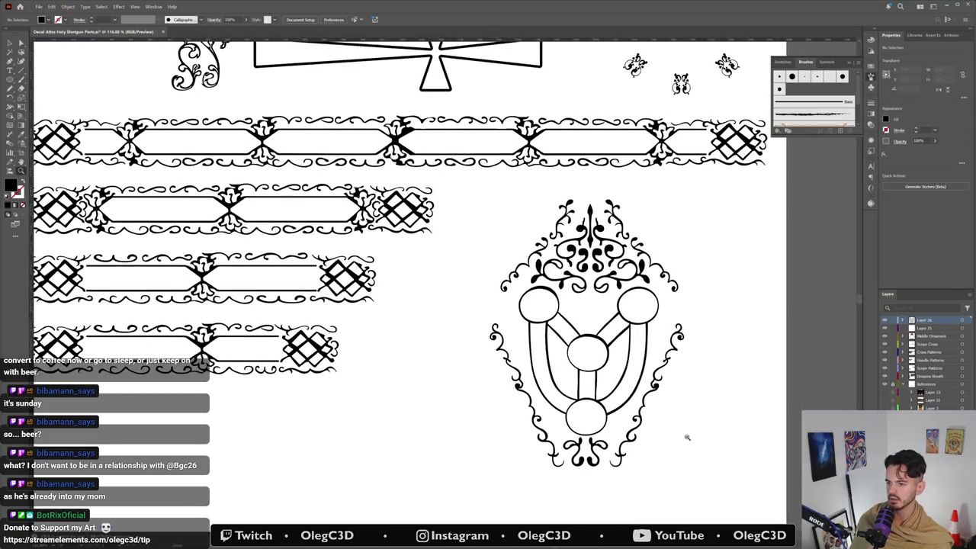
mouse_move(687, 437)
left_mouse_down()
mouse_move(650, 479)
mouse_move(734, 449)
left_mouse_up()
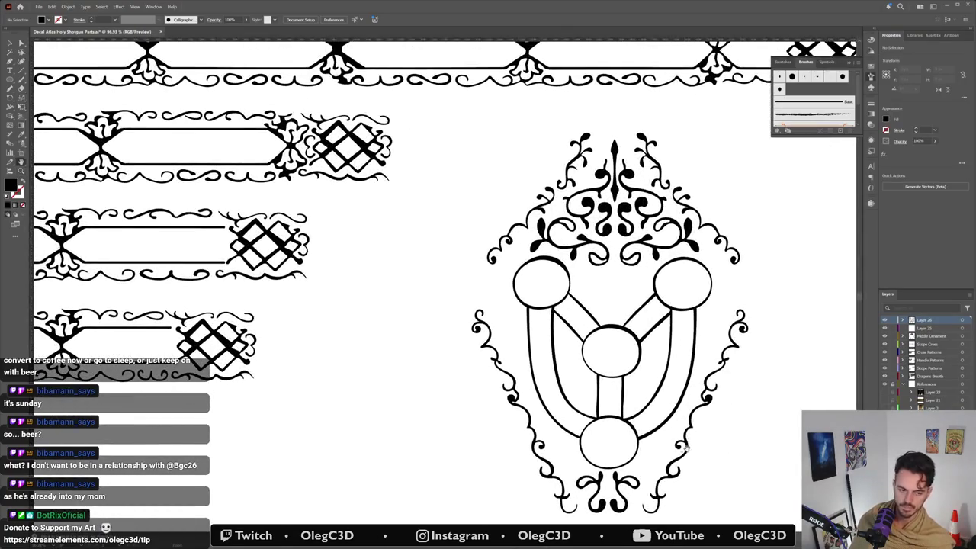
left_click_drag(691, 447, 626, 411)
mouse_move(526, 315)
left_mouse_down()
mouse_move(643, 289)
mouse_move(602, 318)
mouse_move(568, 364)
left_mouse_up()
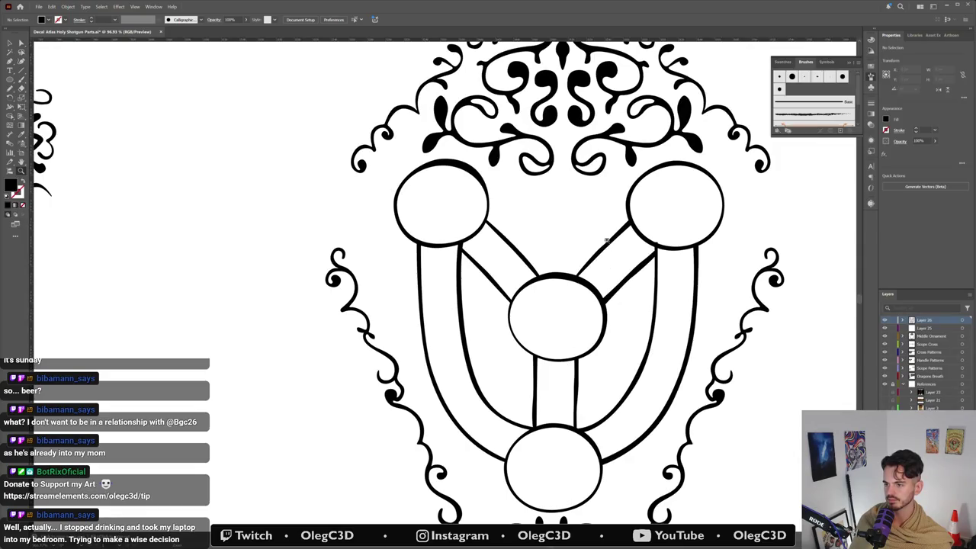
left_click_drag(662, 244, 641, 244)
key("a")
left_click(643, 241)
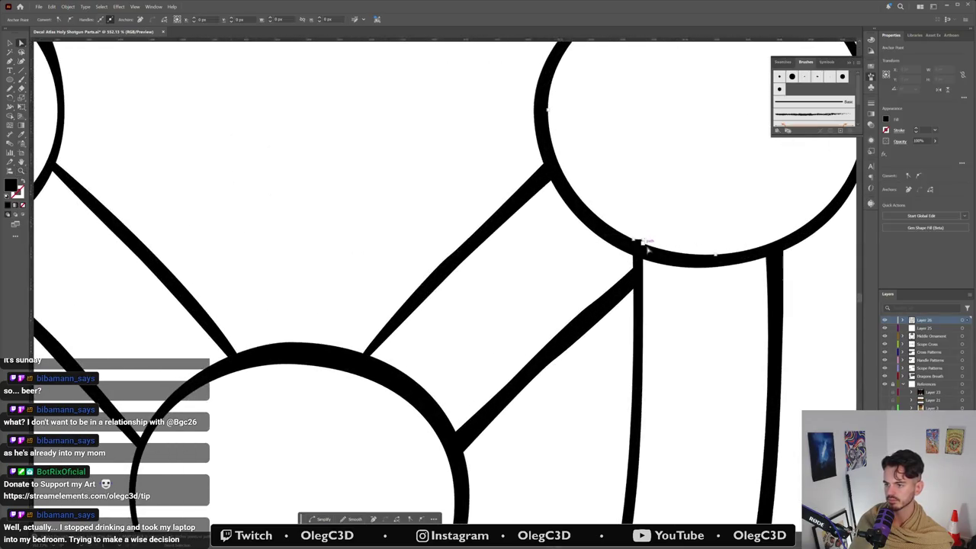
left_click(645, 243)
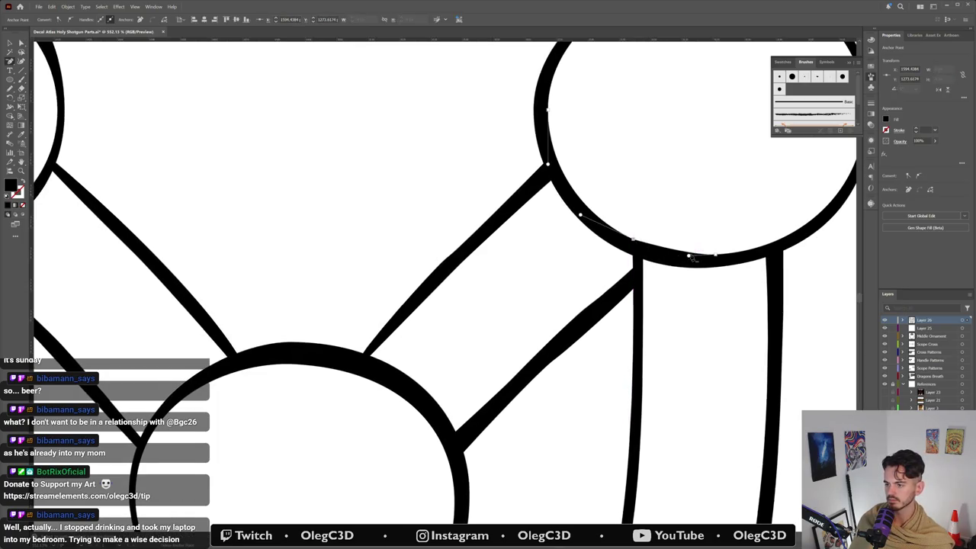
left_click(689, 257)
left_click(653, 275)
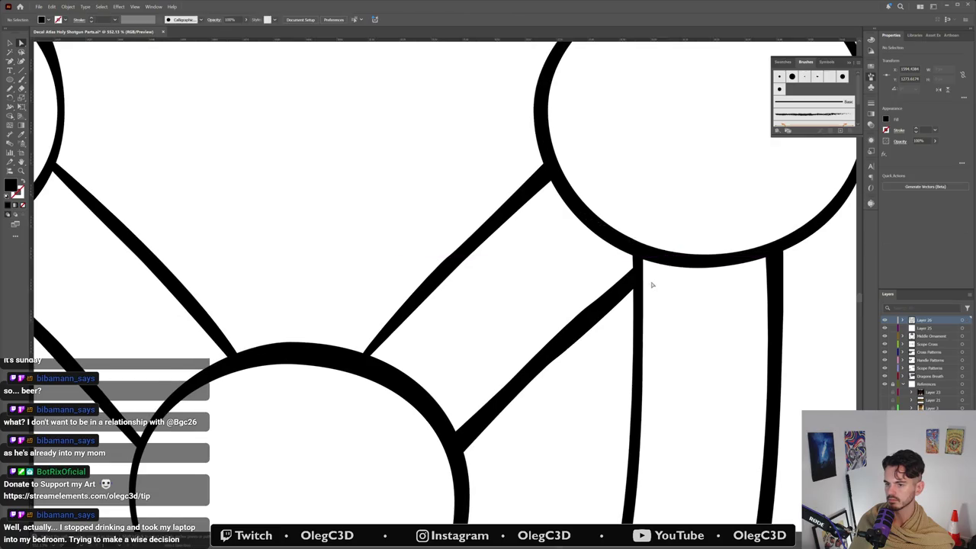
left_click_drag(654, 269, 453, 437)
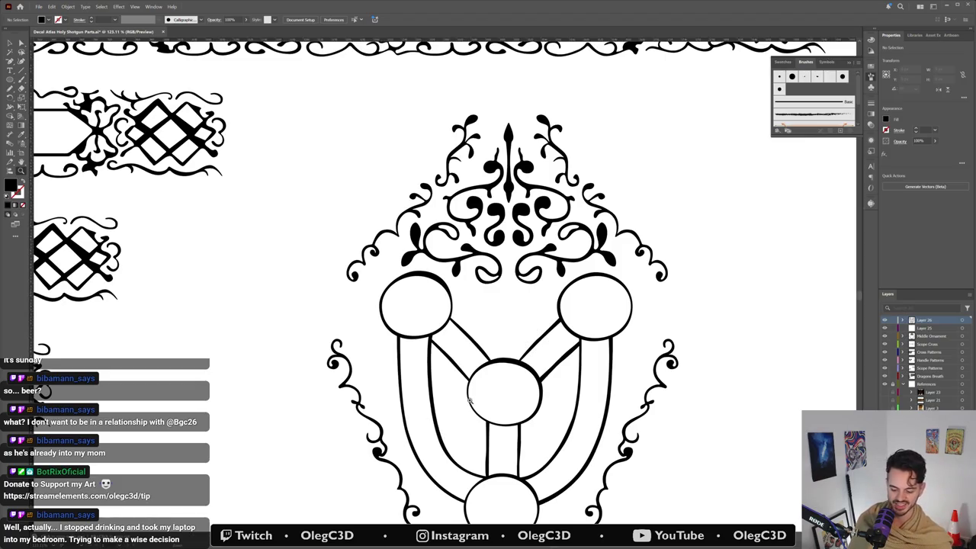
Step: Zoom out over the whole shield and turn the Reference layer's photo back on
scroll(504, 423, "down", 3)
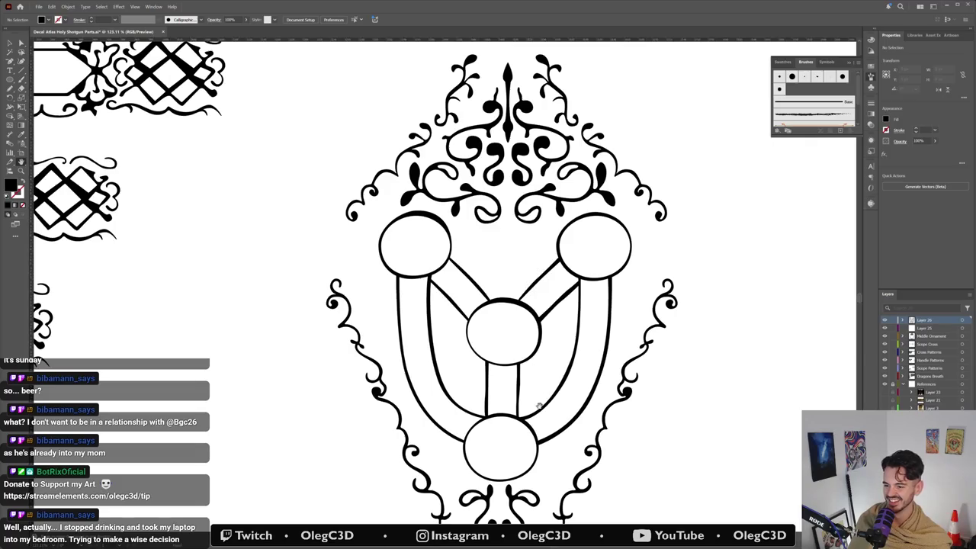
scroll(538, 407, "down", 2)
scroll(538, 415, "down", 1)
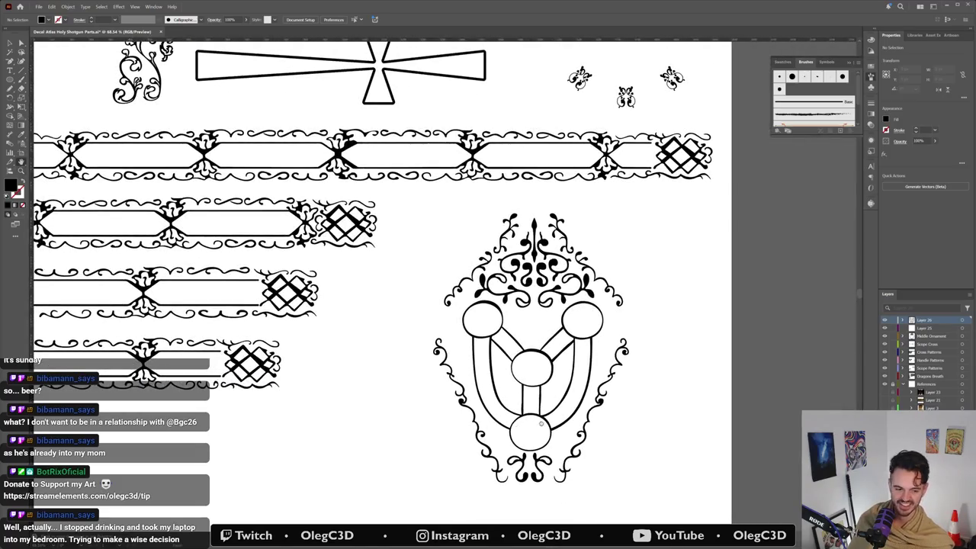
scroll(538, 425, "down", 2)
scroll(545, 381, "up", 1)
scroll(545, 376, "up", 1)
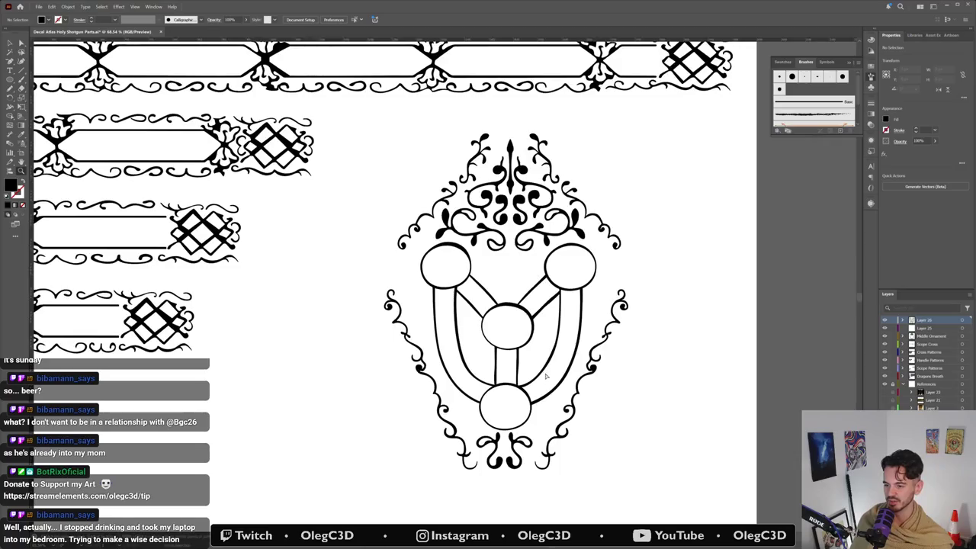
left_click(650, 382)
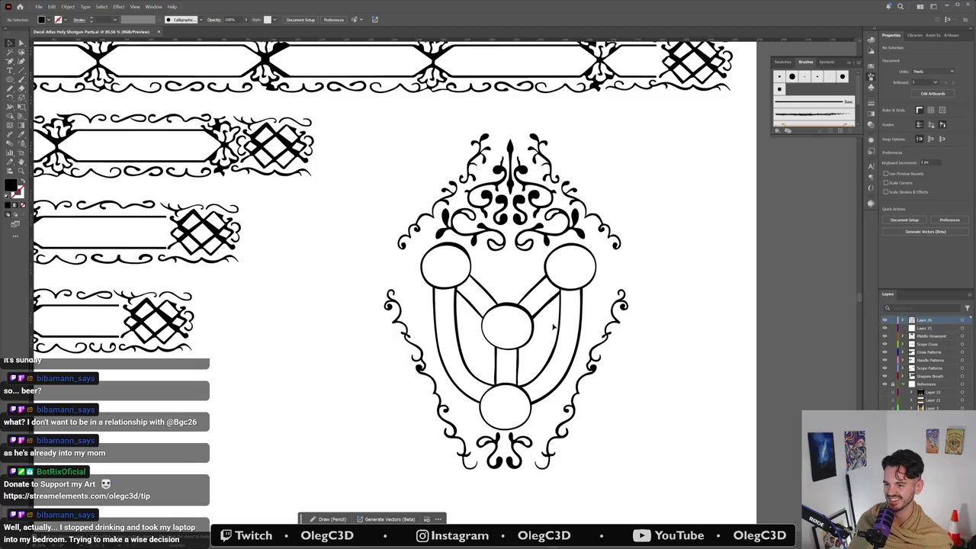
scroll(524, 352, "down", 1)
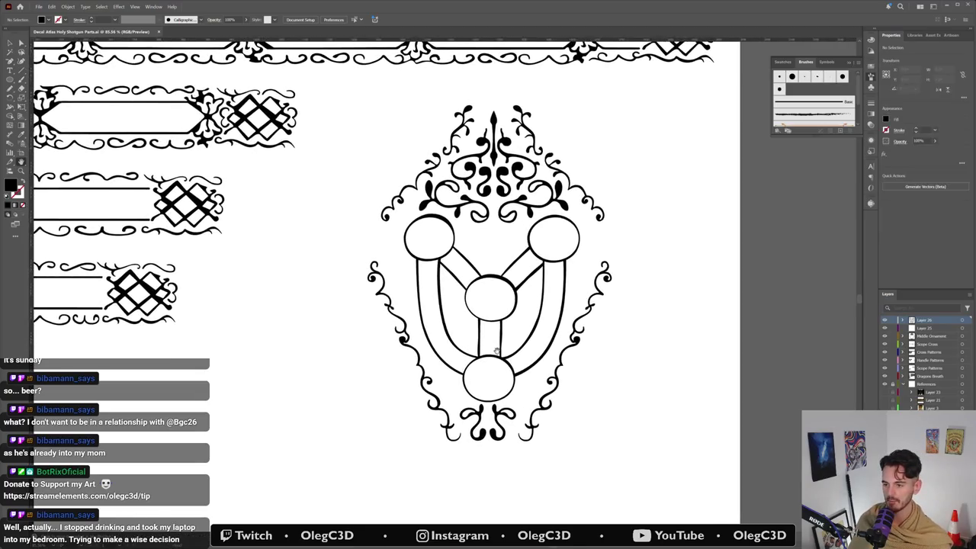
scroll(518, 343, "down", 1)
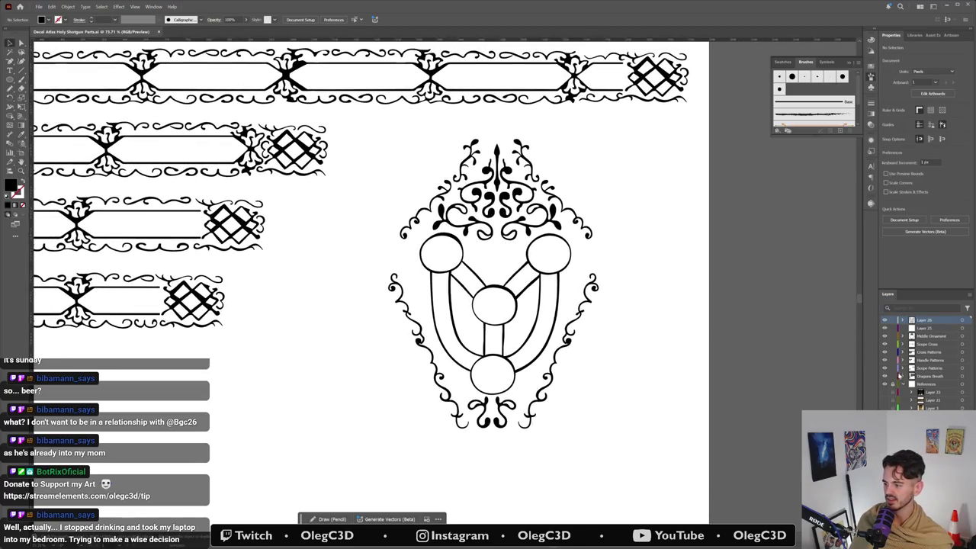
left_click(885, 392)
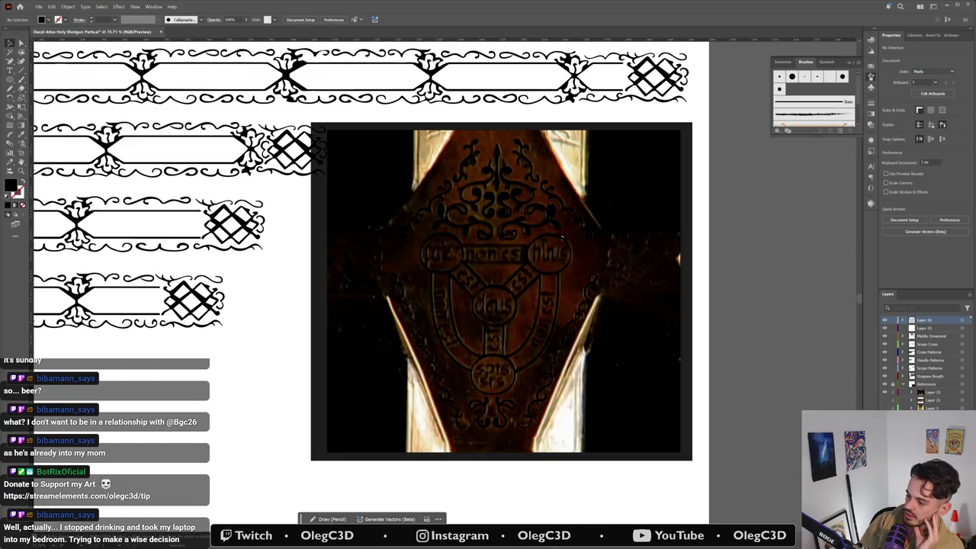
Step: Add a new layer, zoom in on the deus emblem with edges hidden, and bring the PureRef board over the canvas
key("ctrl+l")
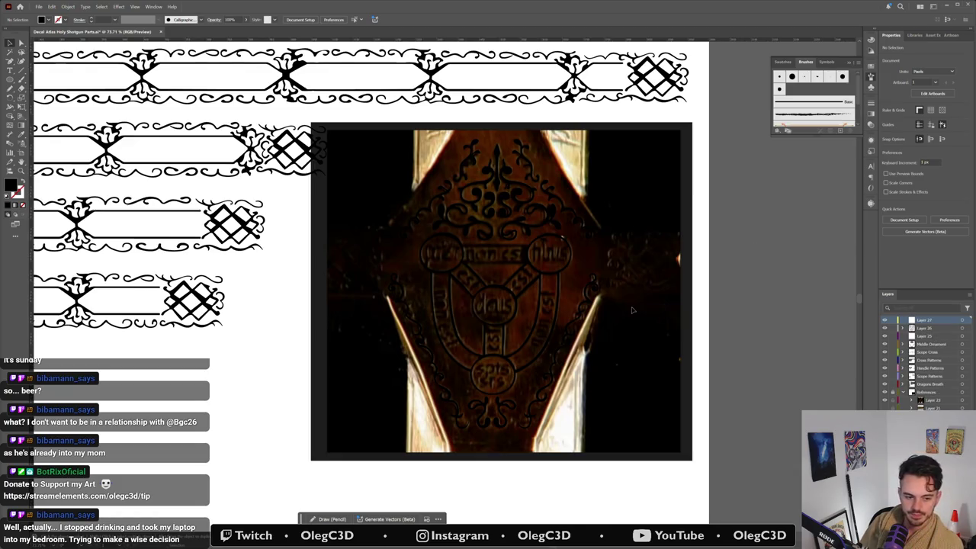
key("z")
left_click(528, 314)
scroll(528, 314, "up", 5)
scroll(533, 319, "down", 1)
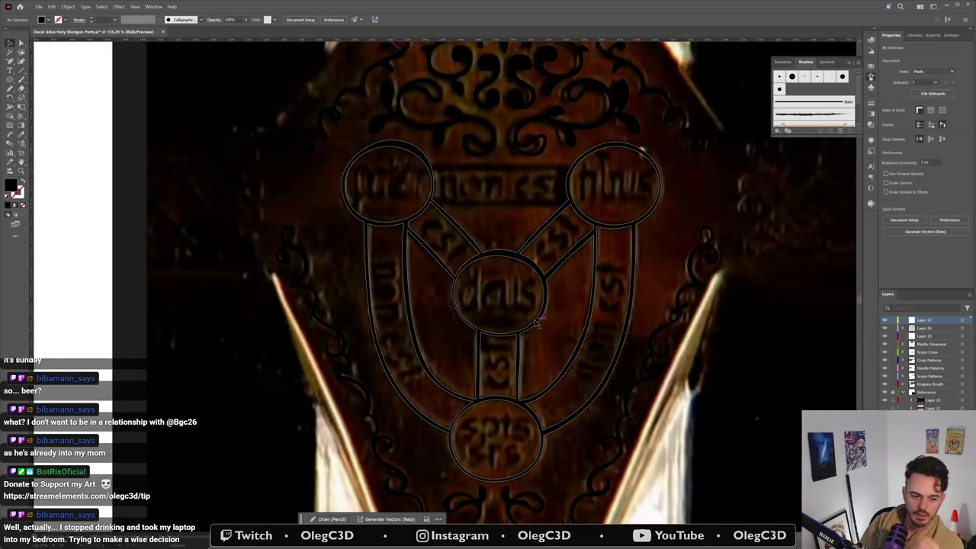
key("ctrl+h")
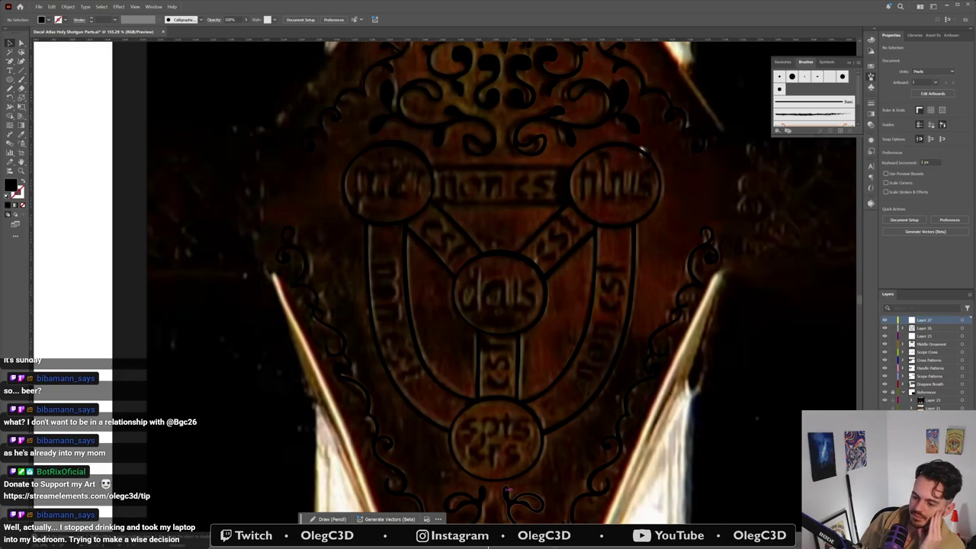
left_click(458, 547)
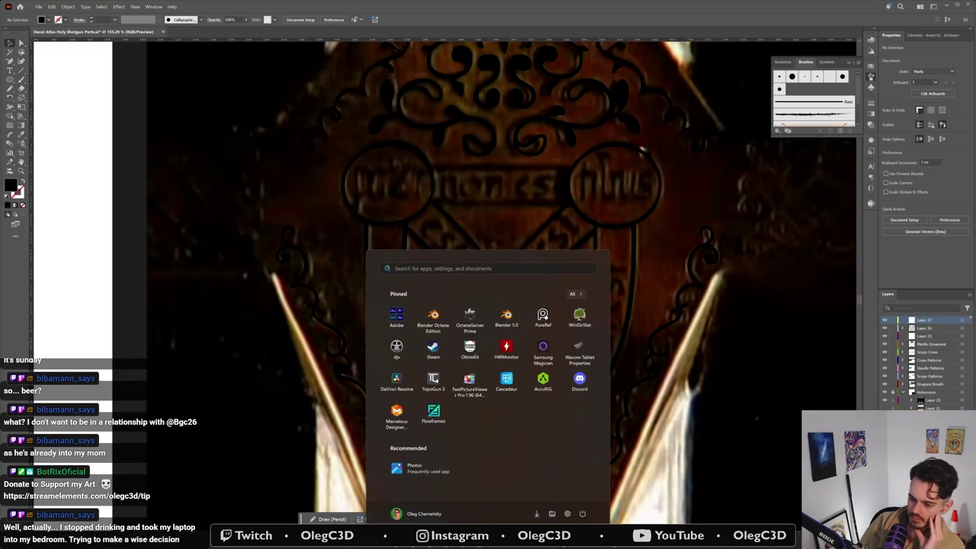
key("Escape")
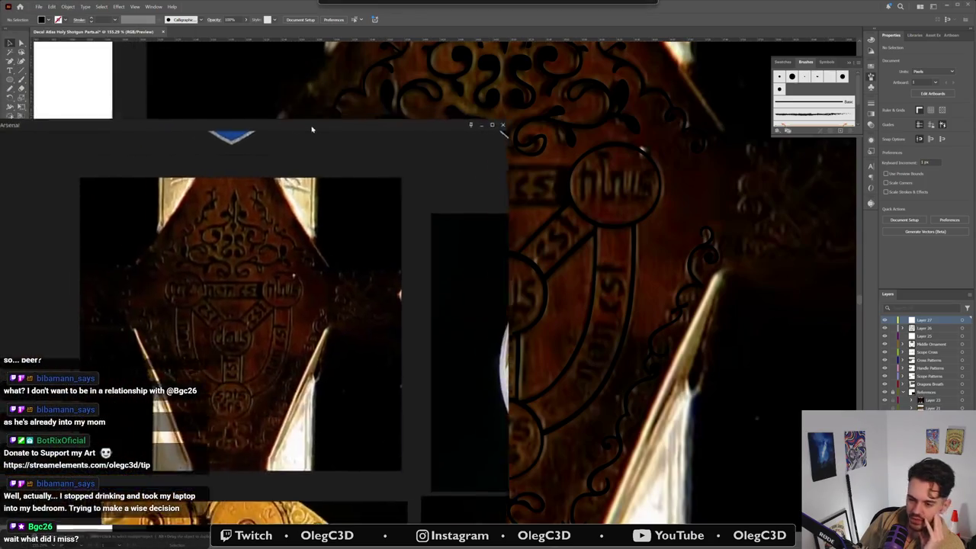
left_click_drag(312, 129, 394, 89)
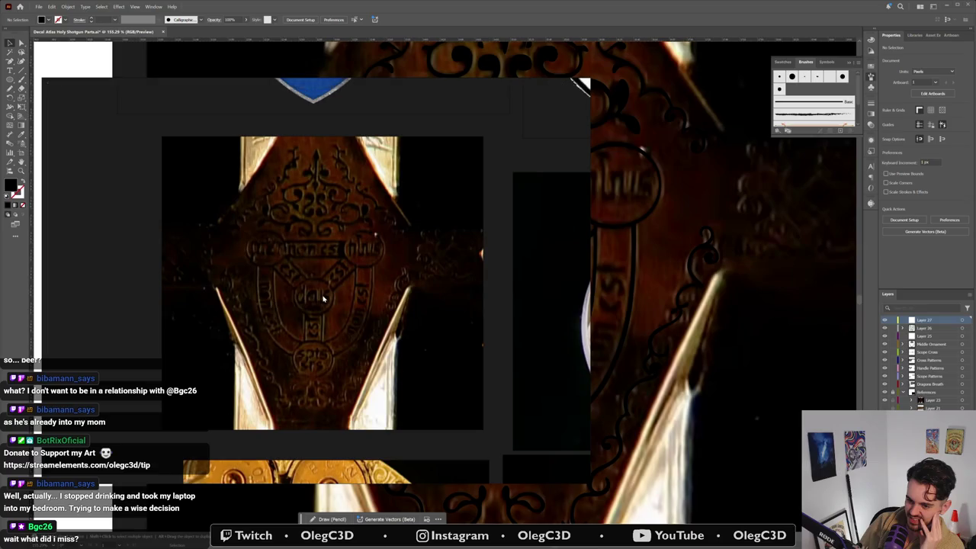
Step: Zoom and pan the PureRef board to study the gilded revolver-cylinder photos close up
scroll(340, 269, "down", 3)
scroll(320, 267, "down", 1)
scroll(305, 254, "down", 1)
scroll(363, 251, "up", 4)
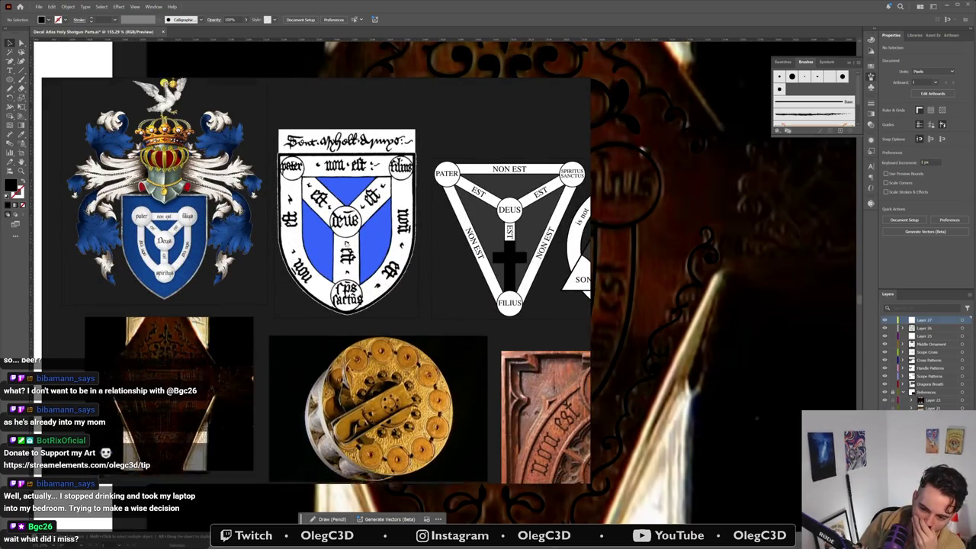
left_click_drag(343, 305, 338, 253)
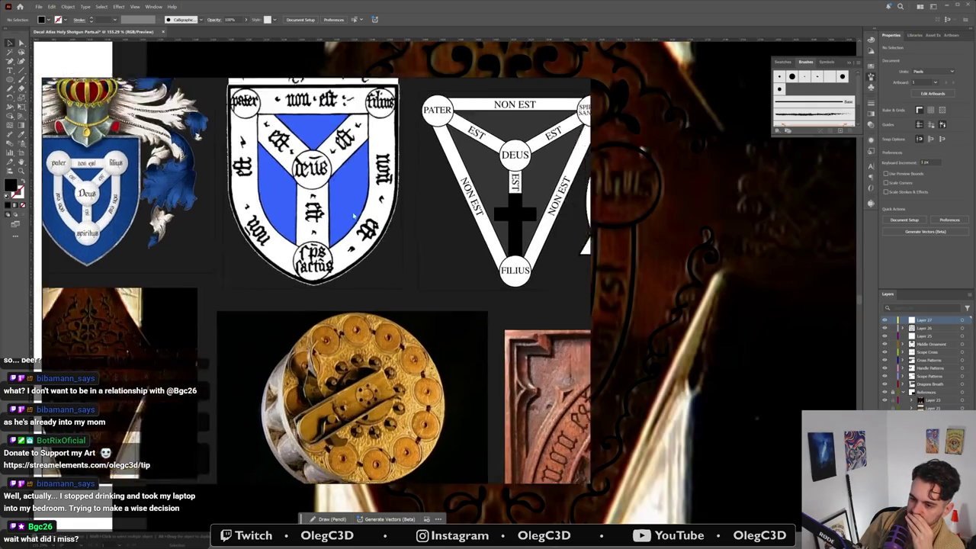
scroll(312, 197, "down", 4)
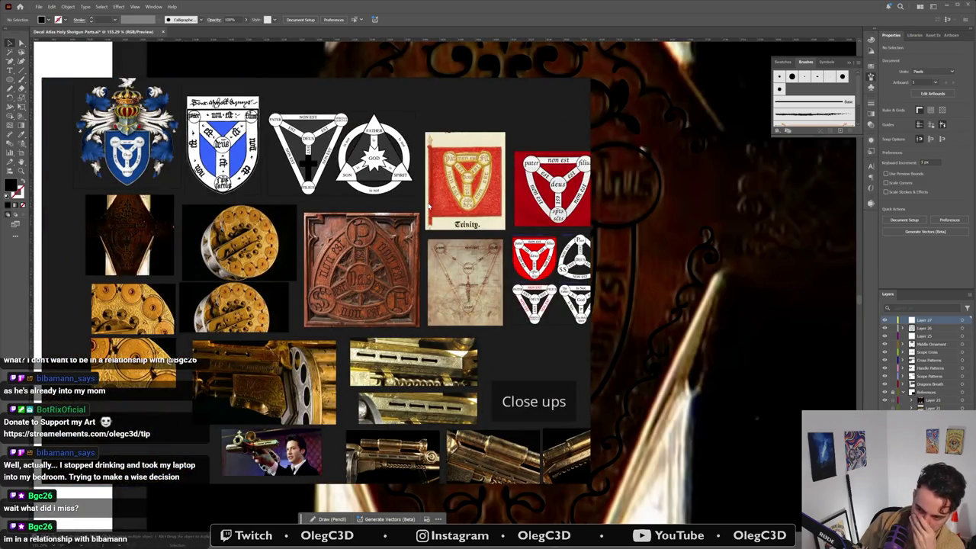
scroll(203, 259, "up", 2)
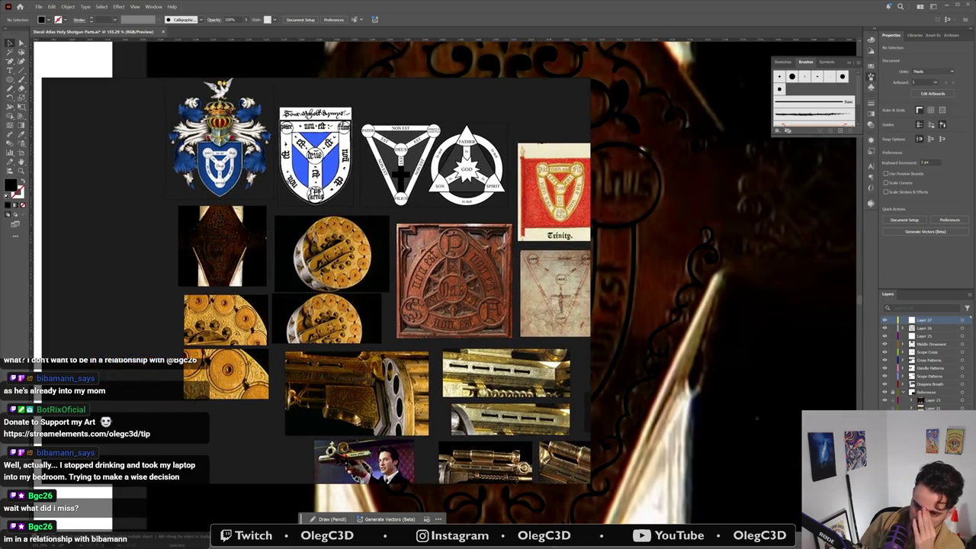
scroll(224, 248, "up", 2)
scroll(226, 226, "up", 2)
scroll(215, 126, "up", 2)
scroll(223, 385, "up", 2)
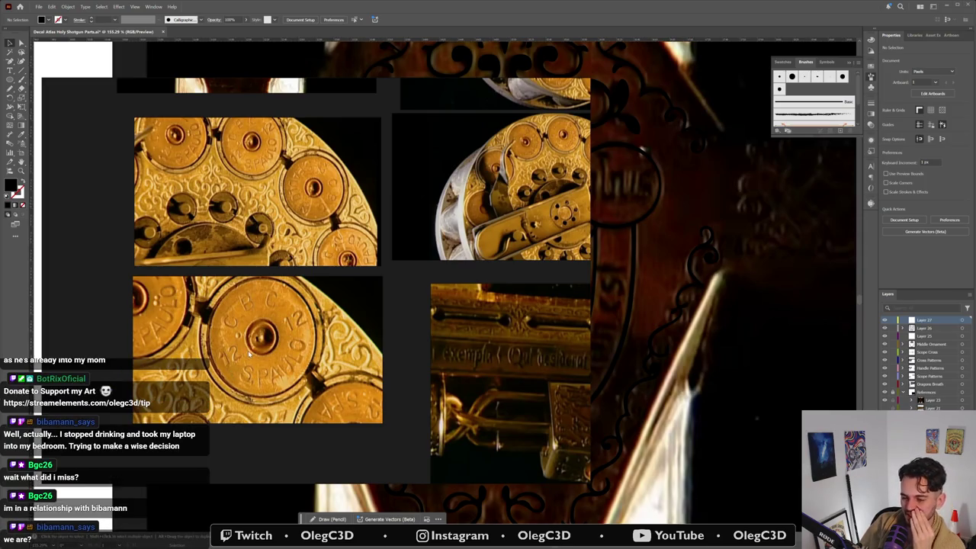
scroll(310, 282, "down", 1)
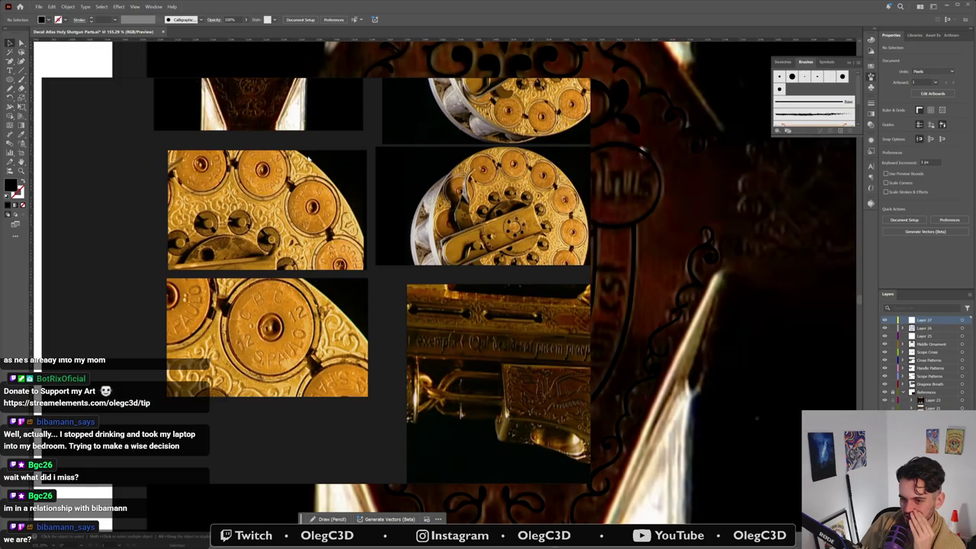
scroll(308, 157, "up", 3)
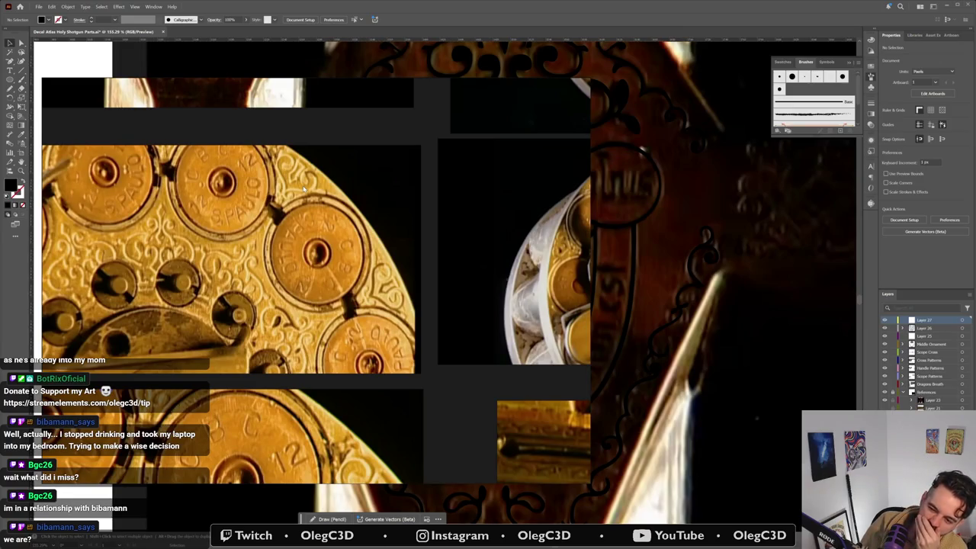
scroll(303, 187, "down", 3)
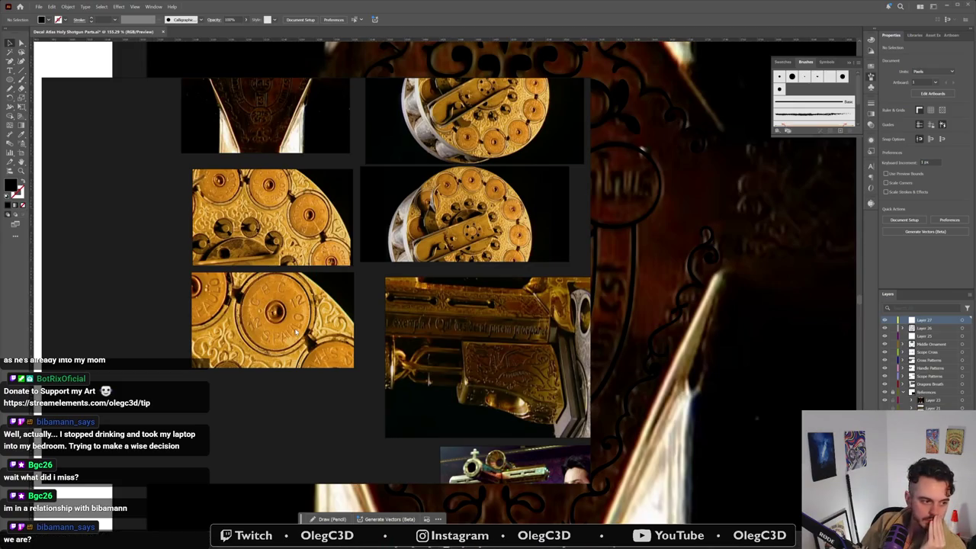
scroll(374, 168, "up", 2)
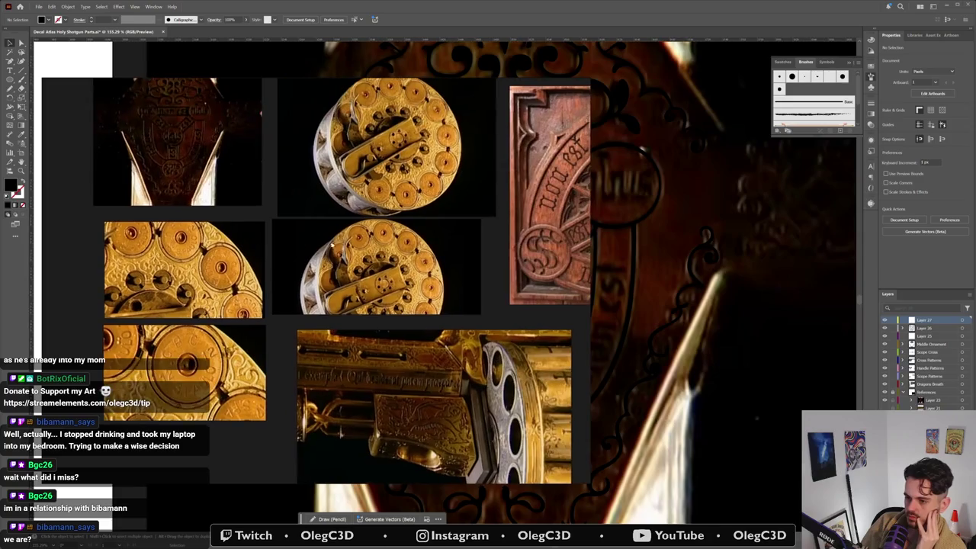
scroll(427, 246, "up", 1)
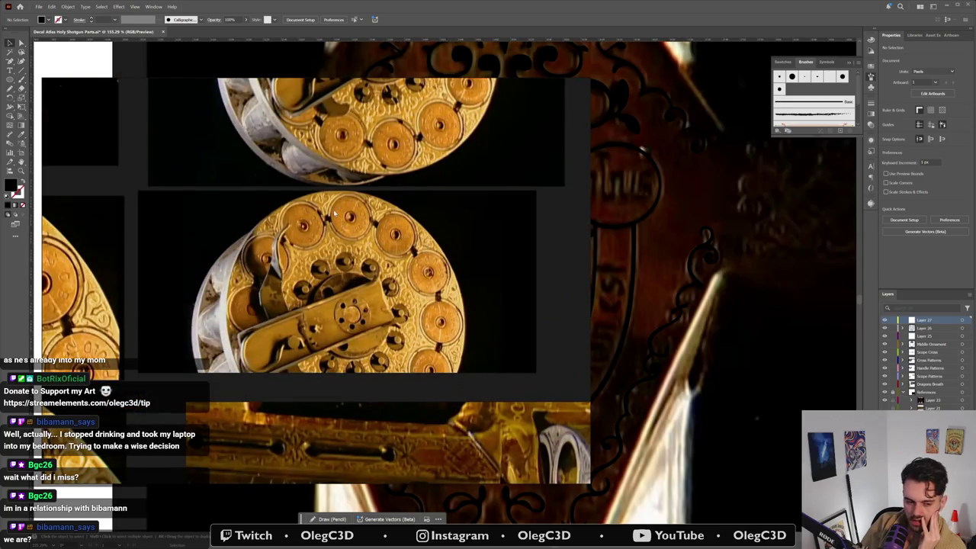
scroll(341, 224, "up", 1)
scroll(329, 246, "up", 2)
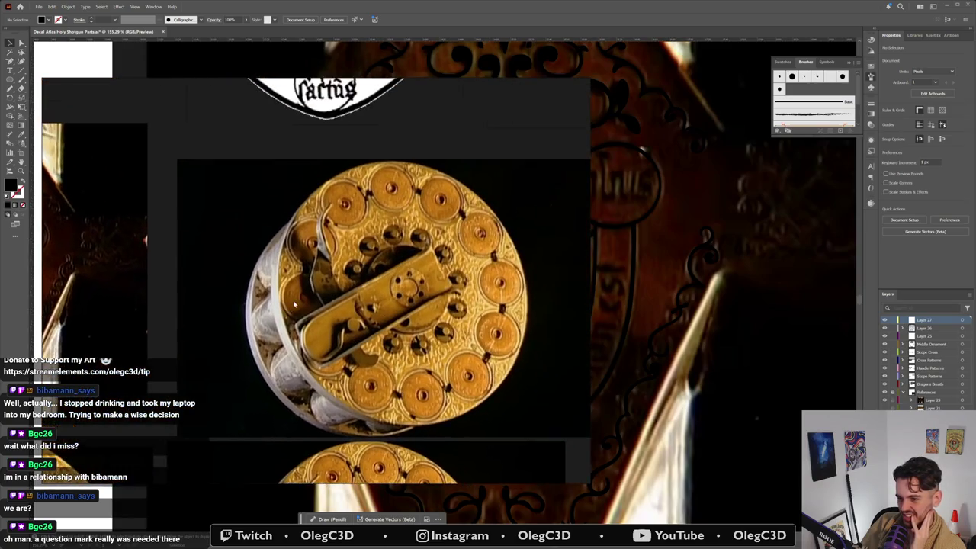
left_click_drag(233, 303, 257, 426)
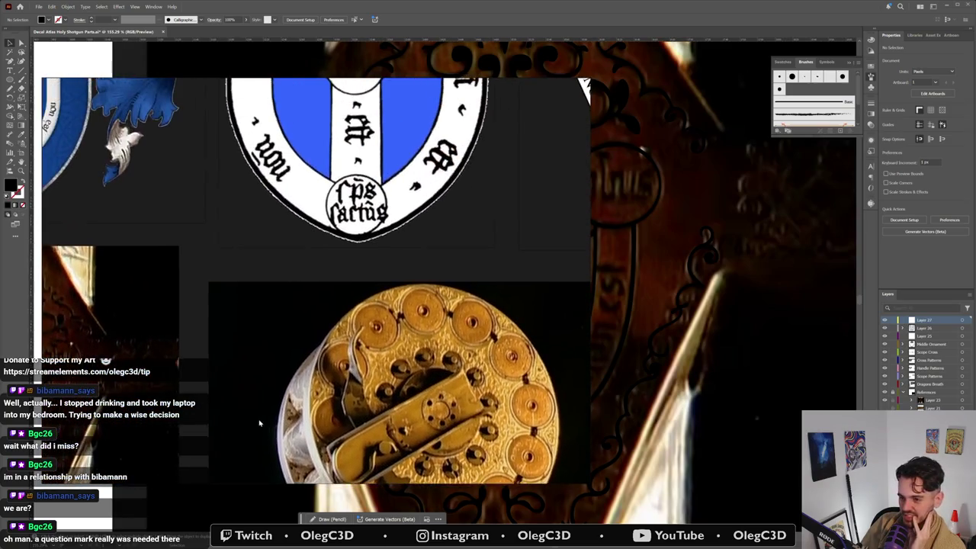
Step: Pan and zoom the PureRef board across the gun close-ups and the wood carving beside the Trinity diagram
scroll(258, 425, "up", 3)
scroll(303, 293, "down", 3)
scroll(304, 293, "right", 5)
scroll(367, 307, "up", 2)
scroll(367, 306, "down", 2)
scroll(367, 307, "down", 2)
left_click_drag(367, 307, 397, 118)
scroll(358, 153, "up", 3)
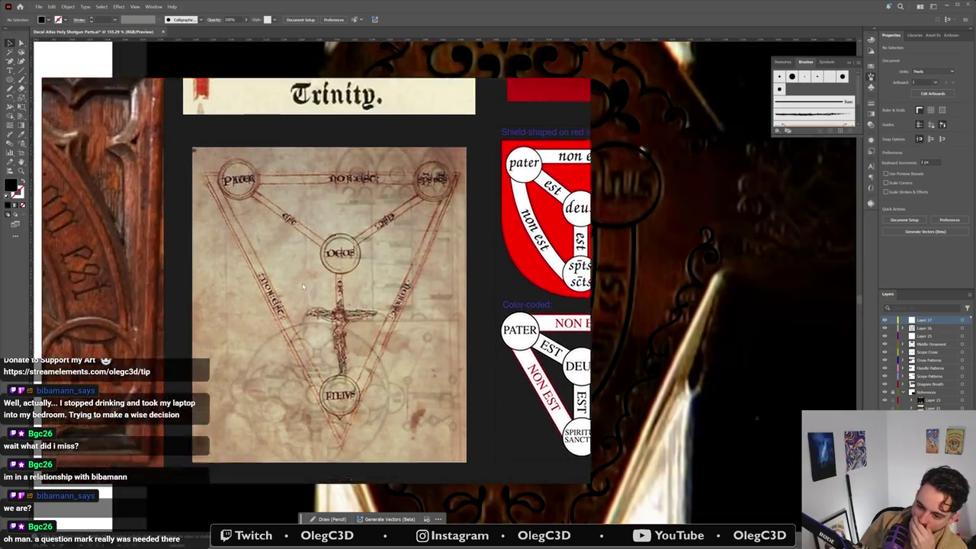
left_click_drag(253, 305, 379, 259)
Step: Centre the board on the crest shield and engraved decal photo, then hide PureRef
scroll(379, 259, "down", 5)
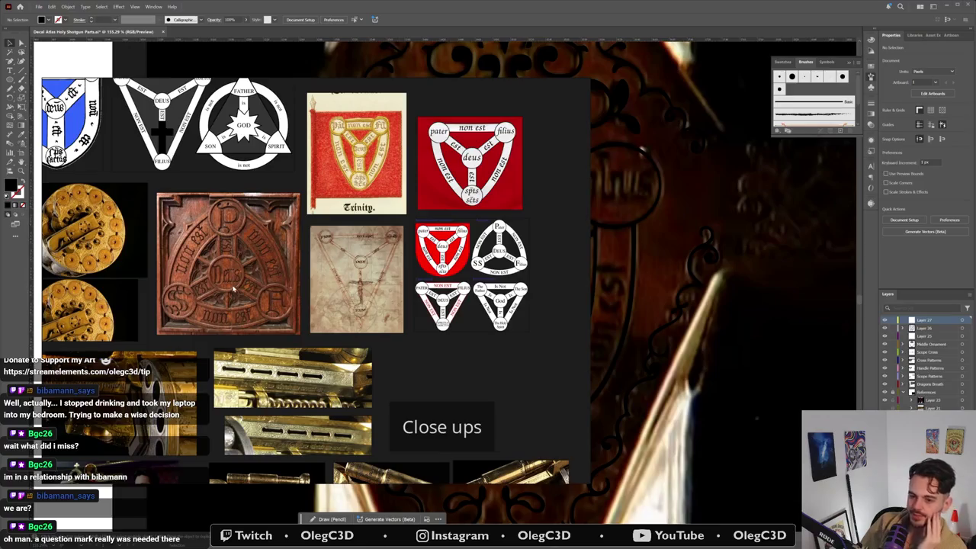
scroll(214, 214, "up", 3)
left_click_drag(214, 215, 218, 304)
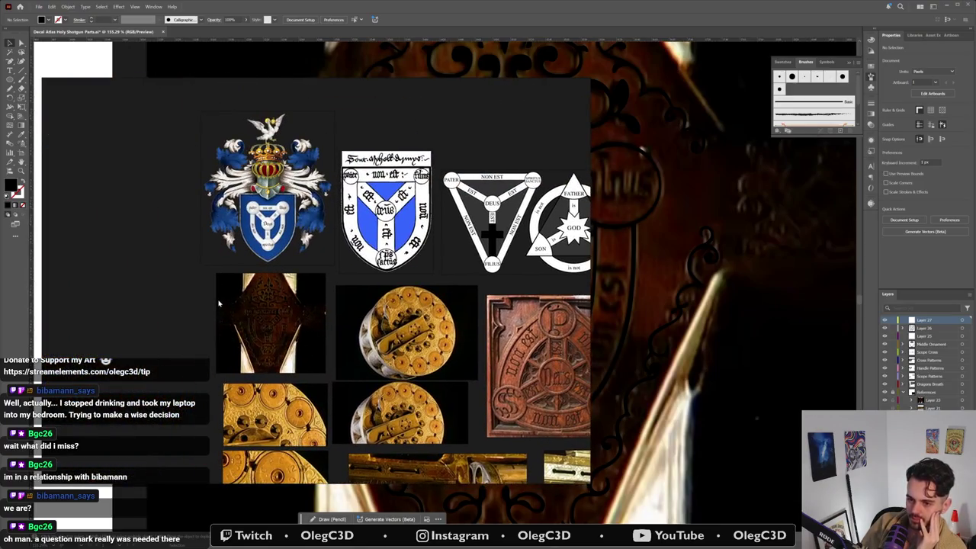
scroll(218, 304, "up", 3)
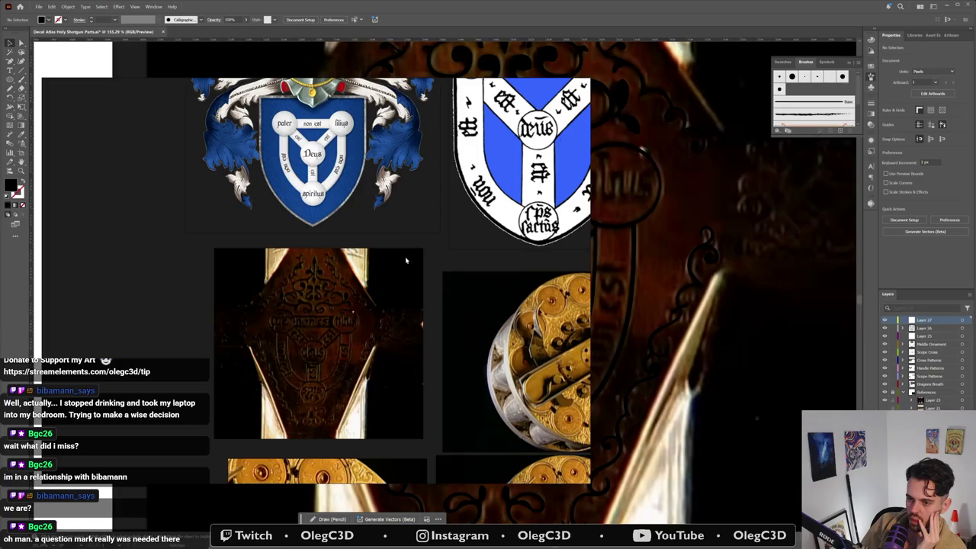
scroll(338, 347, "up", 3)
scroll(344, 359, "up", 2)
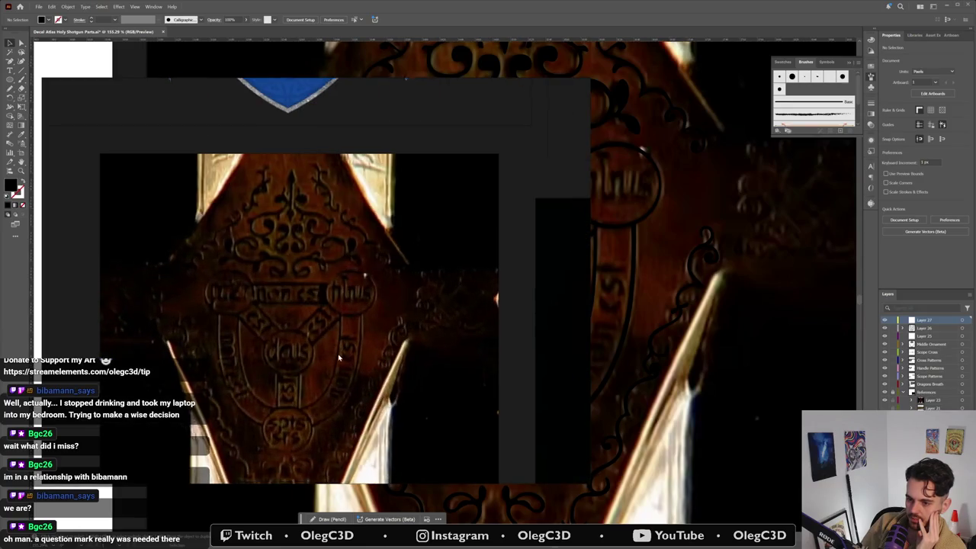
left_click_drag(343, 359, 334, 283)
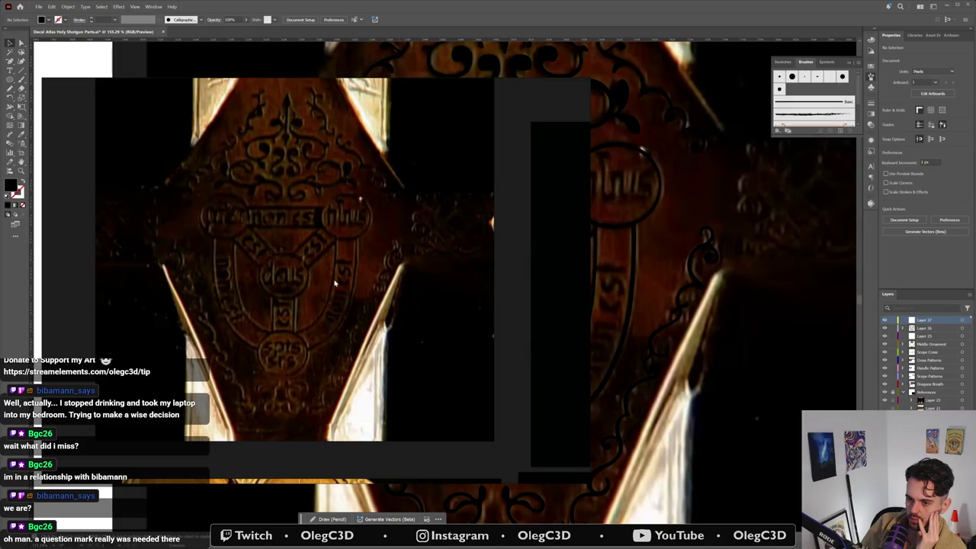
left_click(504, 23)
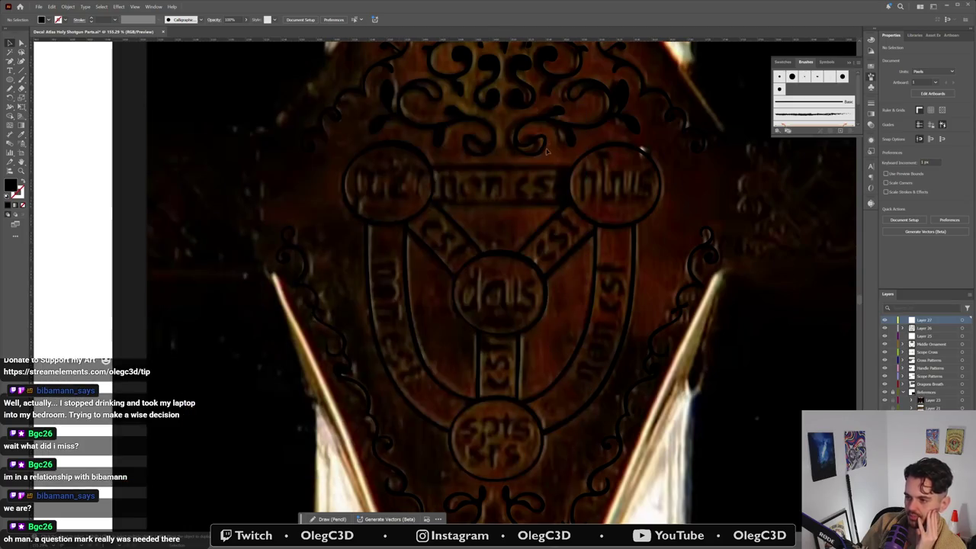
Step: Paint the first letter stroke in the right medallion with a black-stroke, no-fill Paintbrush
scroll(545, 176, "up", 1)
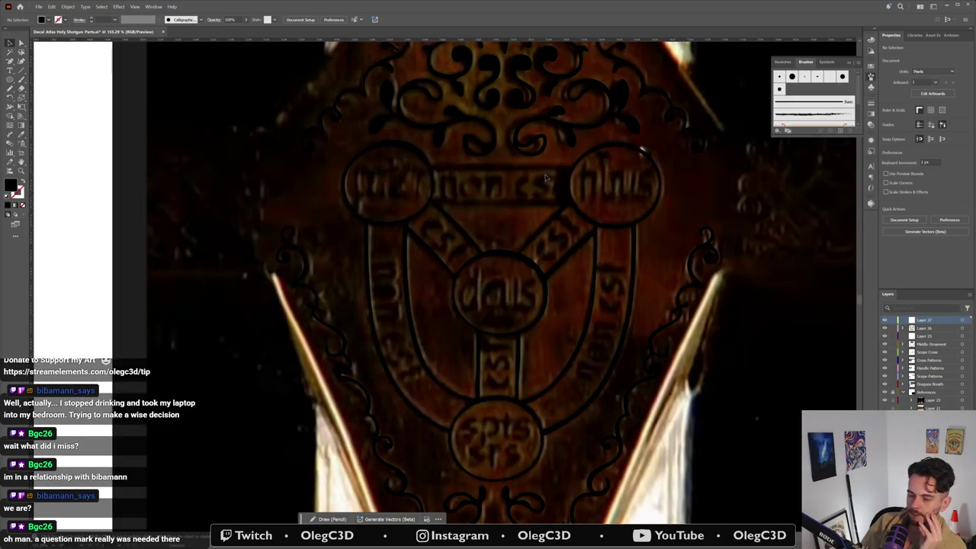
key("b")
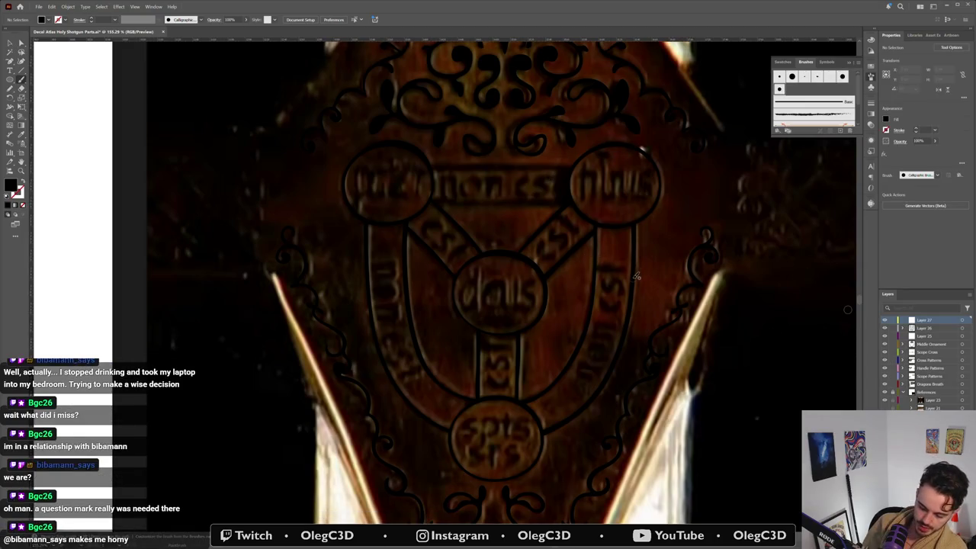
key("shift+x")
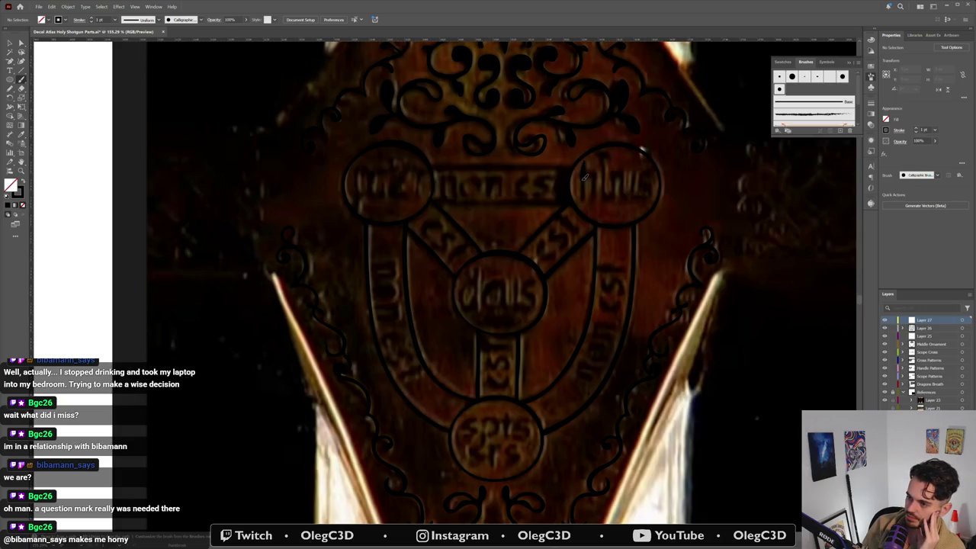
left_click_drag(582, 203, 581, 174)
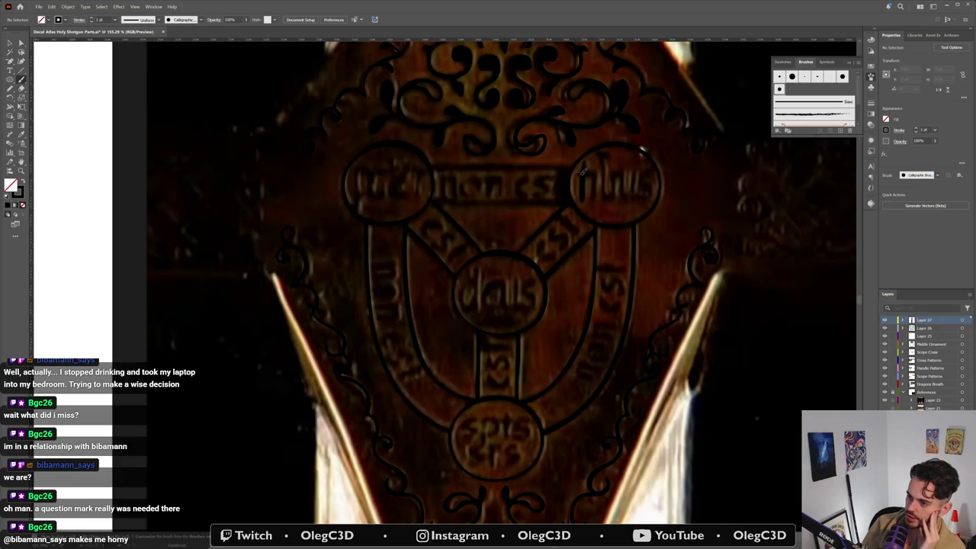
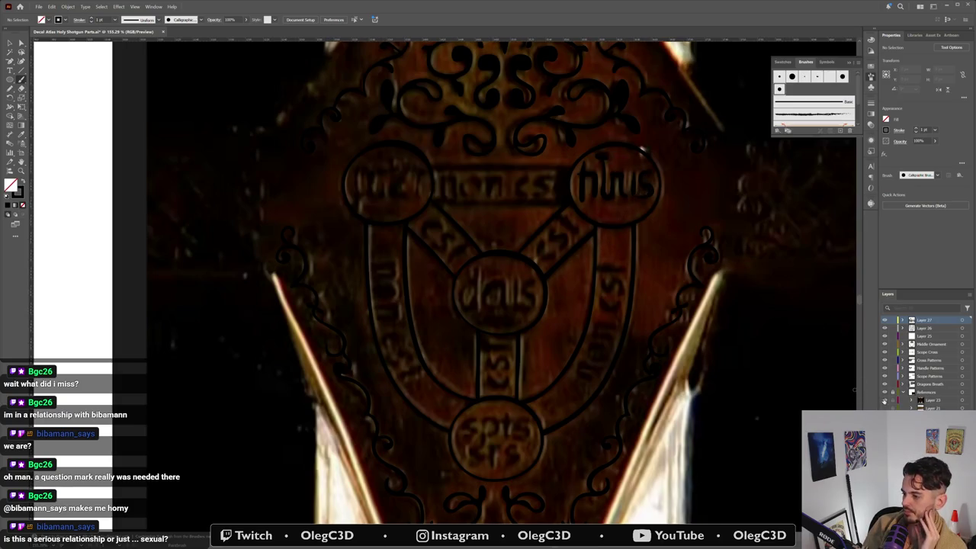
Step: Hide the reference photo layer, zoom into the lettered circle, and select the h stem path
left_click(885, 404)
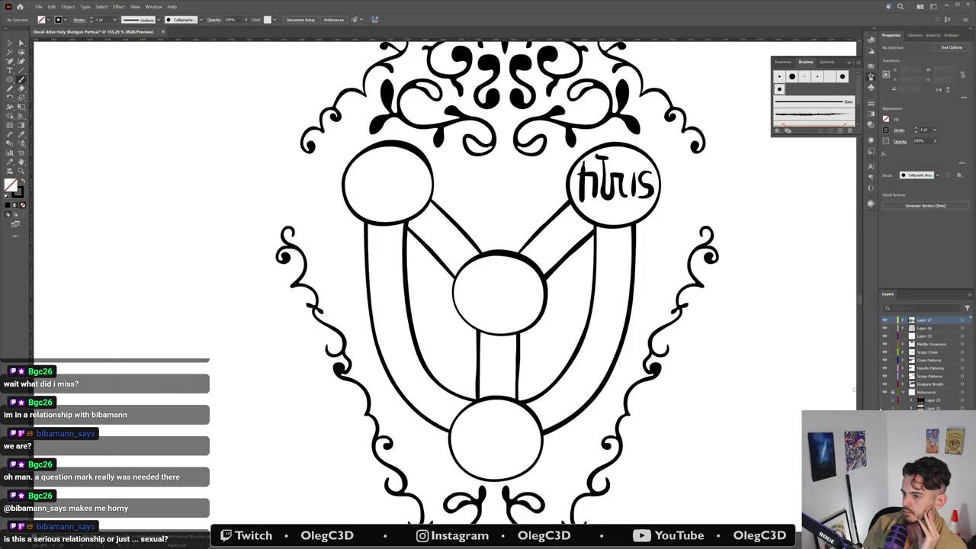
left_click_drag(627, 175, 726, 173)
key("a")
left_click(416, 99)
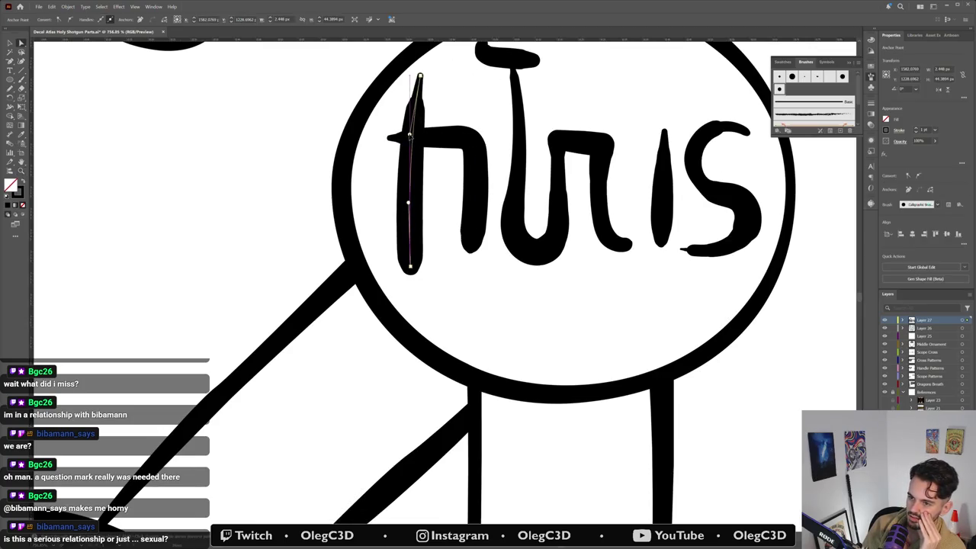
left_click(414, 120)
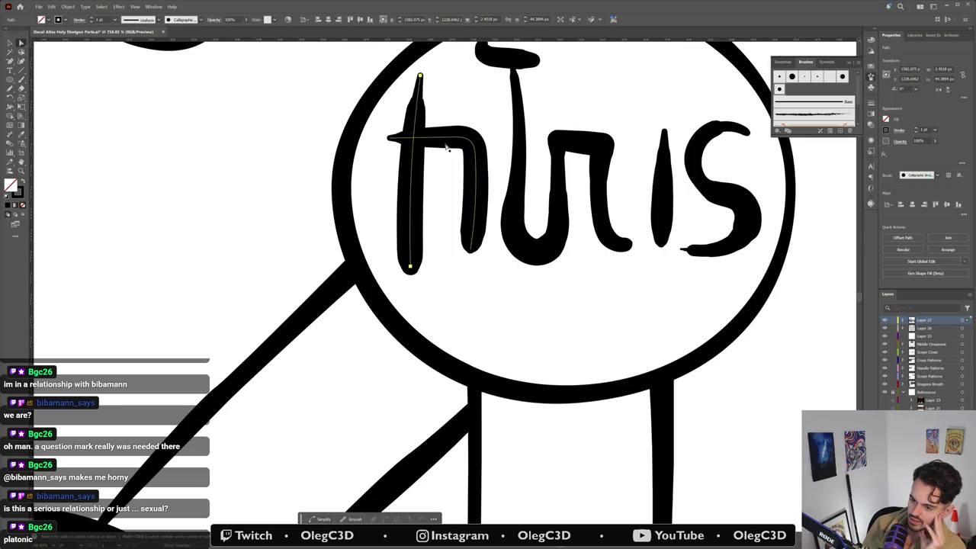
Step: Recentre the lettering, reselect the h's vertical stroke, and convert it into a solid shape
left_click_drag(541, 99, 480, 175)
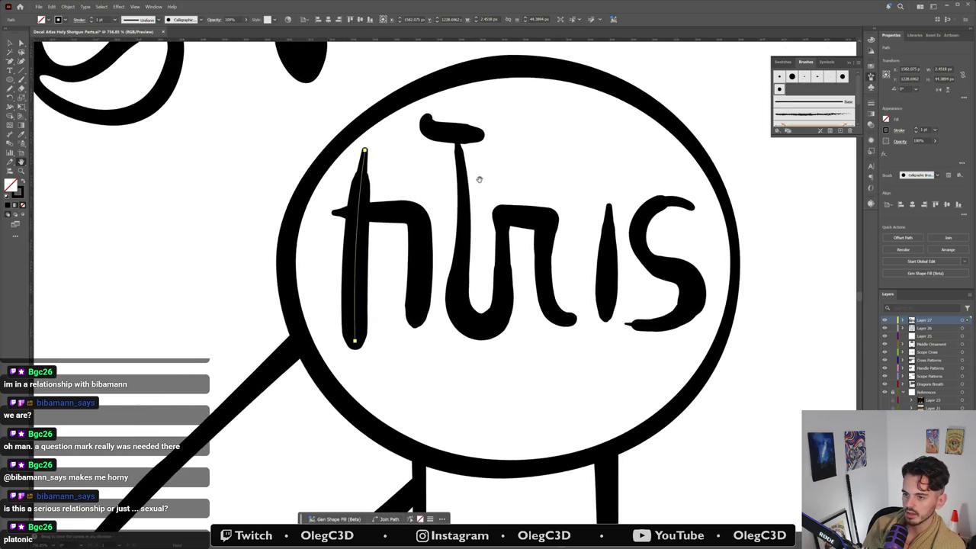
key("a")
left_click(359, 318)
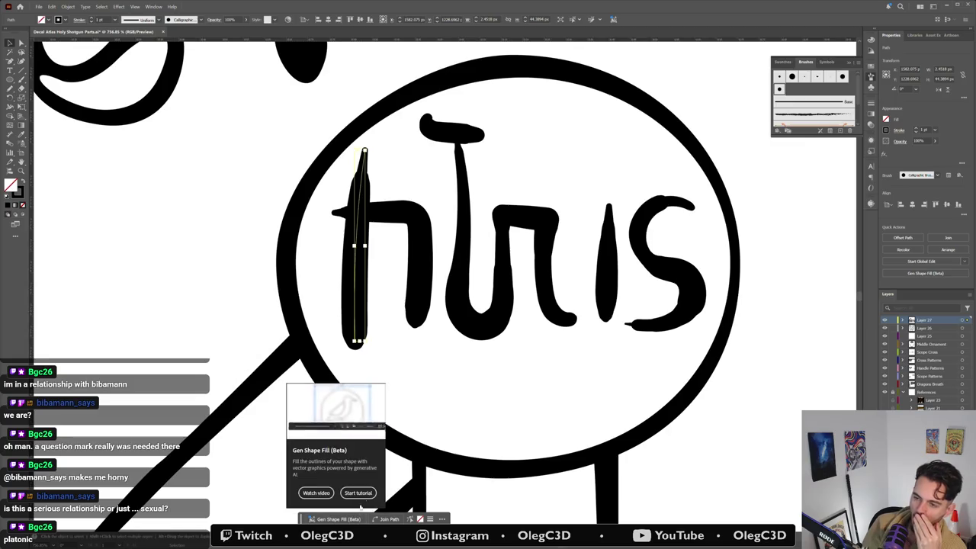
left_click(407, 371)
left_click(369, 328)
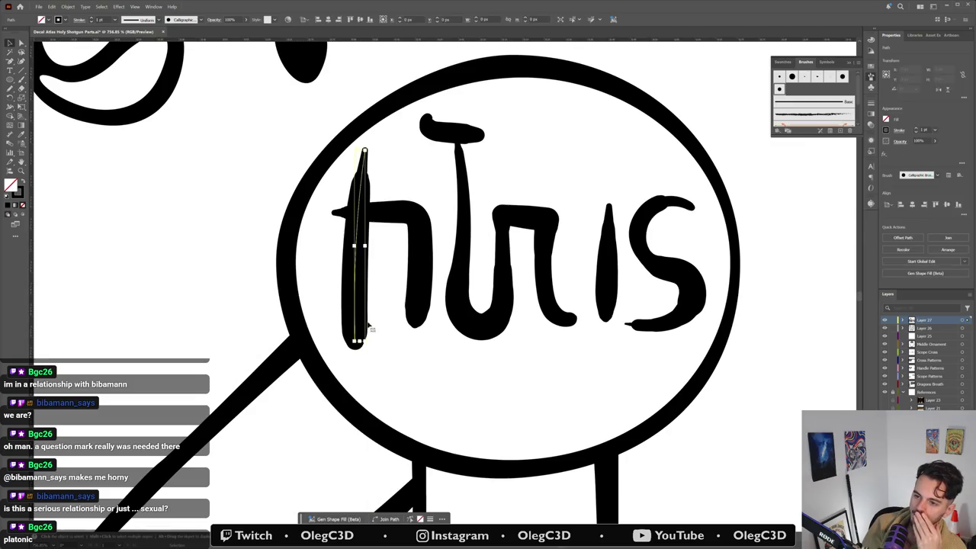
left_click(338, 518)
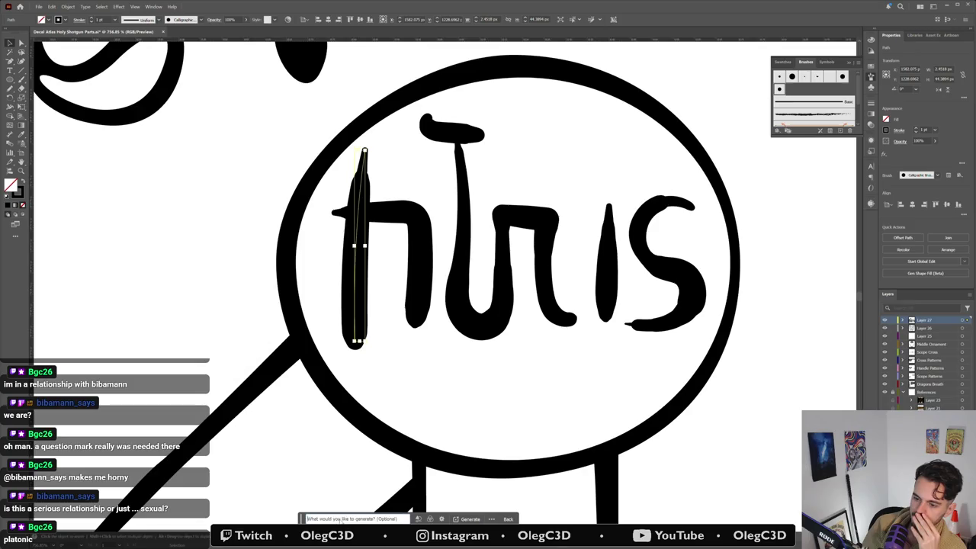
key("ctrl+z")
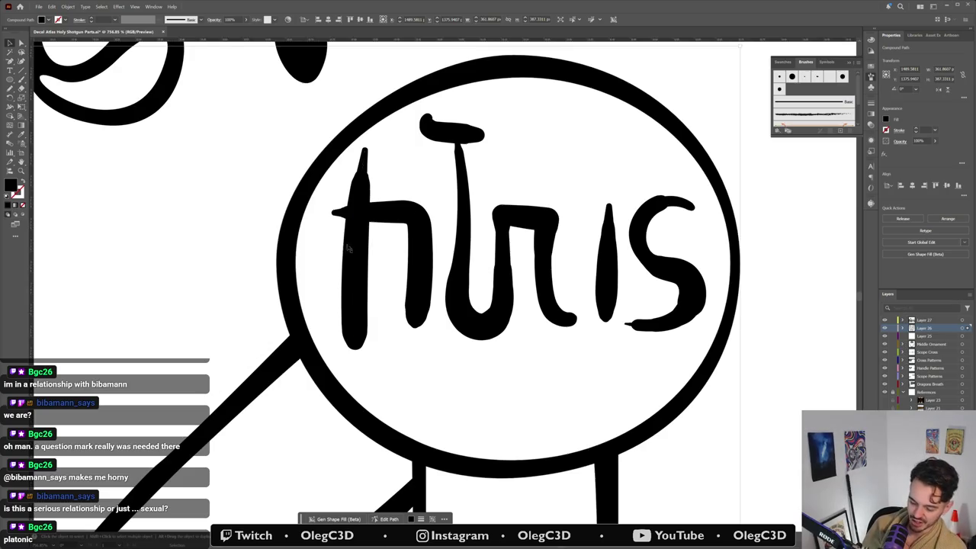
Step: Pen-trace the h's stem and arch down into the right leg, showing it as an outline
key("p")
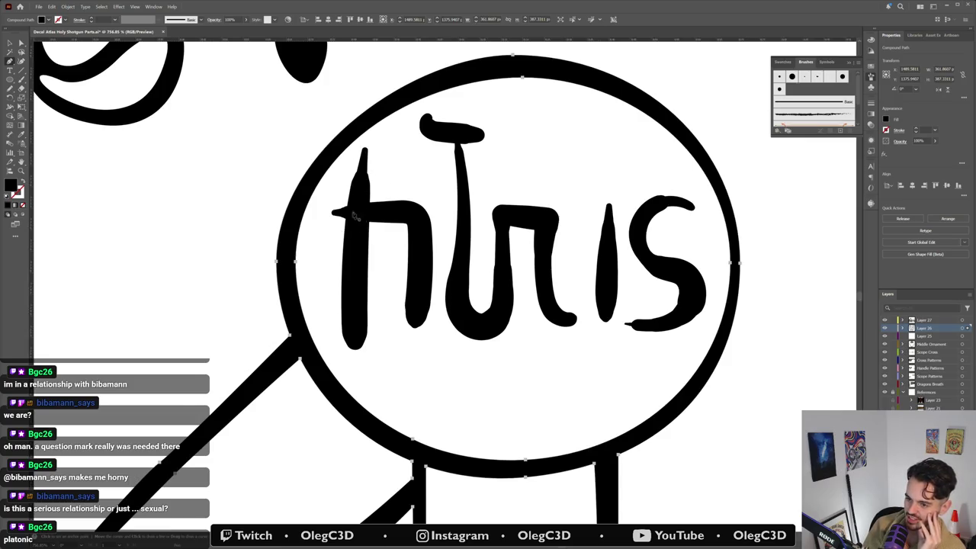
left_click(342, 264)
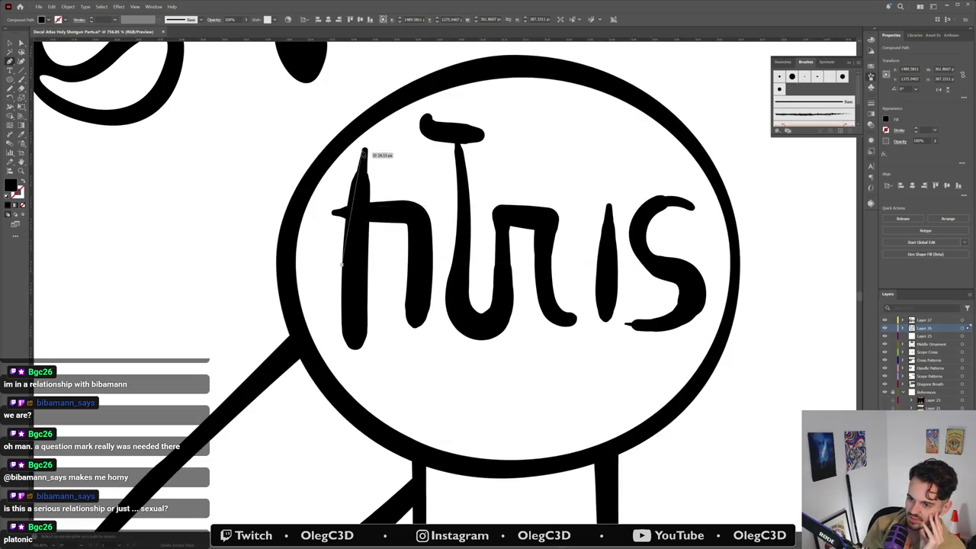
left_click(363, 150)
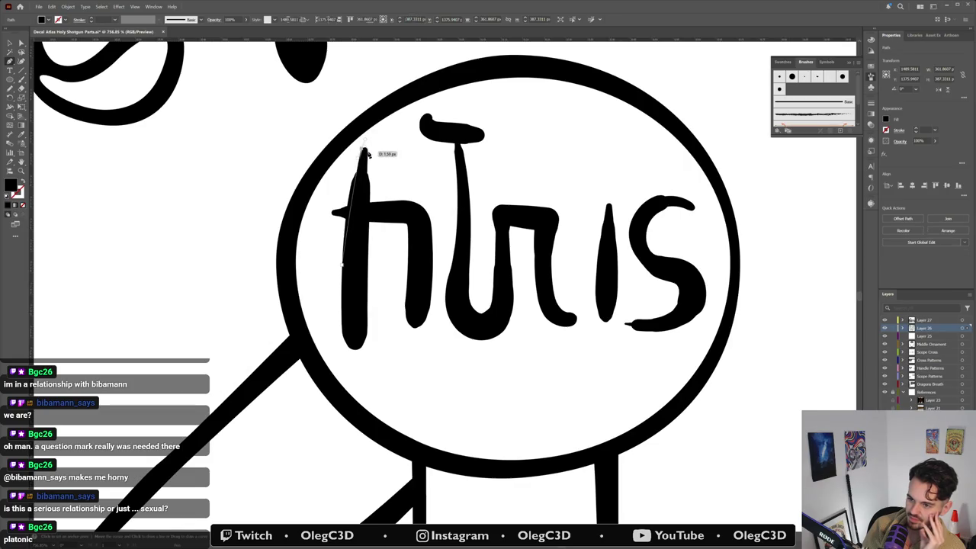
key("ctrl+z")
key("ctrl+z")
left_click_drag(365, 152, 368, 280)
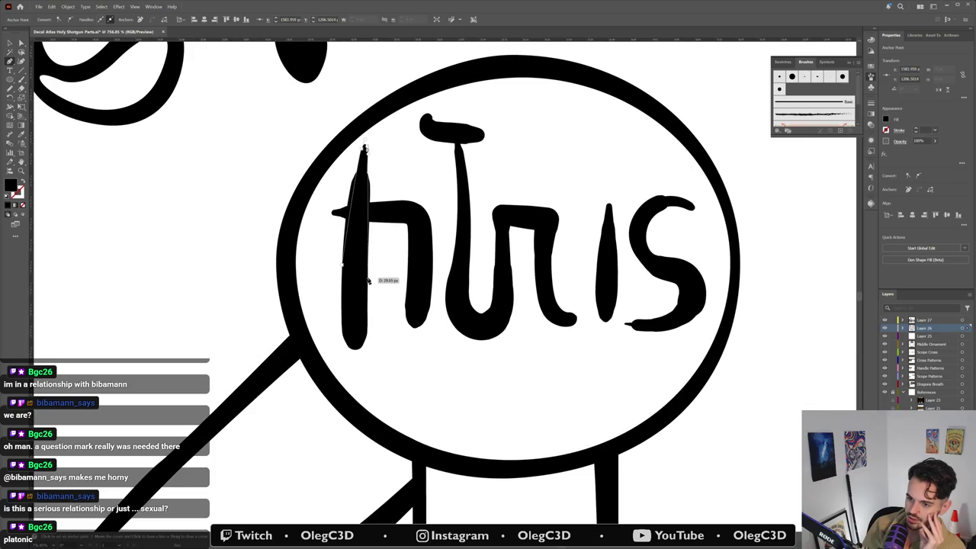
left_click_drag(368, 279, 369, 202)
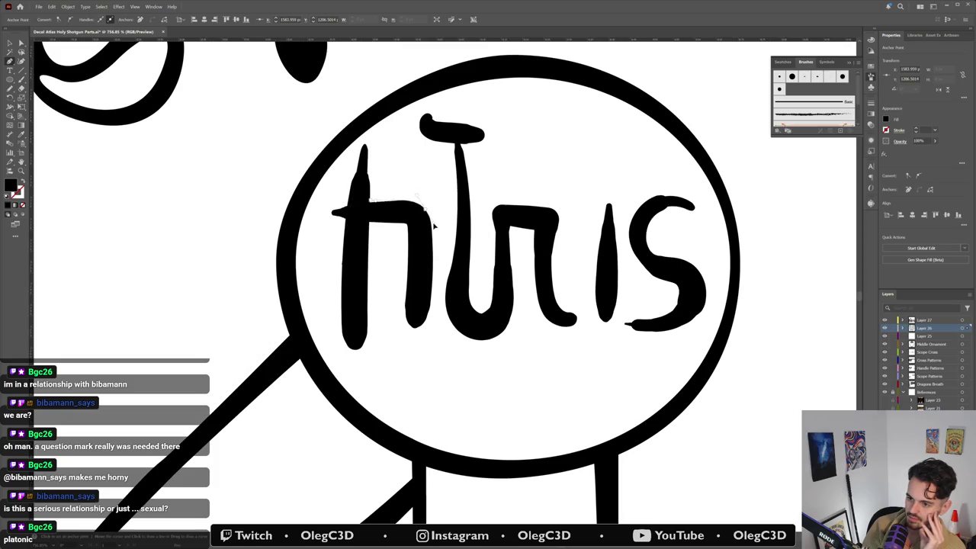
left_click_drag(435, 228, 429, 304)
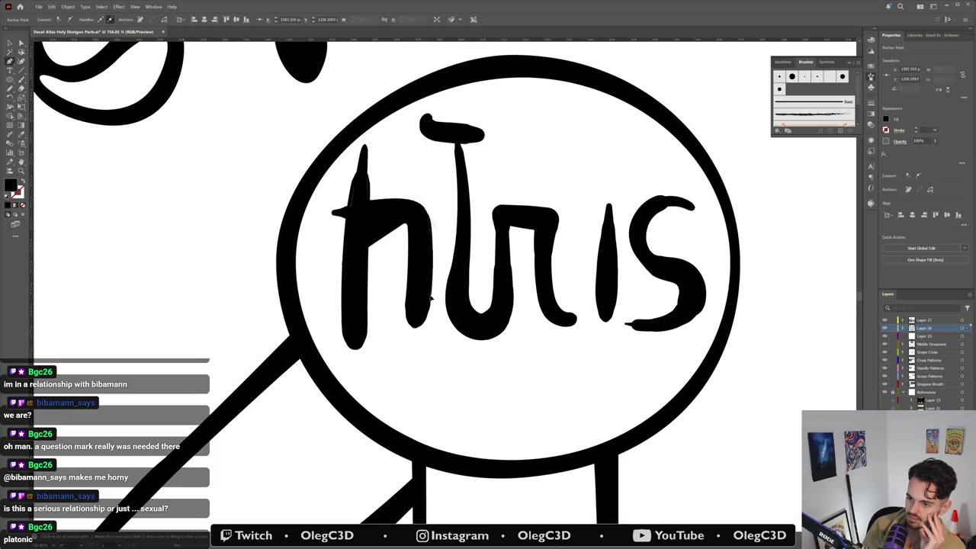
left_click(21, 181)
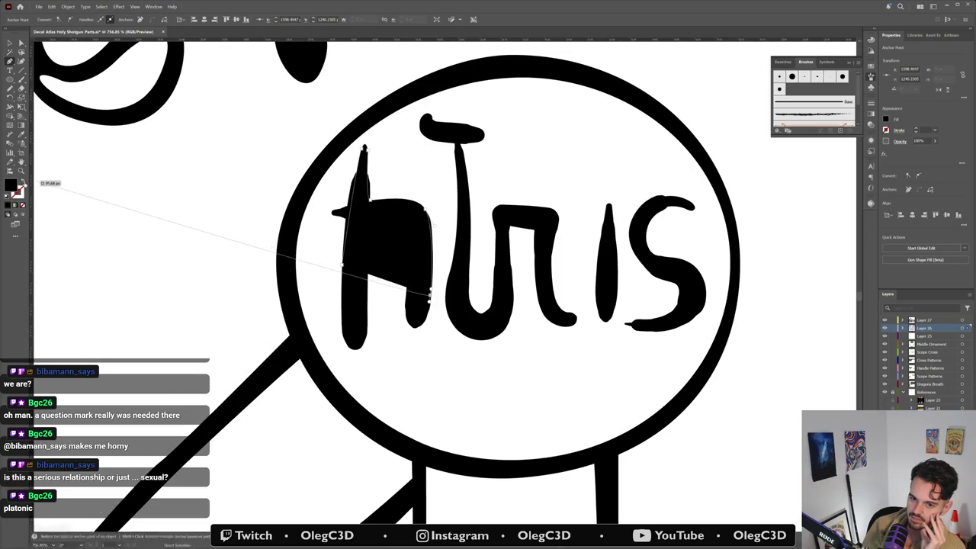
key("Escape")
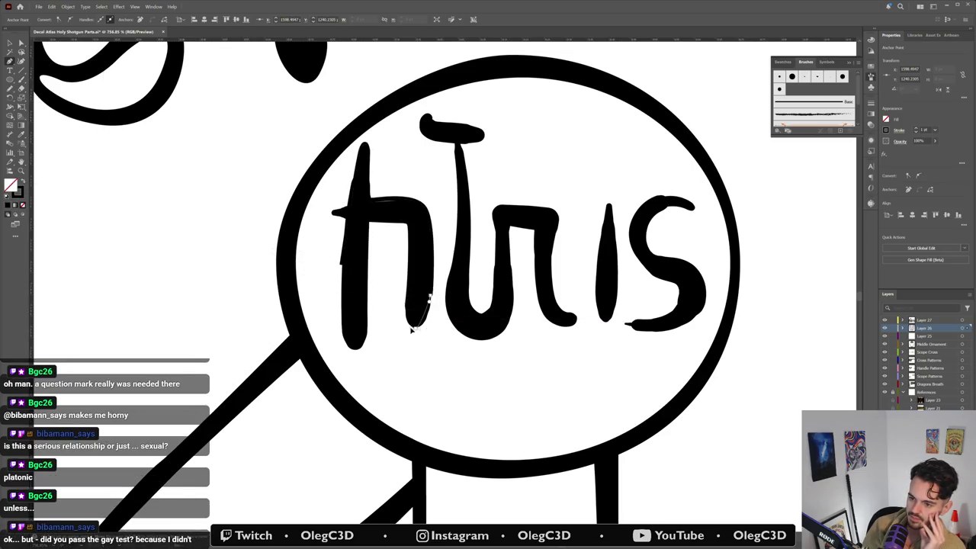
Step: Trace a closed outline up the h's right leg, down the inner edge and stem
left_click(404, 327)
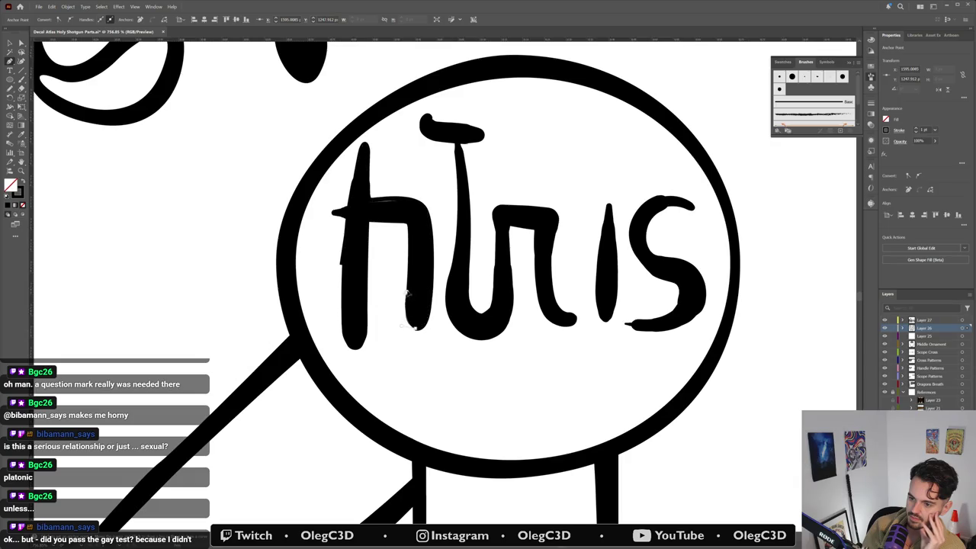
left_click(406, 288)
left_click(405, 222)
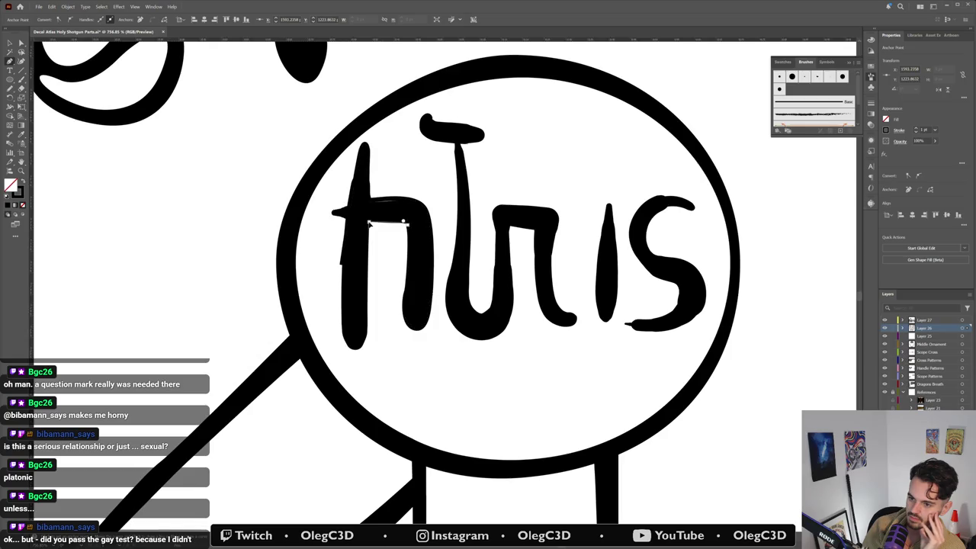
left_click(366, 312)
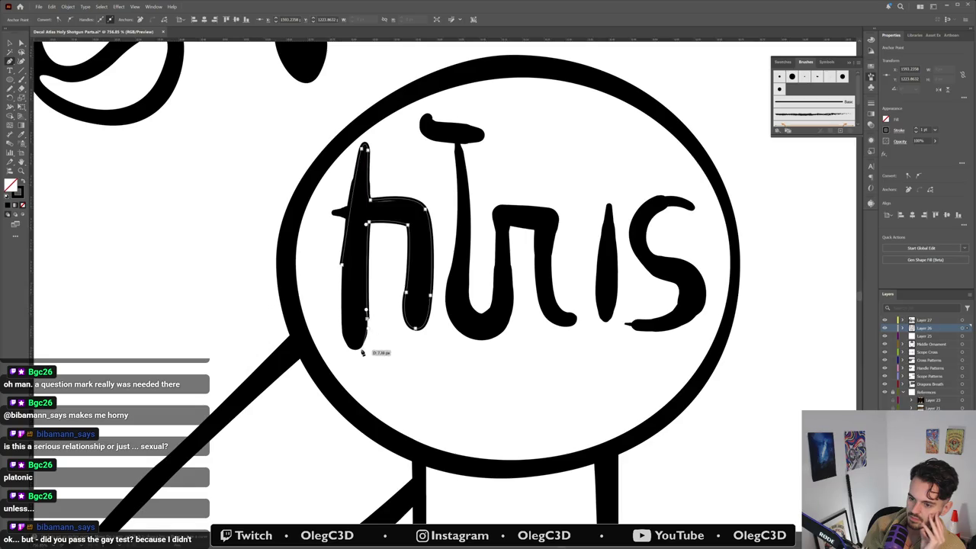
left_click(355, 345)
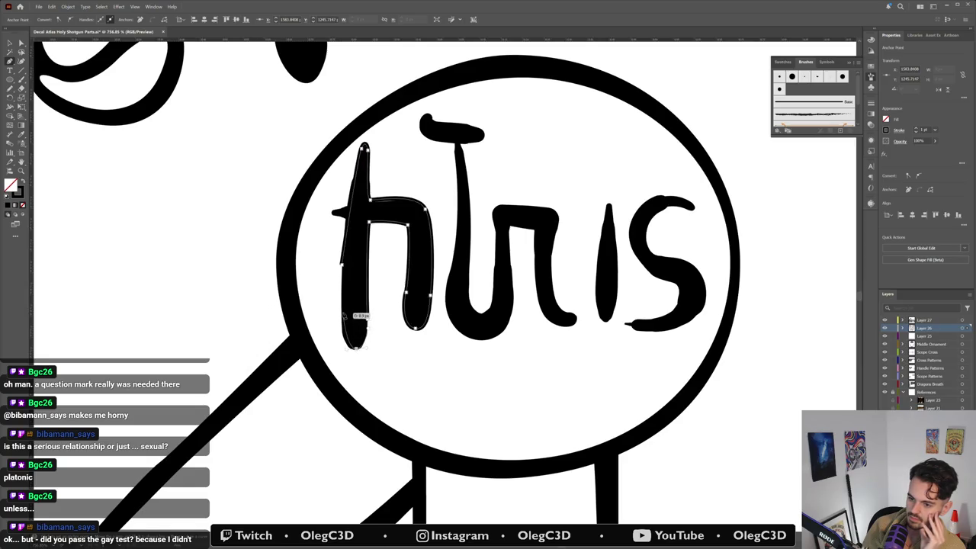
left_click(343, 319)
left_click(344, 263)
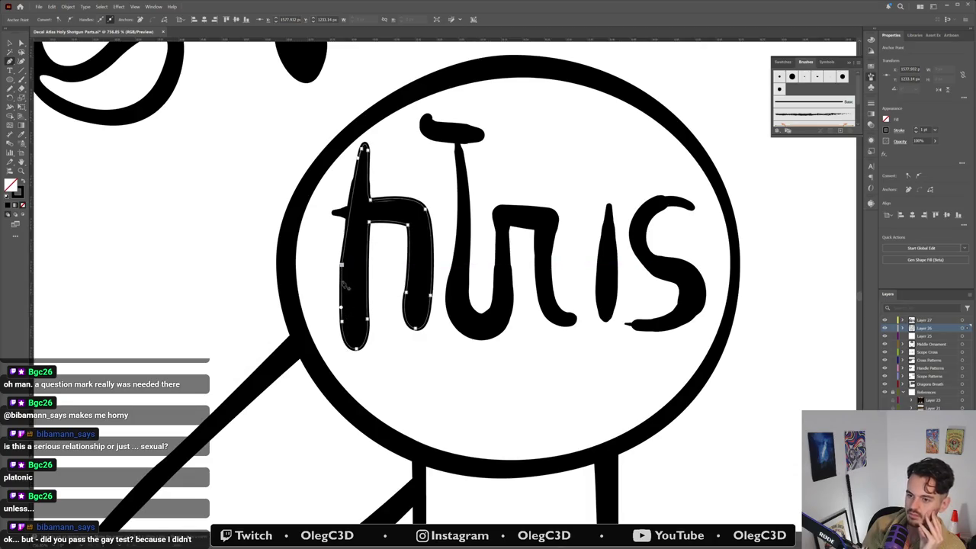
left_click(344, 238, "ctrl")
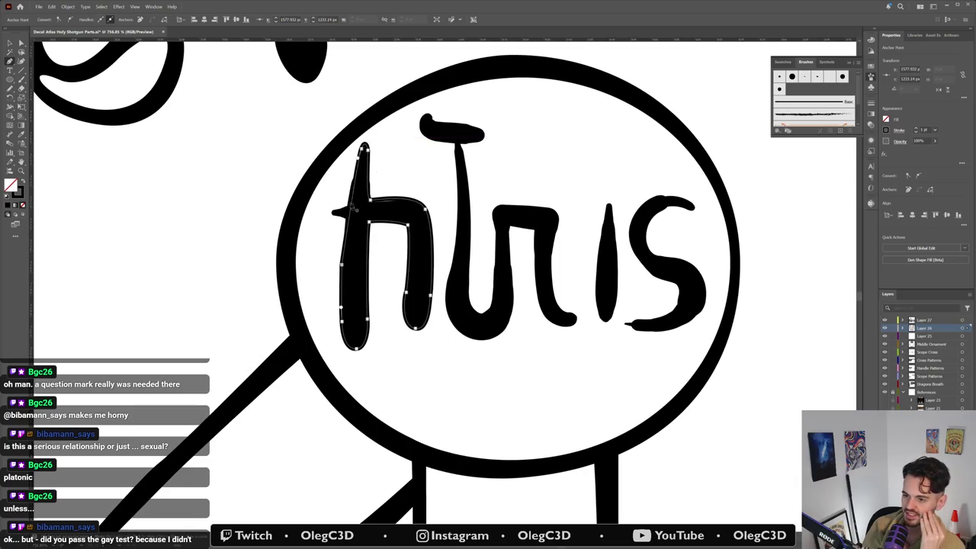
Step: Draw a closed crossbar stub jutting left from the h's stem
left_click_drag(356, 201, 336, 212)
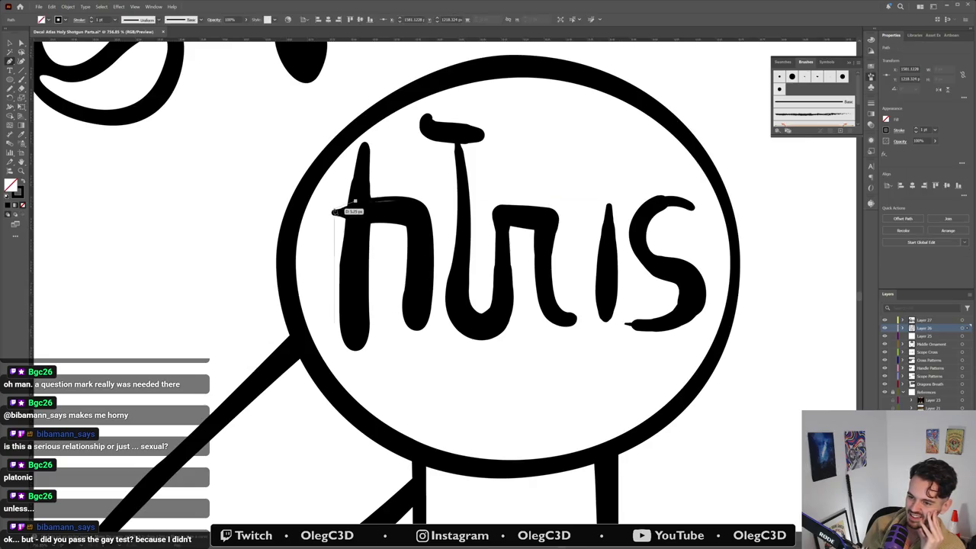
left_click(334, 211)
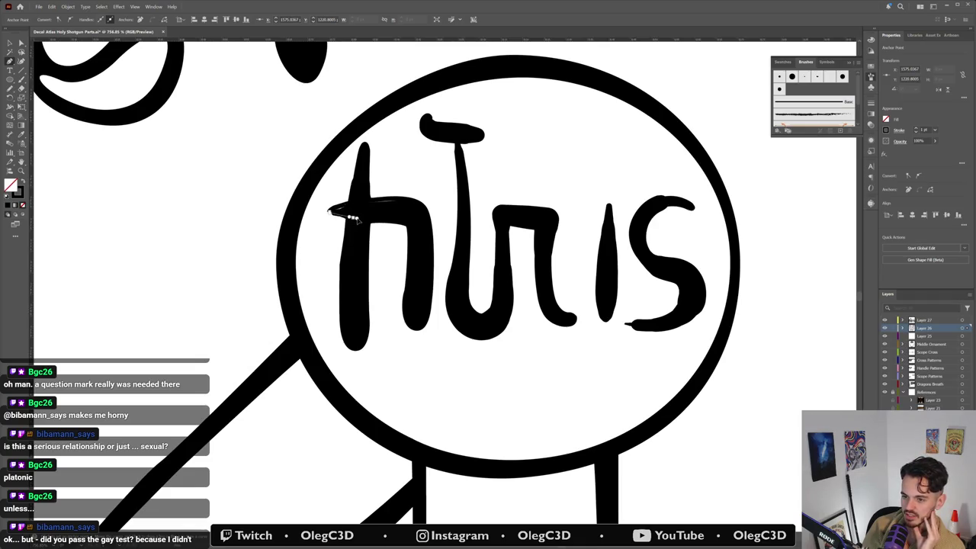
left_click_drag(350, 219, 356, 203)
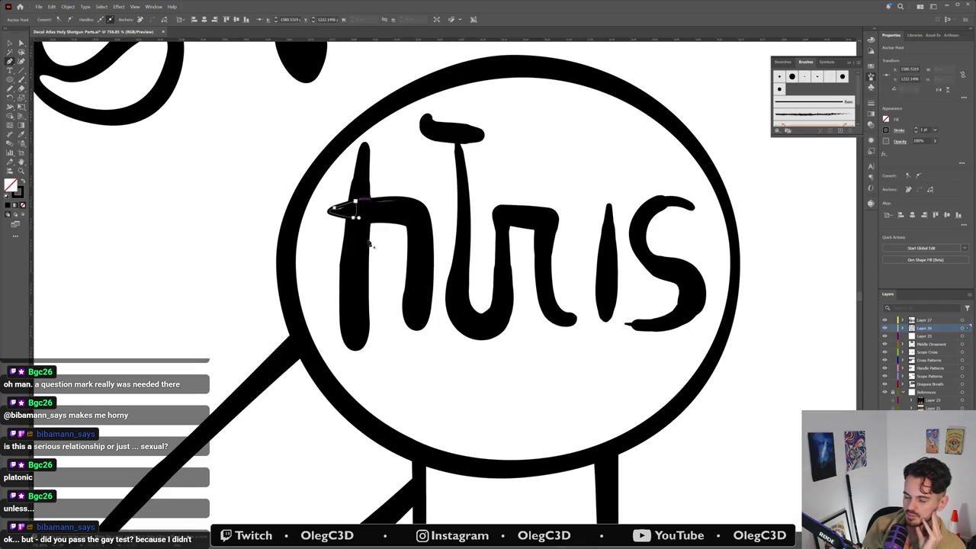
left_click(366, 206)
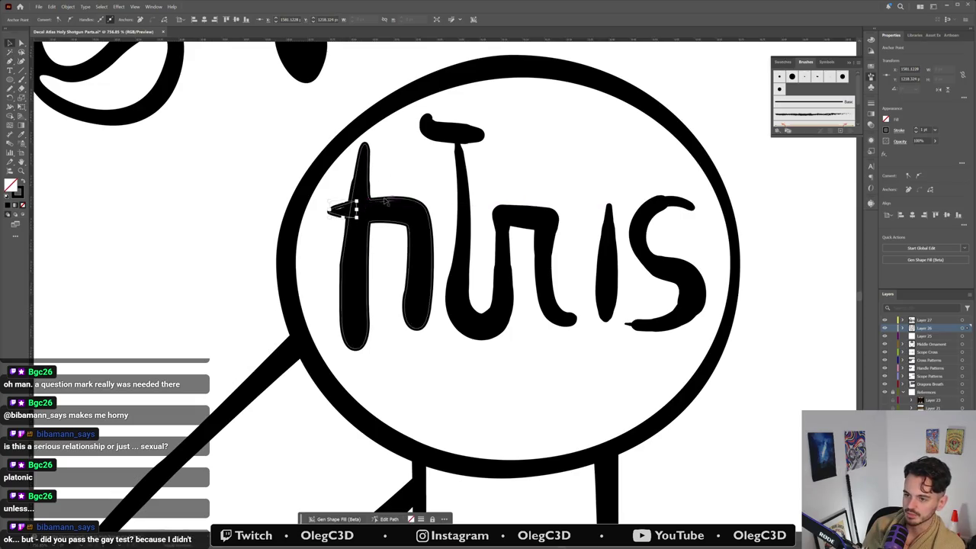
Step: Select the h's crossbar and stem paths and expand the stem stroke into an outline
key("v")
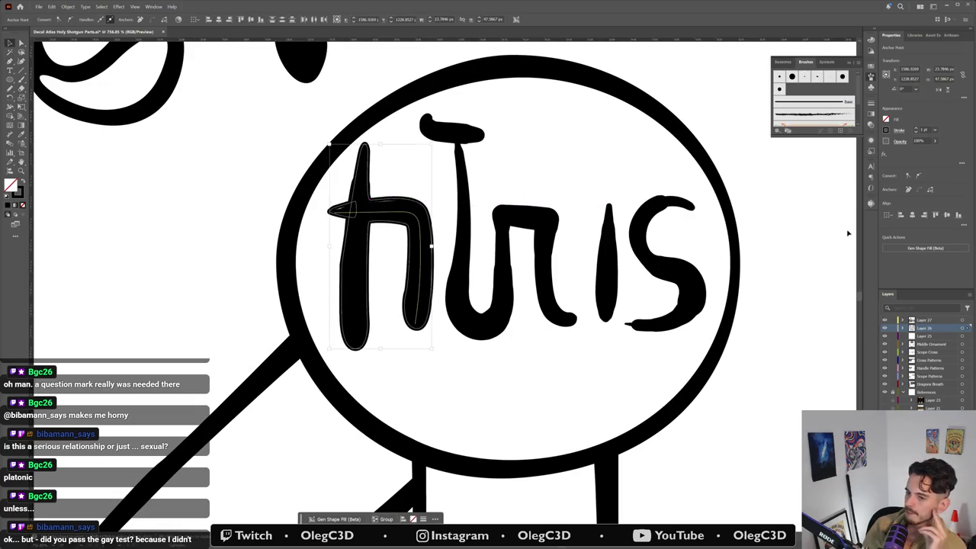
left_click(438, 171)
left_click(404, 203)
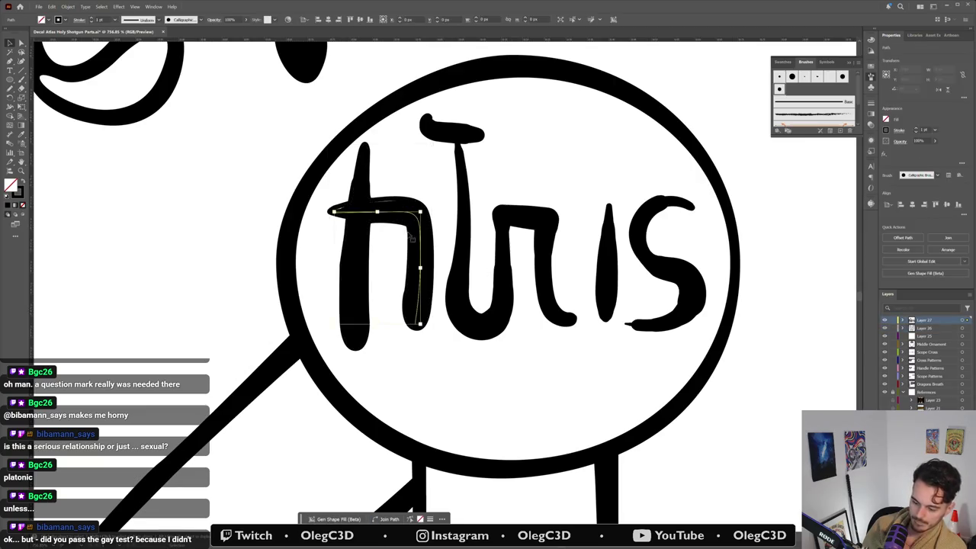
key("shift+x")
left_click(366, 229)
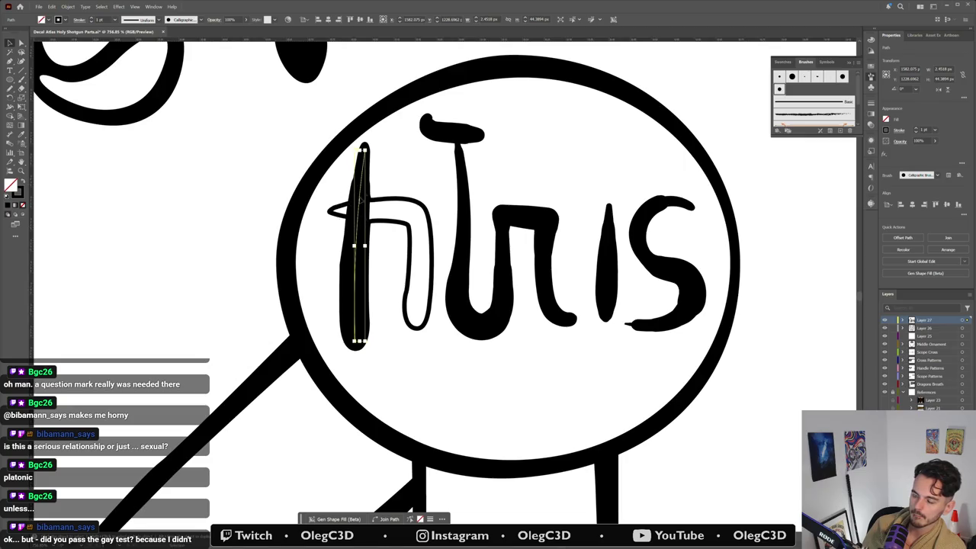
key("shift+x")
left_click(361, 237)
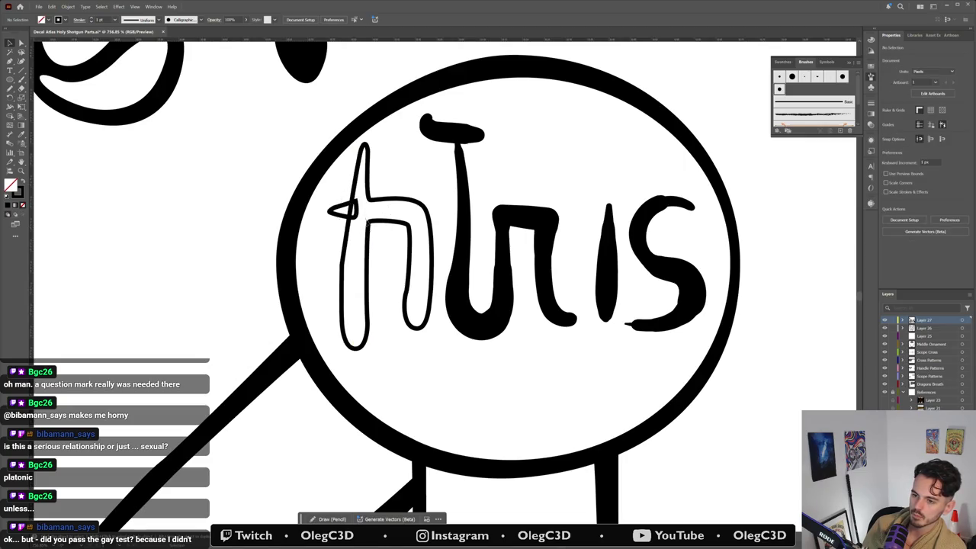
Step: Unite all the h pieces into one shape with Pathfinder and deselect it
left_click(368, 237)
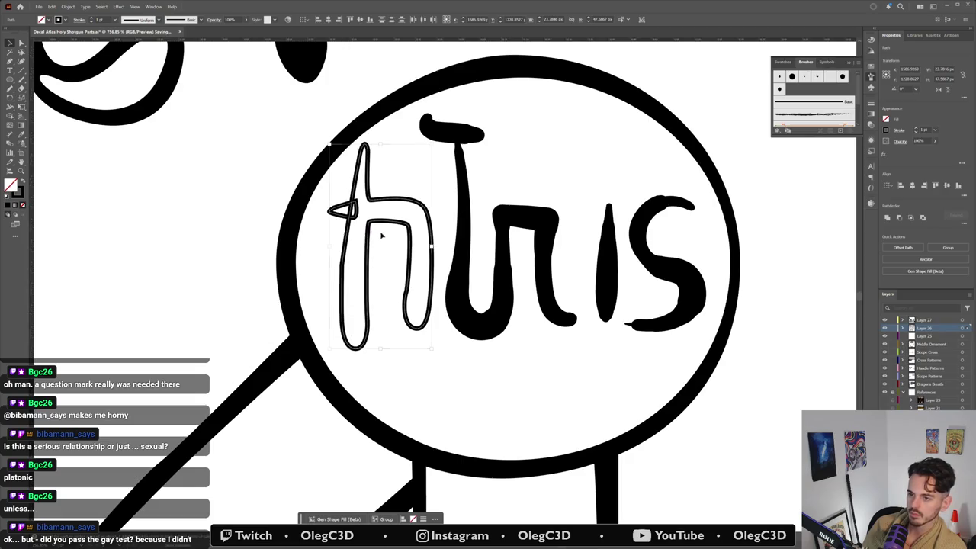
left_click(888, 219)
left_click(514, 164)
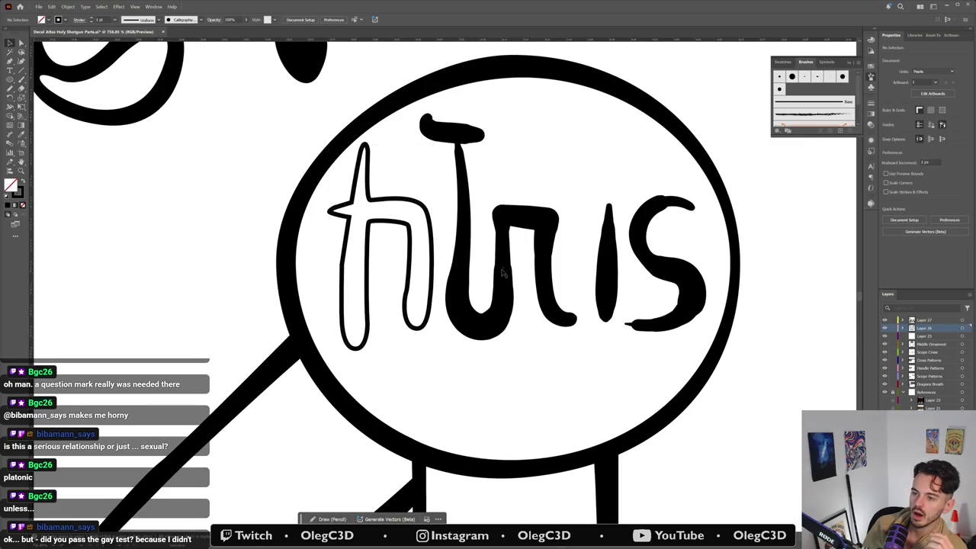
key("shift+b")
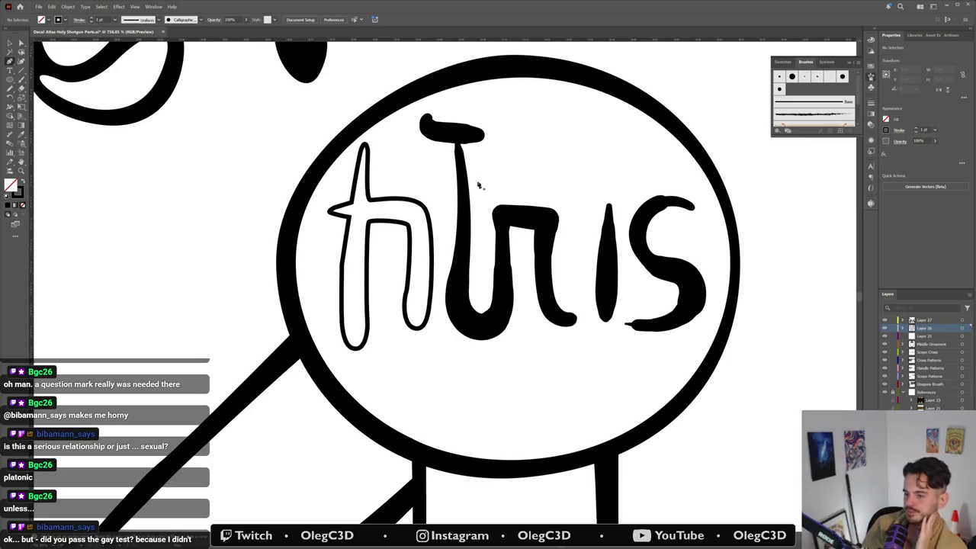
Step: Paint a brush stroke along the T's top bar and shape its stem's bottom curve
left_click_drag(460, 127, 482, 134)
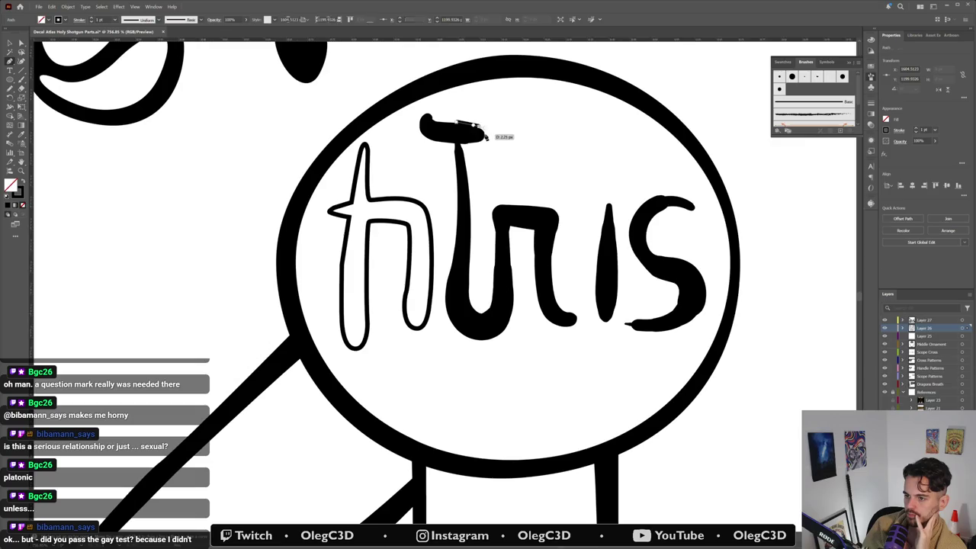
left_click(483, 134, "ctrl")
mouse_move(475, 145)
left_mouse_down()
mouse_move(461, 148)
mouse_move(499, 212)
mouse_move(470, 223)
mouse_move(470, 305)
left_mouse_up()
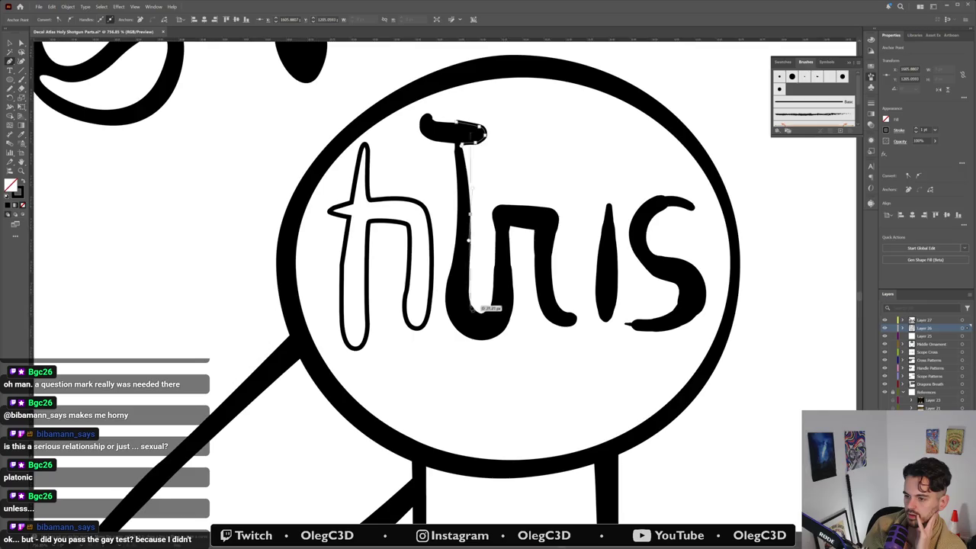
mouse_move(472, 308)
left_mouse_down()
mouse_move(481, 313)
mouse_move(492, 295)
mouse_move(498, 242)
left_mouse_up()
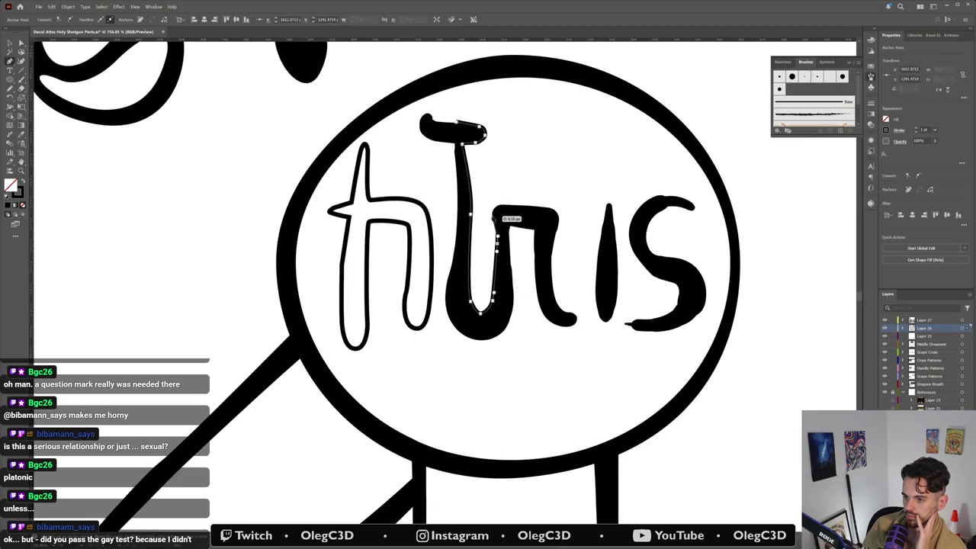
Step: Reshape and smooth the stroke through the r's top, stem, U-shaped bottom and up to the bar
mouse_move(494, 217)
left_mouse_down()
mouse_move(493, 208)
mouse_move(559, 211)
mouse_move(553, 282)
mouse_move(573, 322)
mouse_move(551, 323)
mouse_move(538, 252)
left_mouse_up()
mouse_move(542, 324)
left_mouse_down()
mouse_move(533, 232)
mouse_move(510, 226)
mouse_move(507, 338)
left_mouse_up()
mouse_move(513, 279)
left_mouse_down()
mouse_move(483, 345)
mouse_move(440, 285)
left_mouse_up()
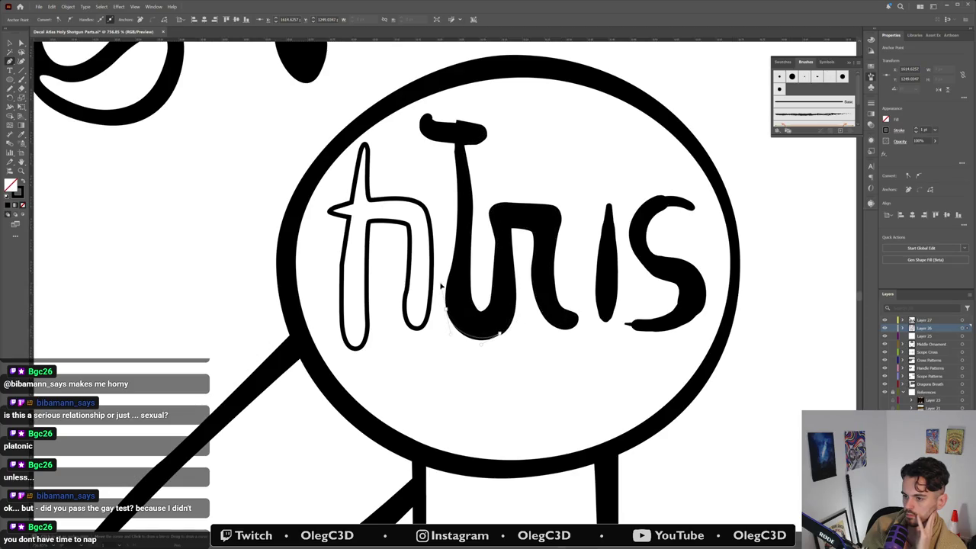
left_click_drag(446, 308, 456, 241)
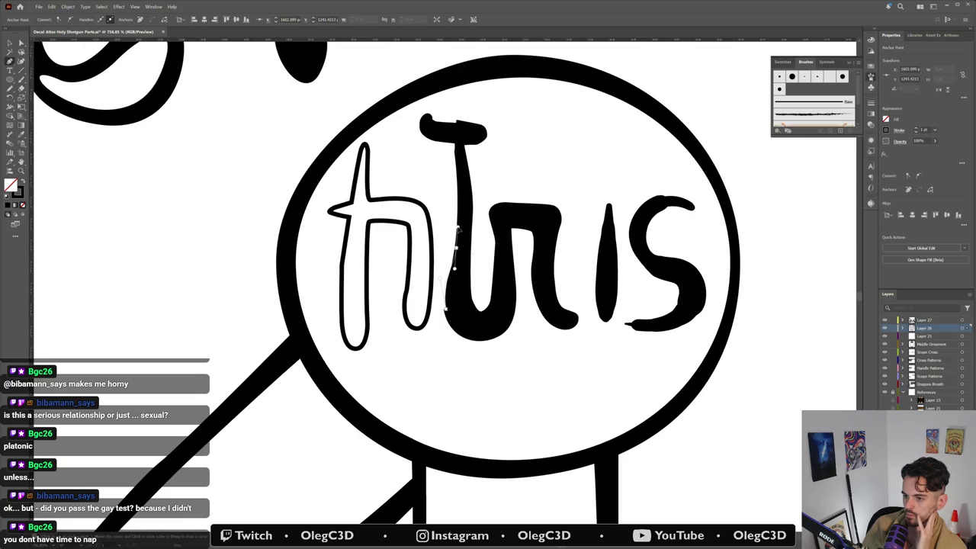
mouse_move(457, 221)
left_mouse_down()
mouse_move(461, 153)
mouse_move(421, 130)
mouse_move(423, 116)
mouse_move(482, 124)
left_mouse_up()
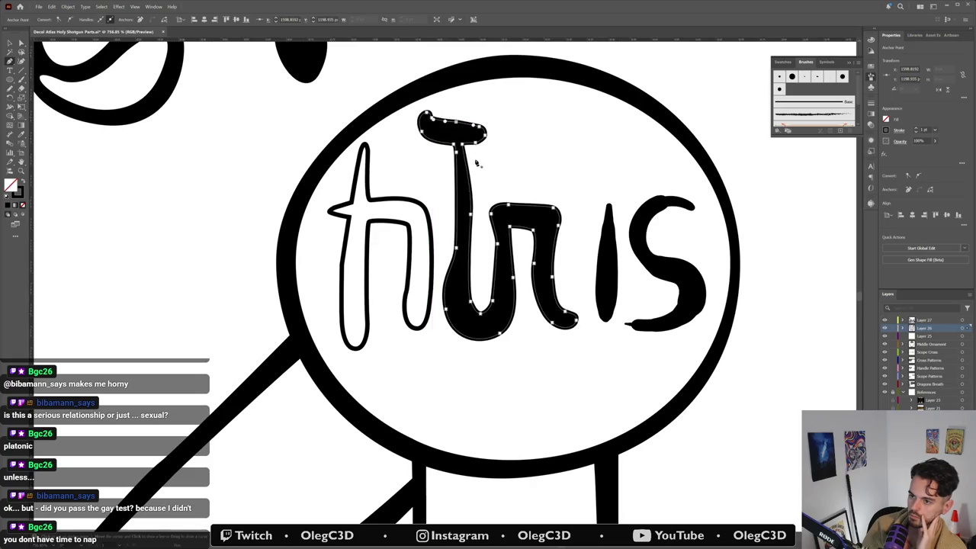
Step: Expand the T and r stroke into an outline and delete the old black blob
key("v")
left_click(516, 157)
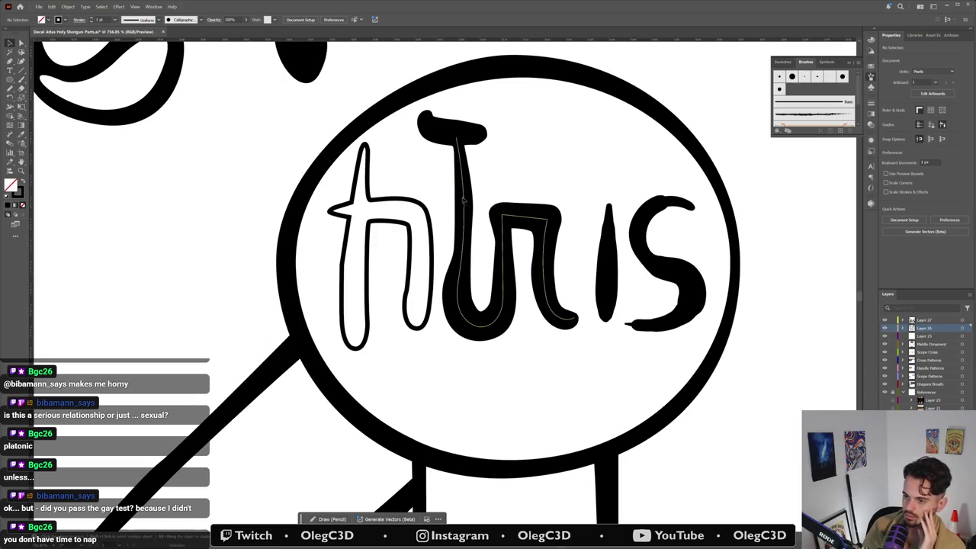
key("ctrl+z")
left_click(457, 137)
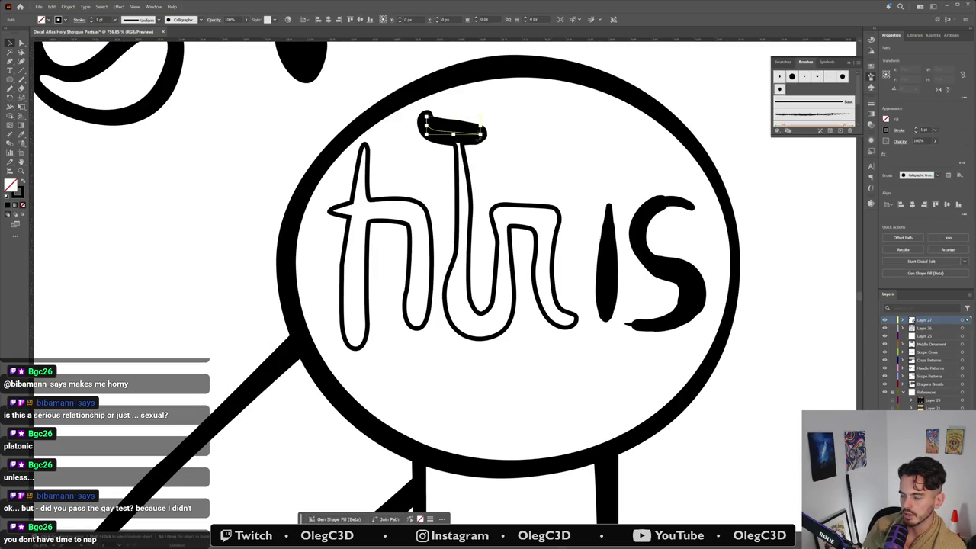
key("Delete")
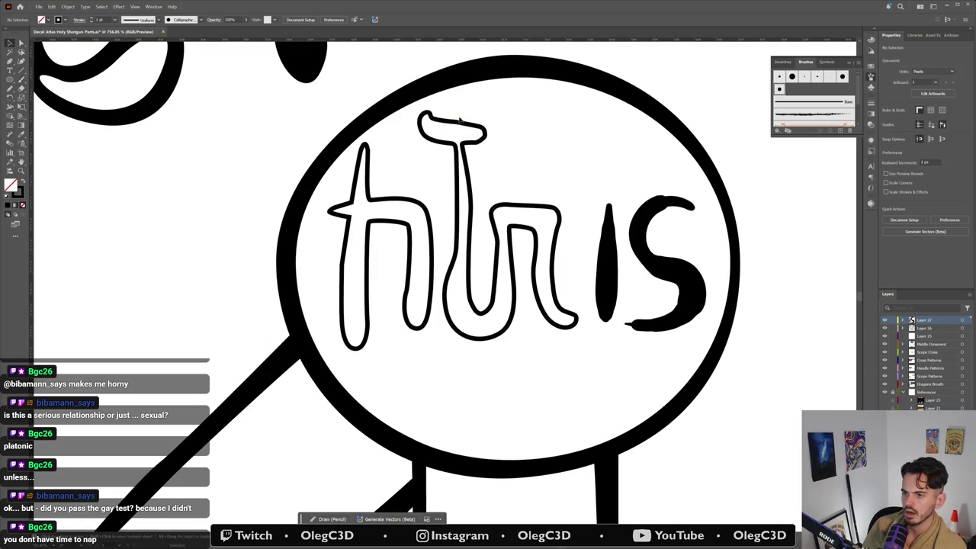
Step: Select and tweak individual anchors on the outlined T and r shape
left_click(459, 122)
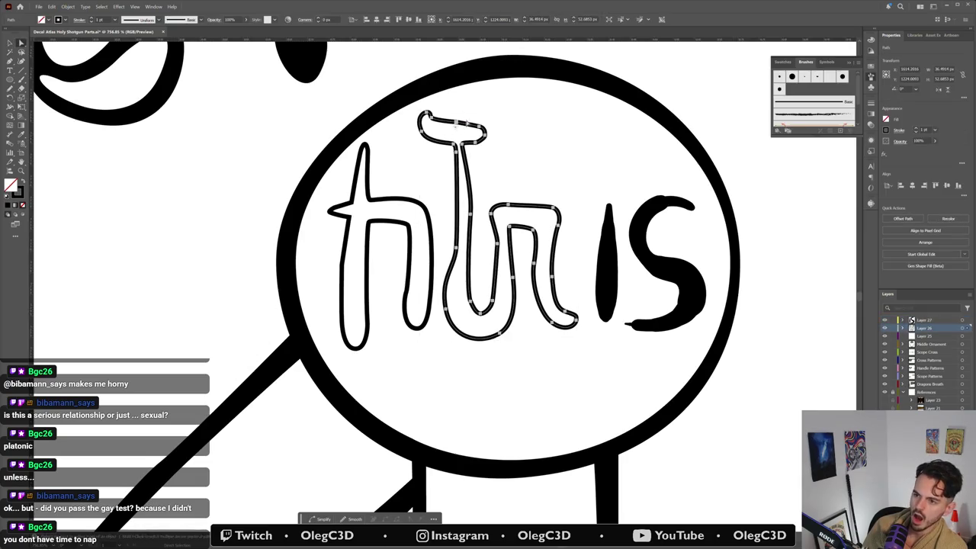
key("a")
left_click(457, 134)
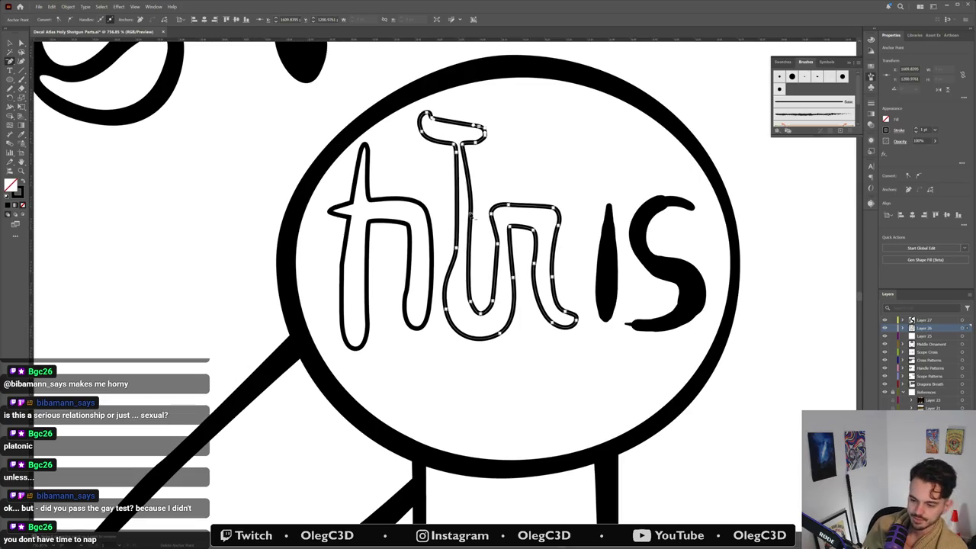
left_click(470, 217)
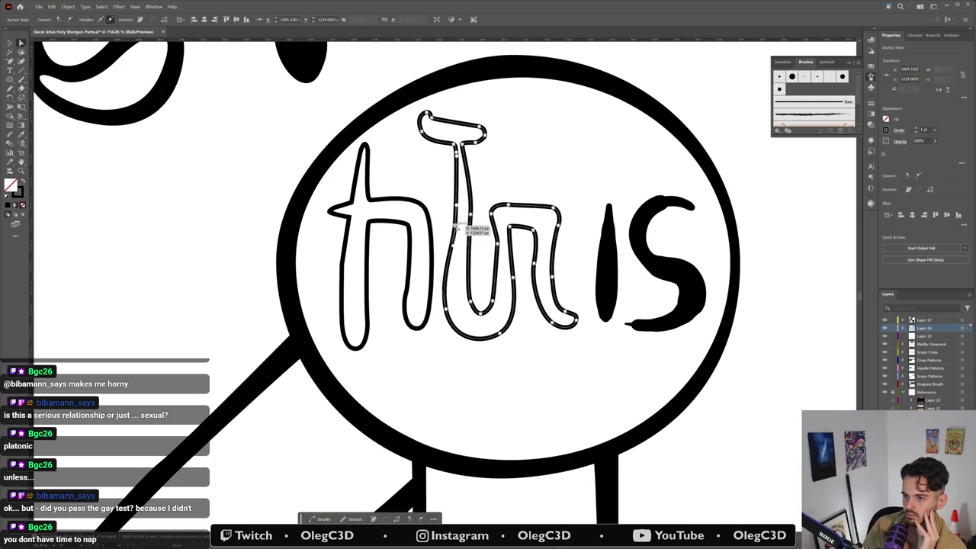
left_click(625, 221)
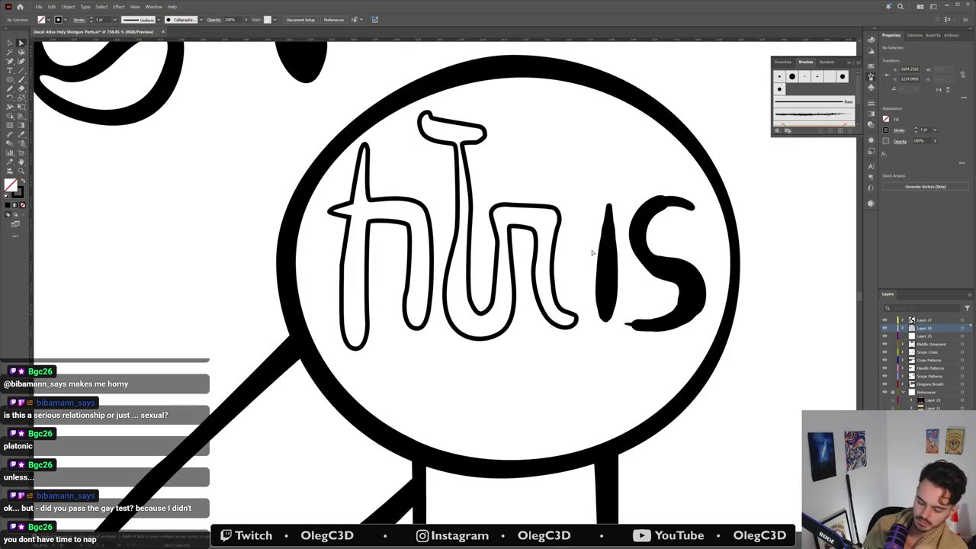
Step: Pen-trace the i as a closed filled shape and adjust its top anchor
key("p")
left_click(602, 221)
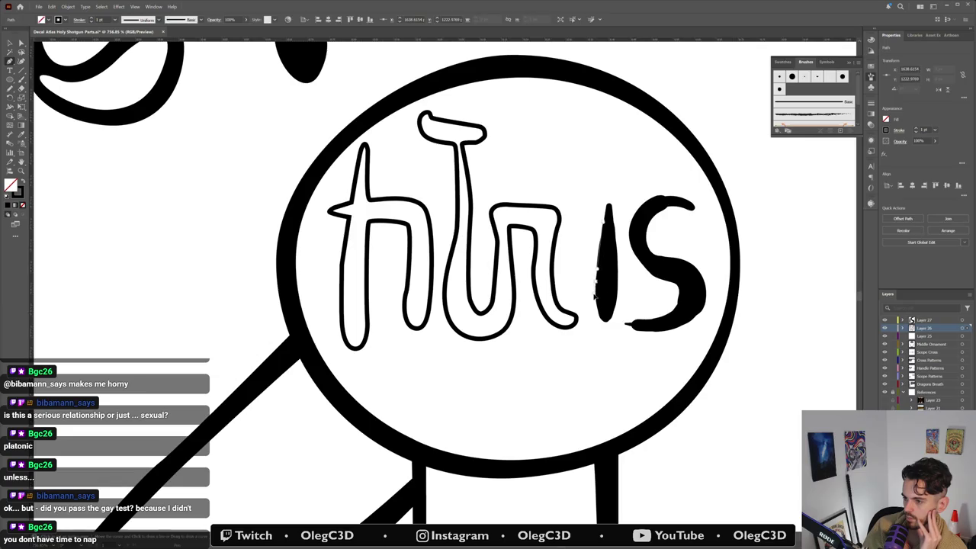
left_click(610, 324)
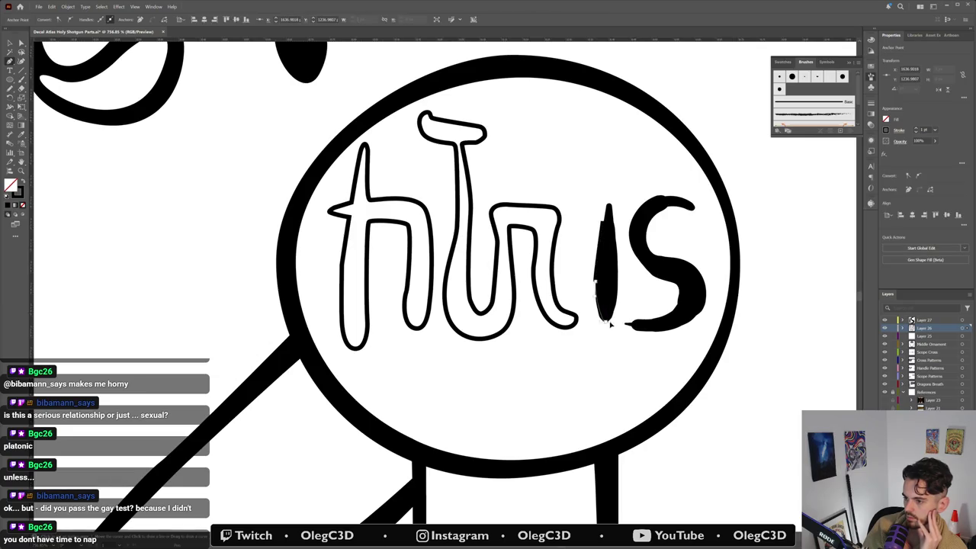
left_click(619, 268)
left_click(614, 219)
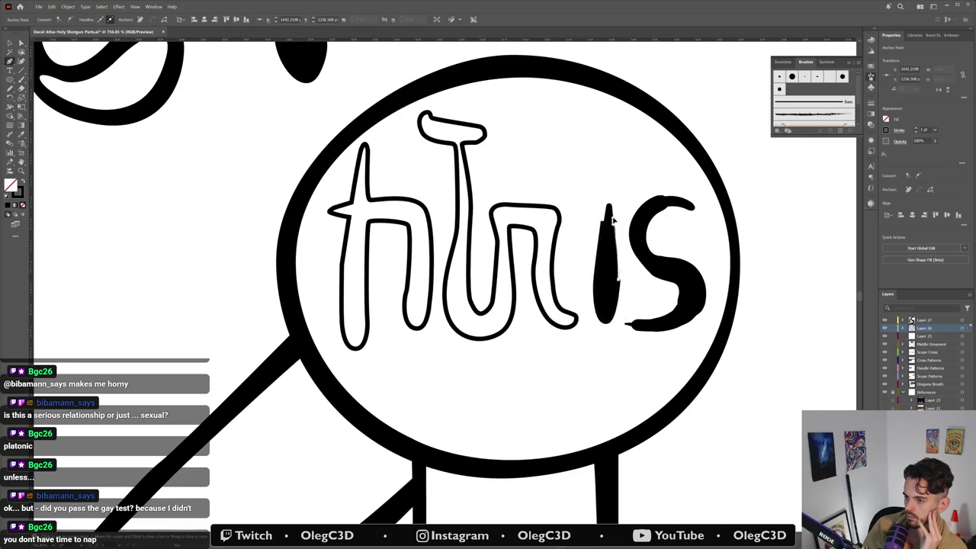
left_click(610, 205)
left_click_drag(607, 203, 609, 206)
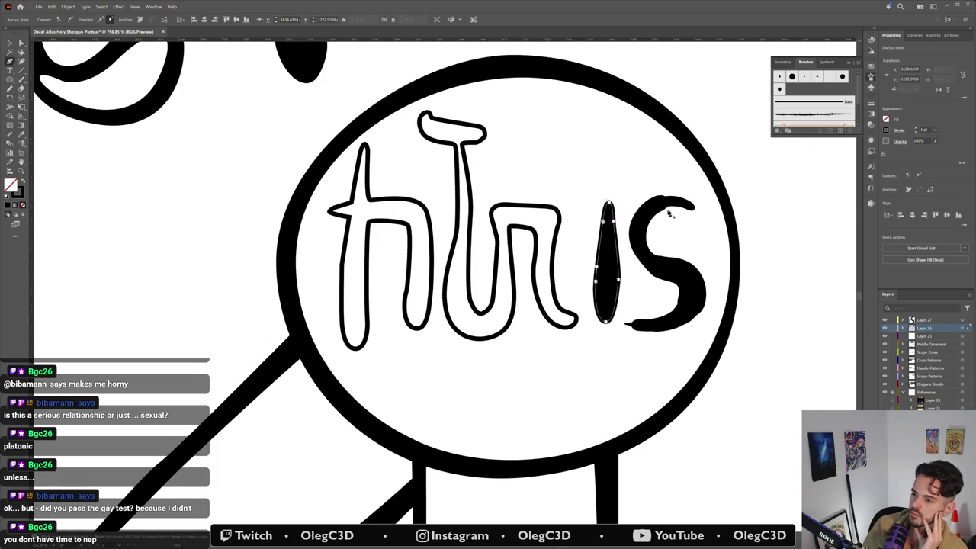
key("ctrl+shift+a")
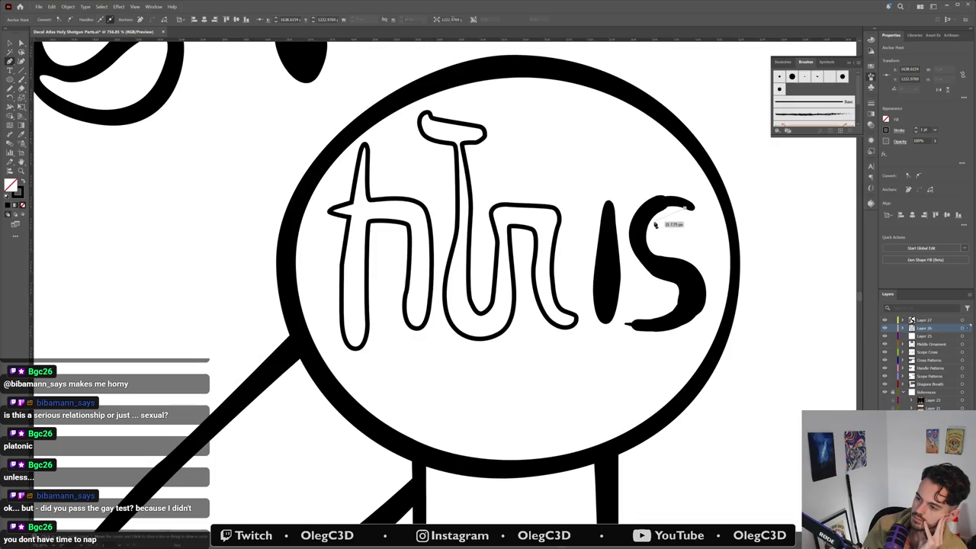
Step: Pen-trace the s with curved anchors, close it, and smooth its left side
left_click(651, 228)
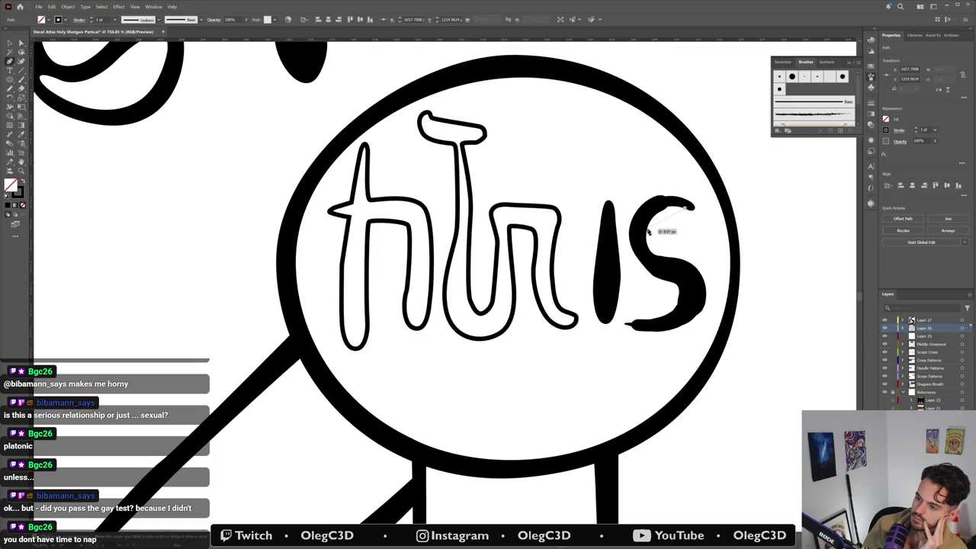
left_click(696, 262)
left_click_drag(705, 262, 703, 260)
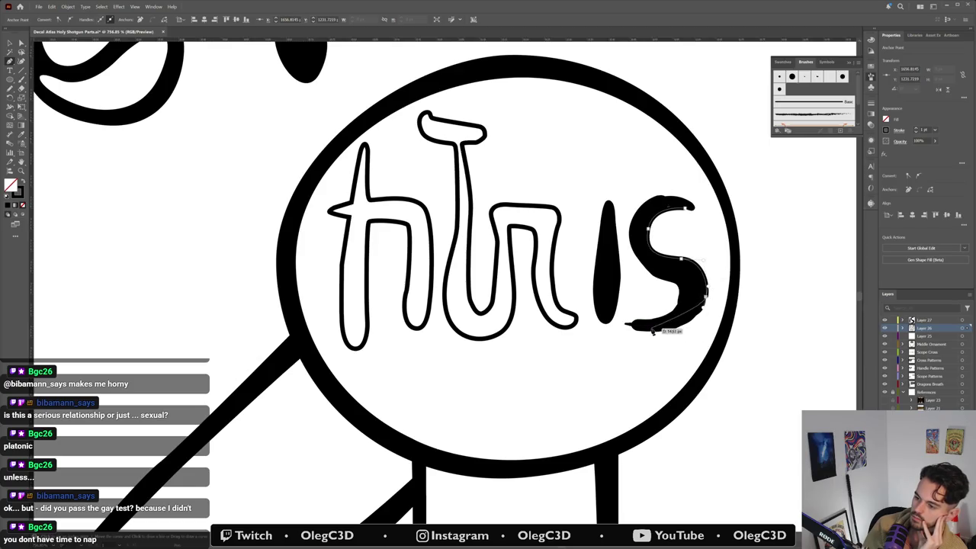
mouse_move(654, 332)
left_mouse_down()
mouse_move(617, 333)
mouse_move(678, 306)
mouse_move(680, 295)
mouse_move(656, 279)
left_mouse_up()
left_click(631, 323)
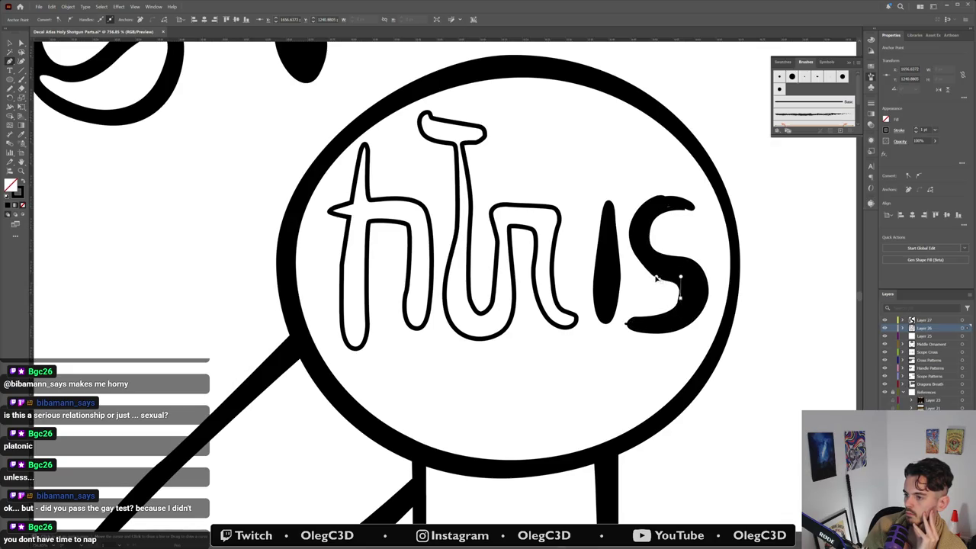
mouse_move(632, 218)
left_mouse_down()
mouse_move(676, 199)
mouse_move(716, 209)
mouse_move(689, 206)
left_mouse_up()
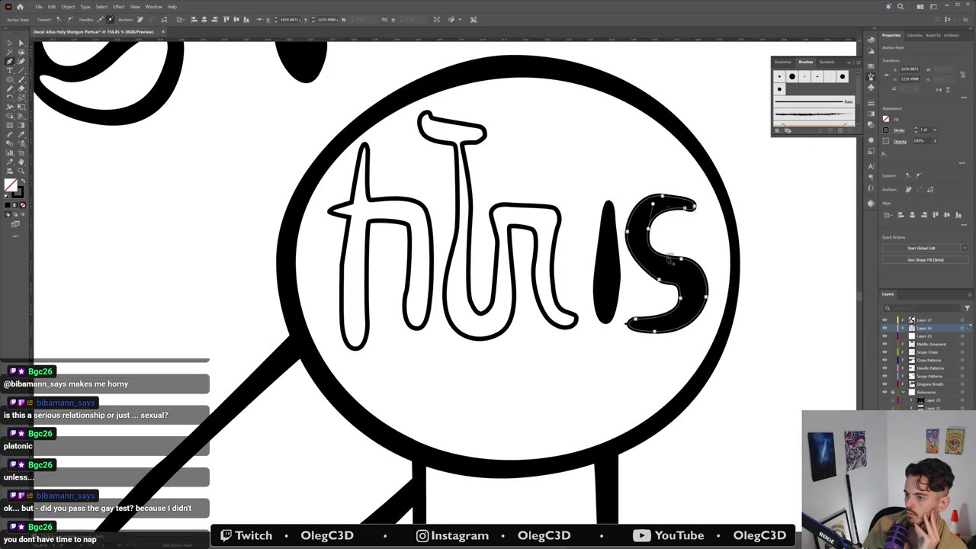
key("v")
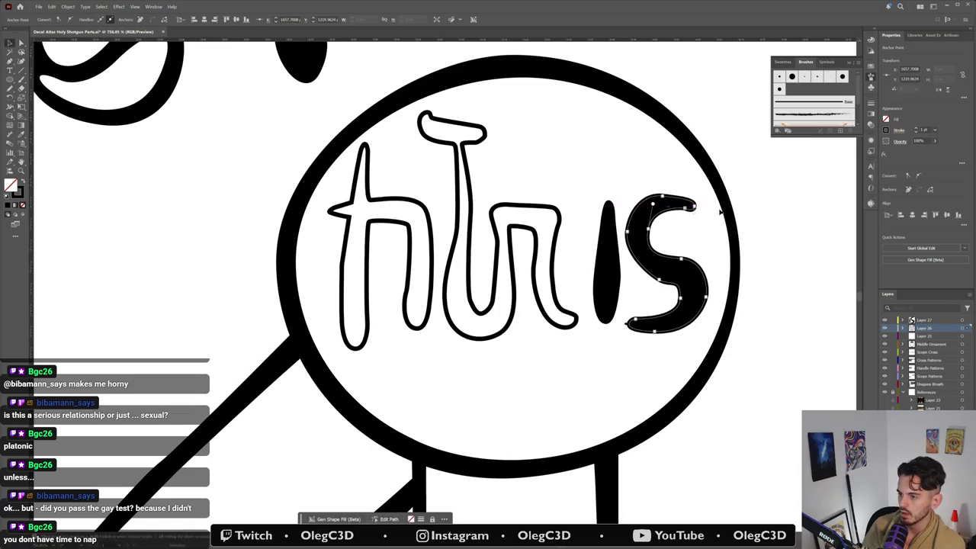
left_click(663, 220)
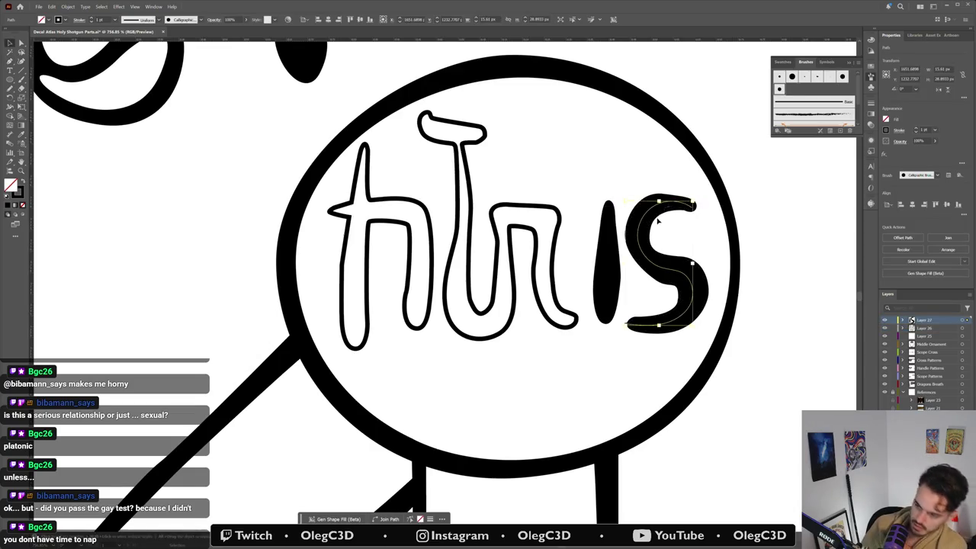
Step: Expand the s into an outline and move its end anchor to reshape the top
key("ctrl+z")
key("a")
left_click(687, 207)
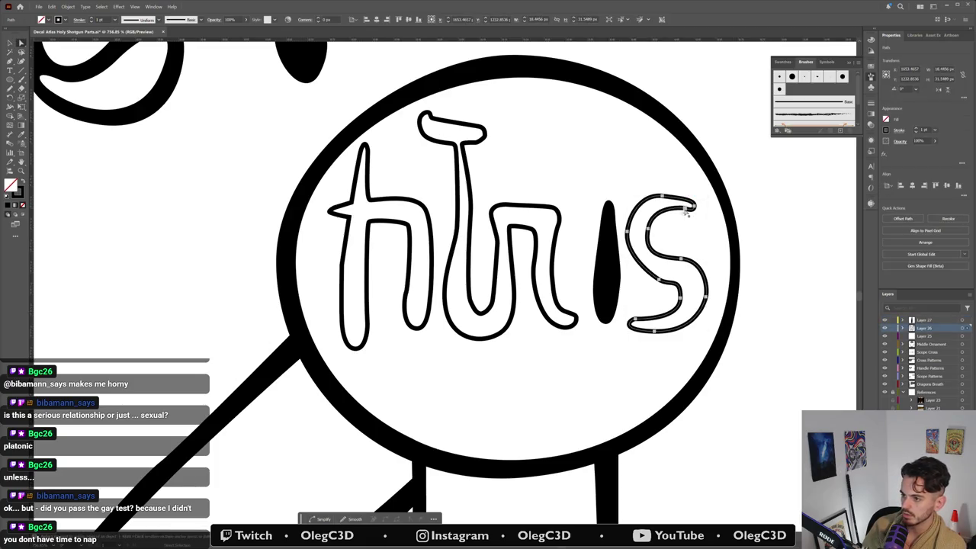
left_click(686, 207)
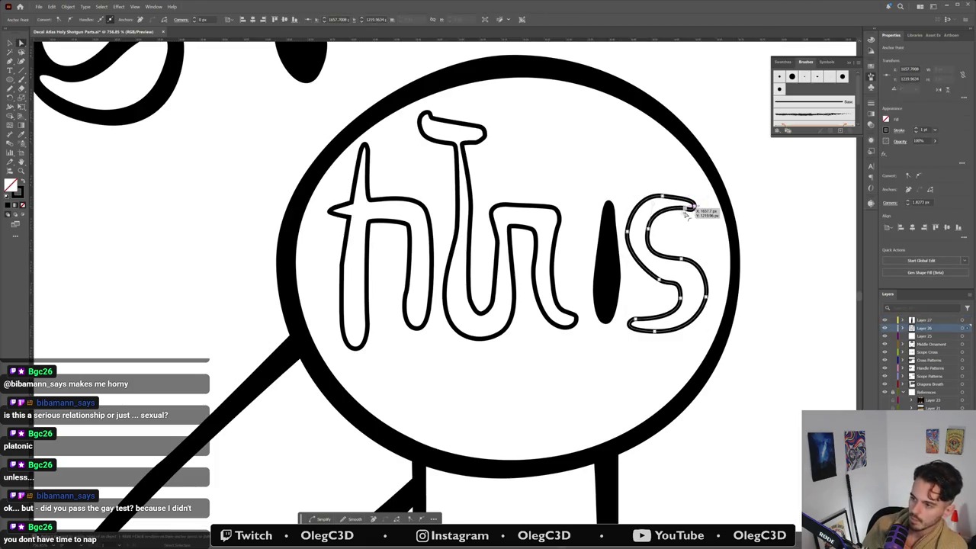
left_click_drag(686, 208, 695, 218)
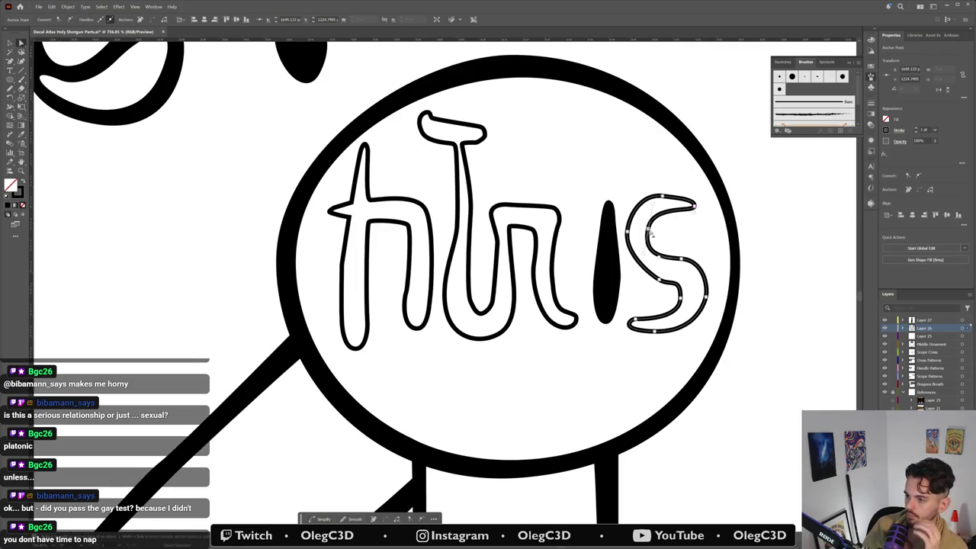
left_click(651, 232)
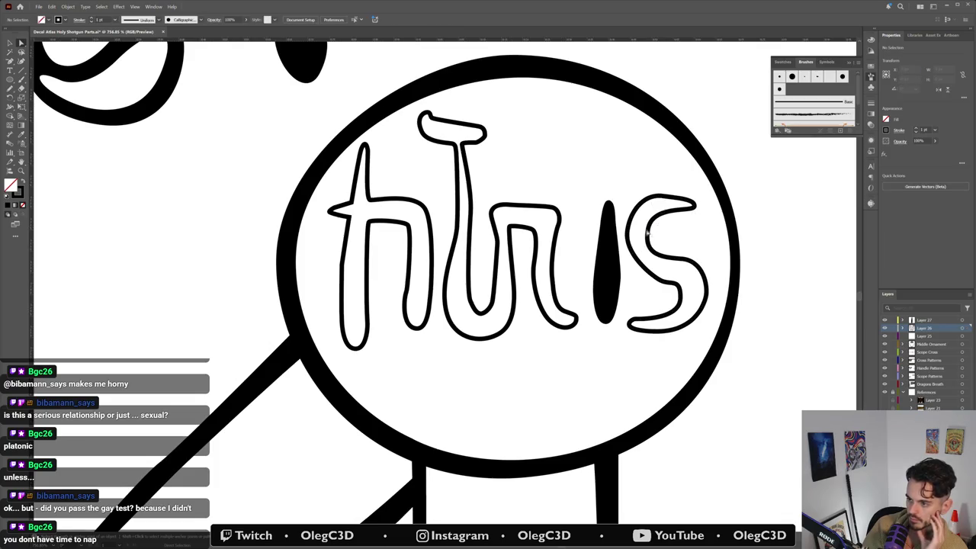
left_click(650, 231)
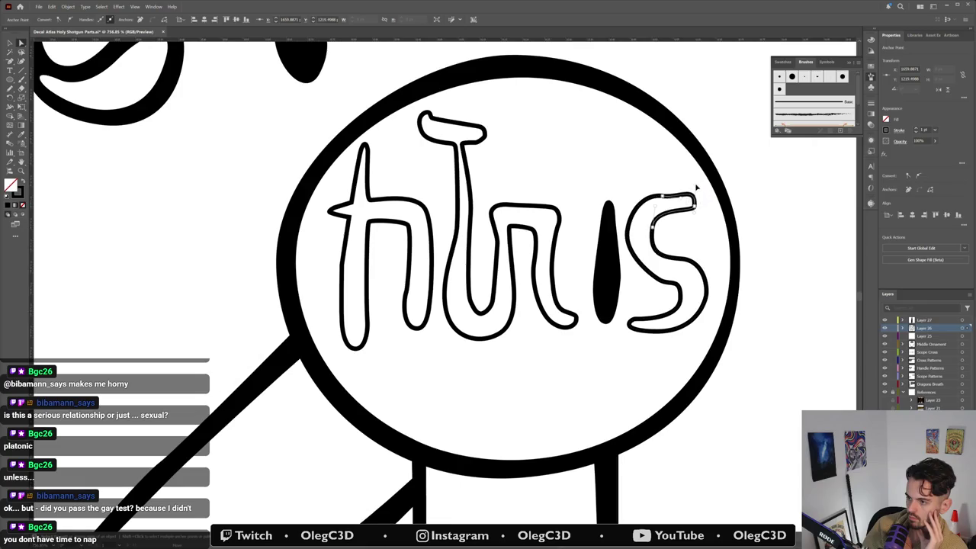
Step: Refine the s curves by dragging its top-left, top, lower and lower-right anchors
left_click(670, 225)
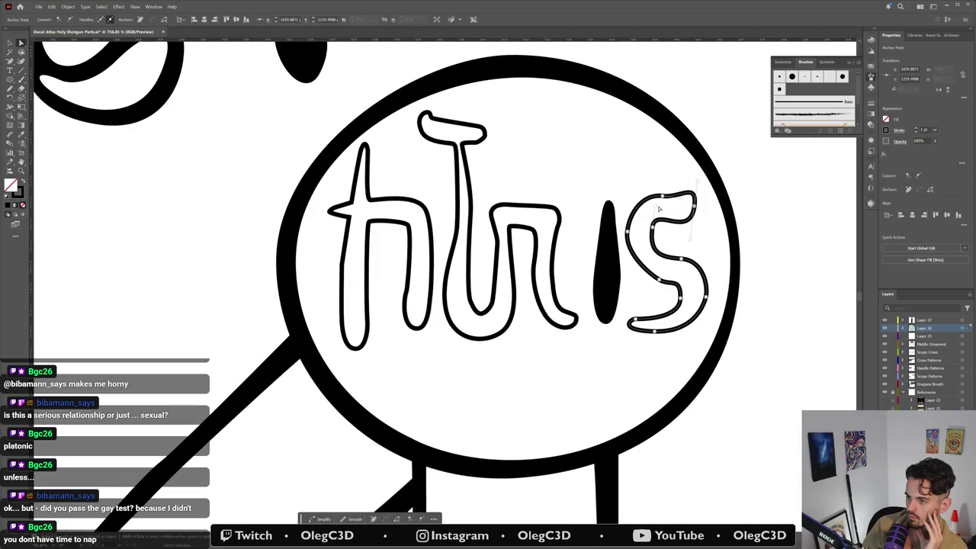
left_click(657, 196)
left_click(686, 222)
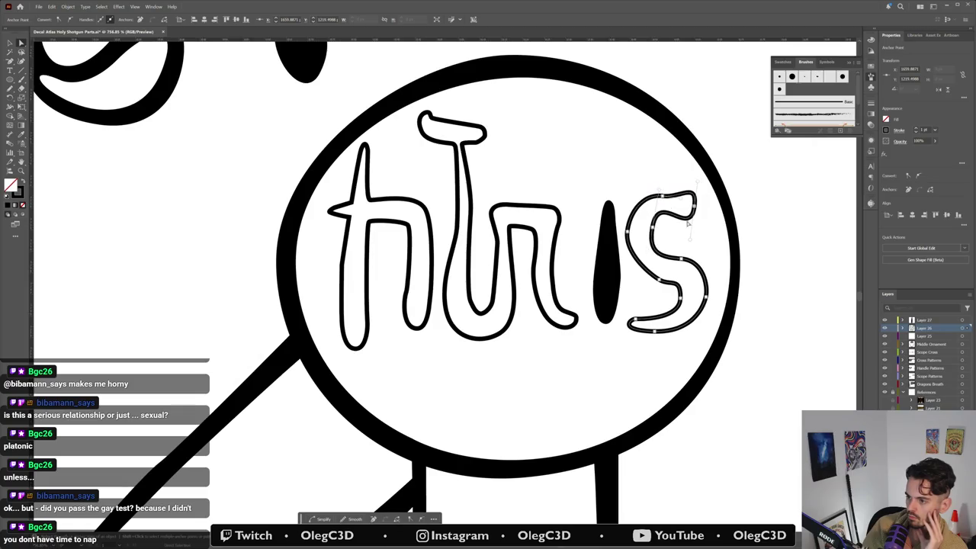
left_click(691, 237)
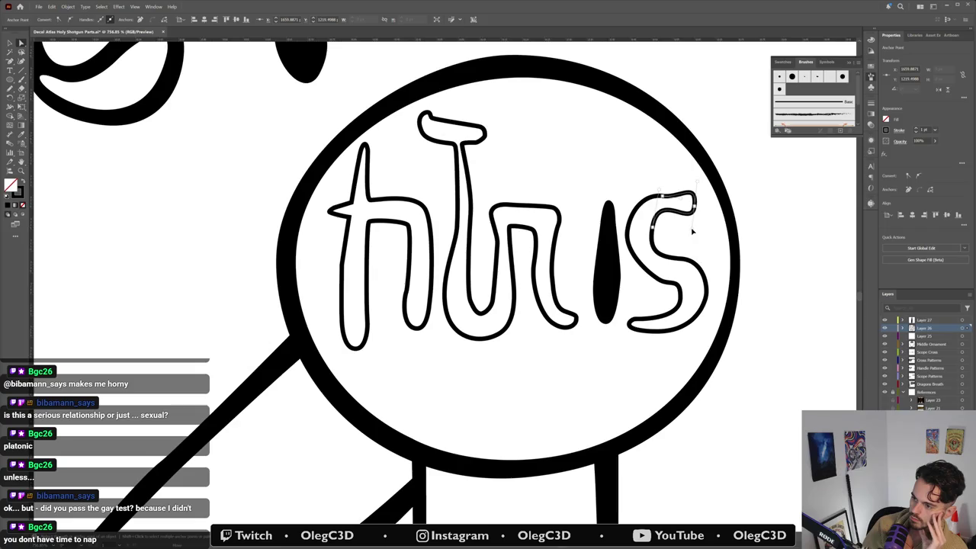
left_click(692, 231)
left_click(696, 187)
left_click(697, 195)
left_click(639, 221)
left_click_drag(636, 218, 629, 231)
left_click_drag(649, 194, 645, 200)
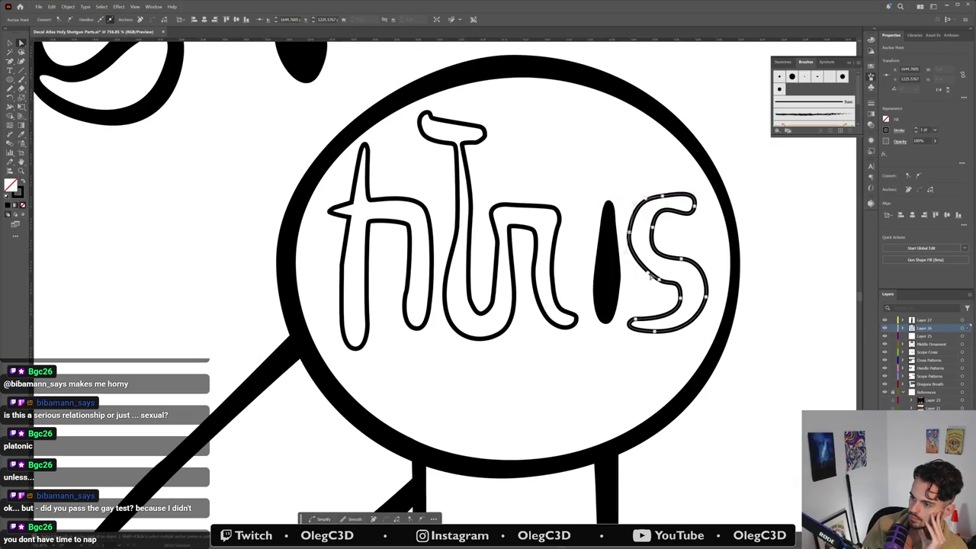
left_click_drag(649, 273, 638, 278)
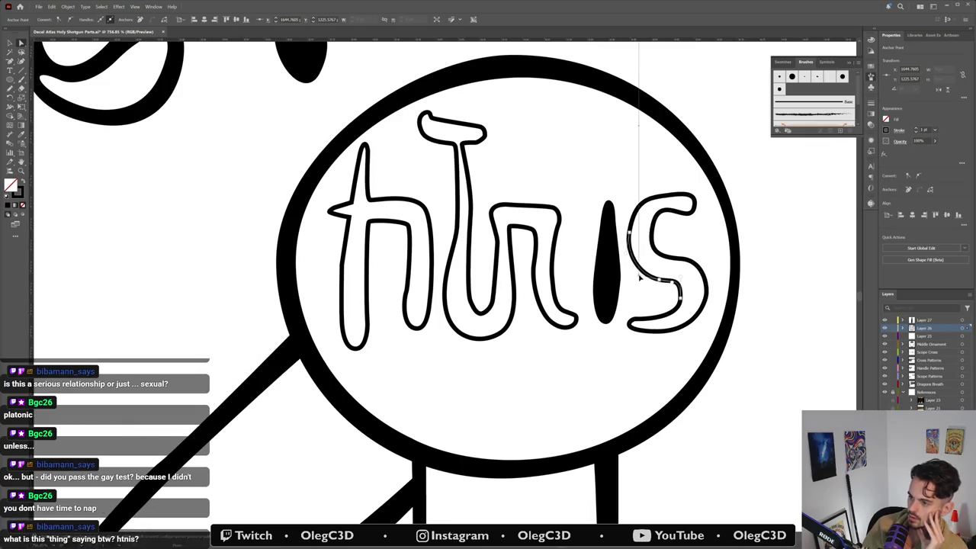
mouse_move(691, 304)
left_mouse_down()
mouse_move(672, 301)
mouse_move(705, 303)
left_mouse_up()
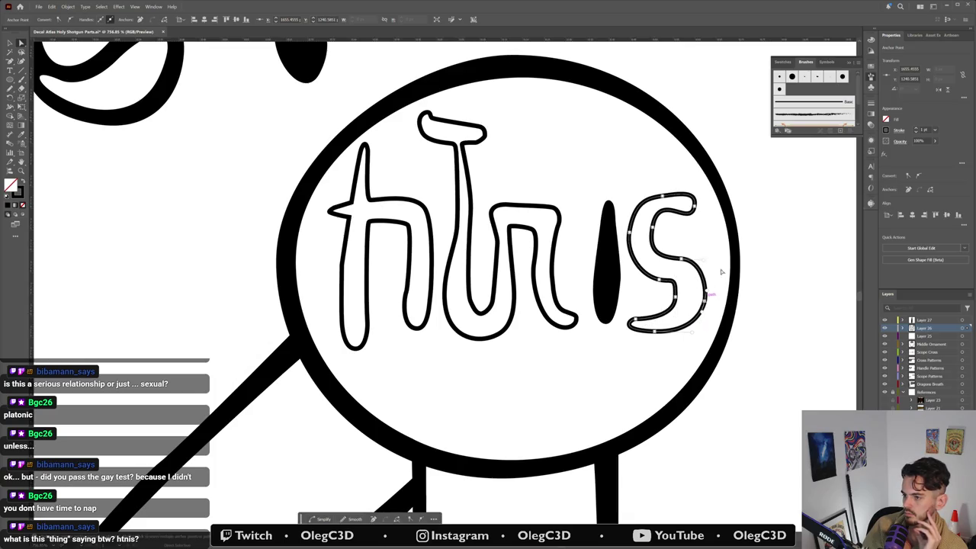
left_click(706, 271)
Step: Select the solid i path, then marquee-select all the letter outlines together
left_click(614, 267)
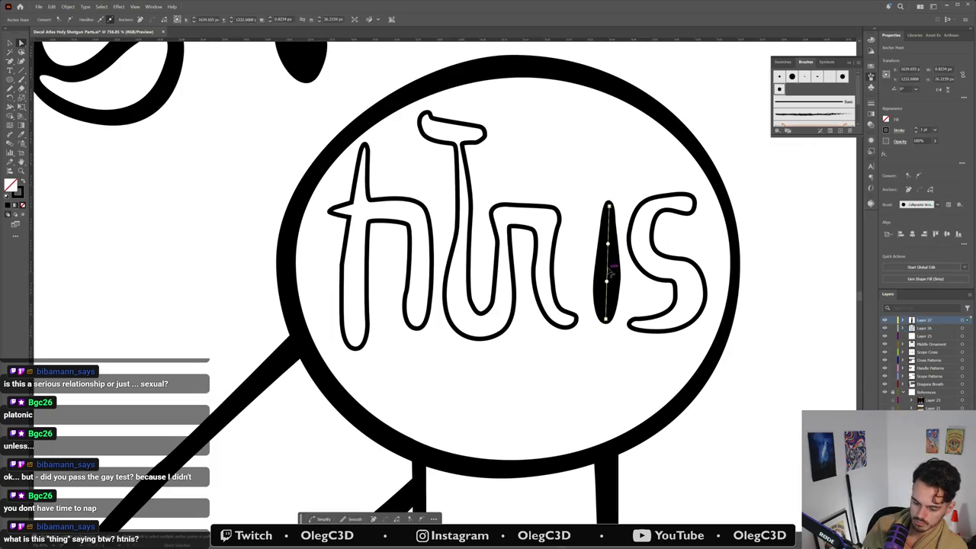
left_click(606, 258)
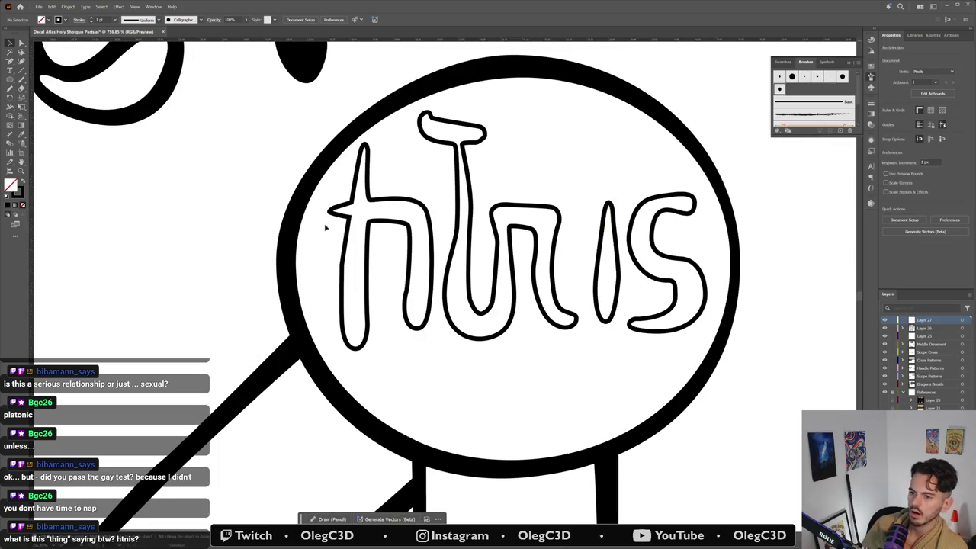
left_click_drag(331, 219, 576, 242)
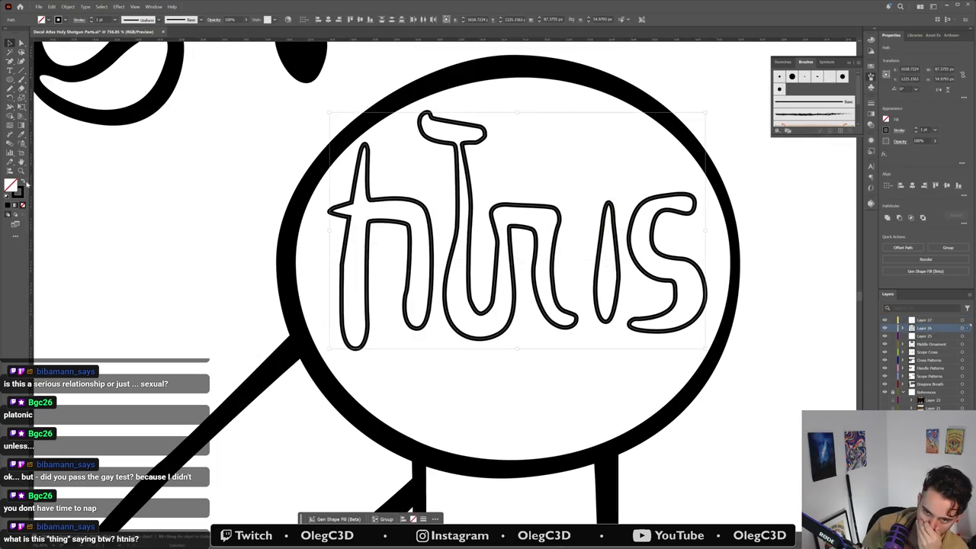
Step: Fill the letter outlines solid black and pull the top of the T stem down
left_click(23, 183)
left_click(238, 307)
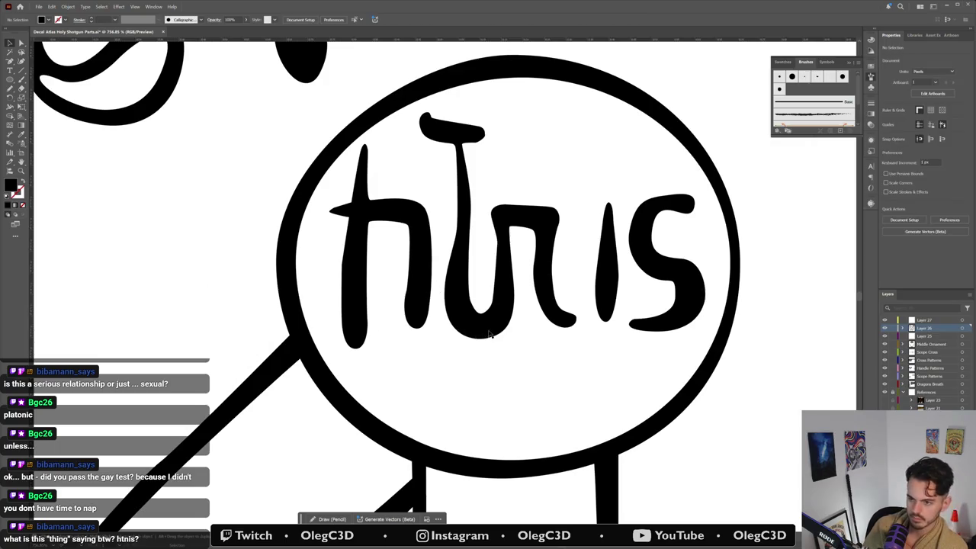
key("a")
left_click(378, 190)
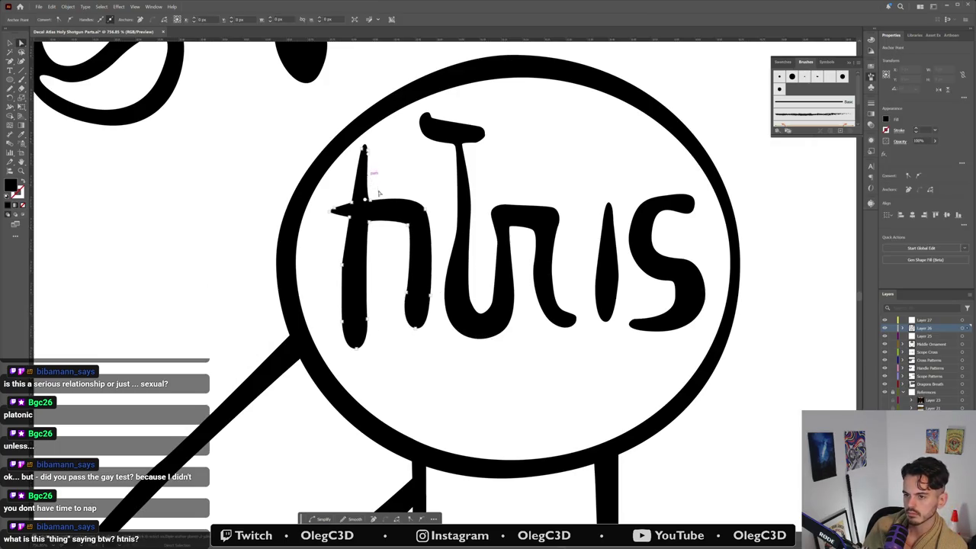
left_click(459, 213)
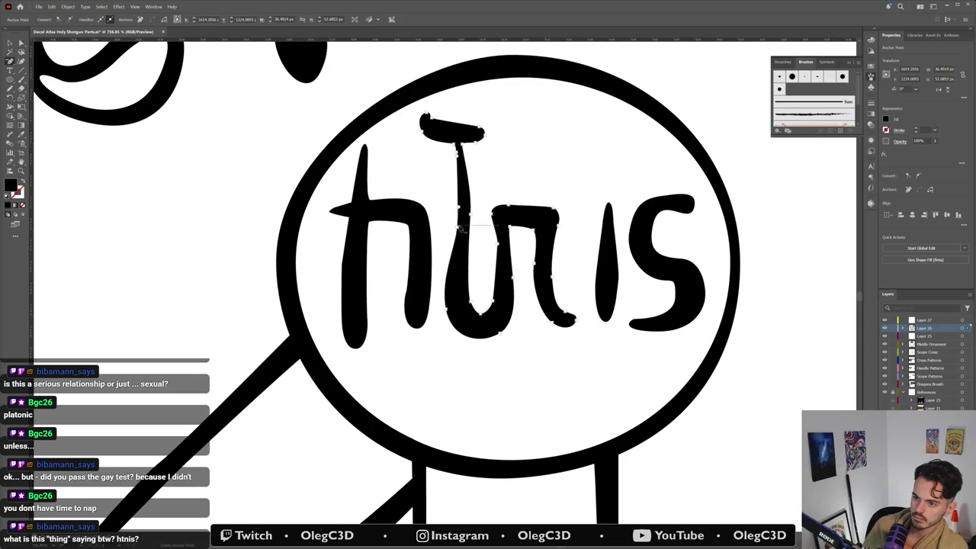
left_click(462, 227)
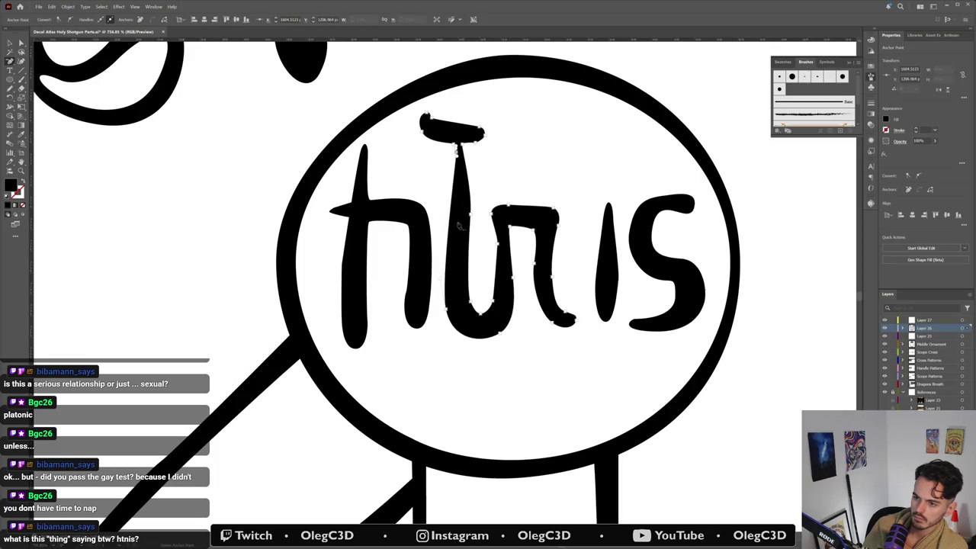
left_click_drag(459, 152, 460, 254)
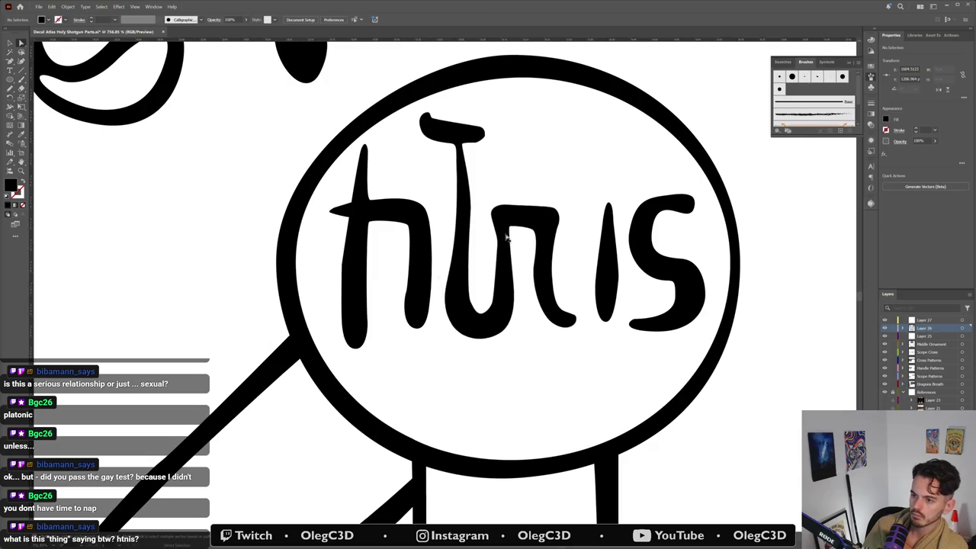
Step: Reshape the r stem by dragging its upper anchor
left_click(499, 256)
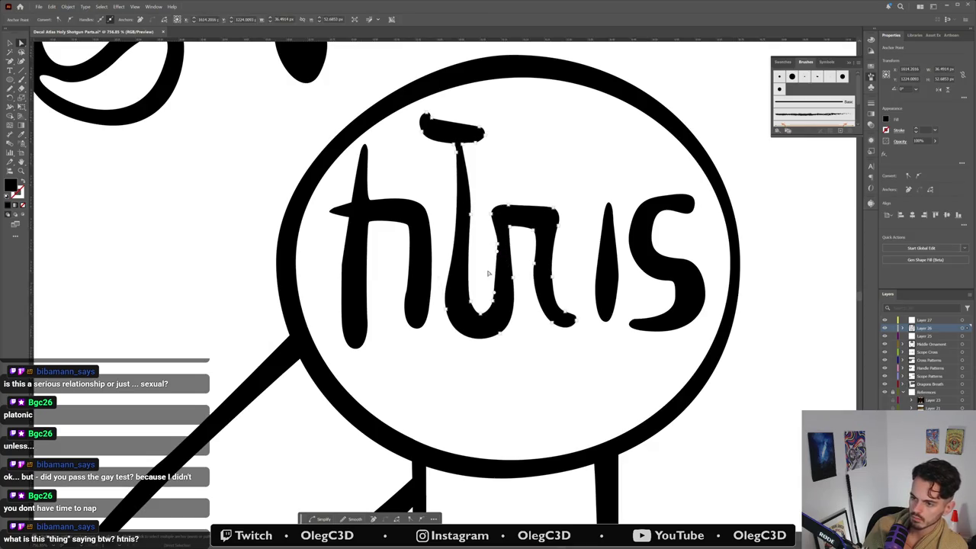
left_click(500, 248)
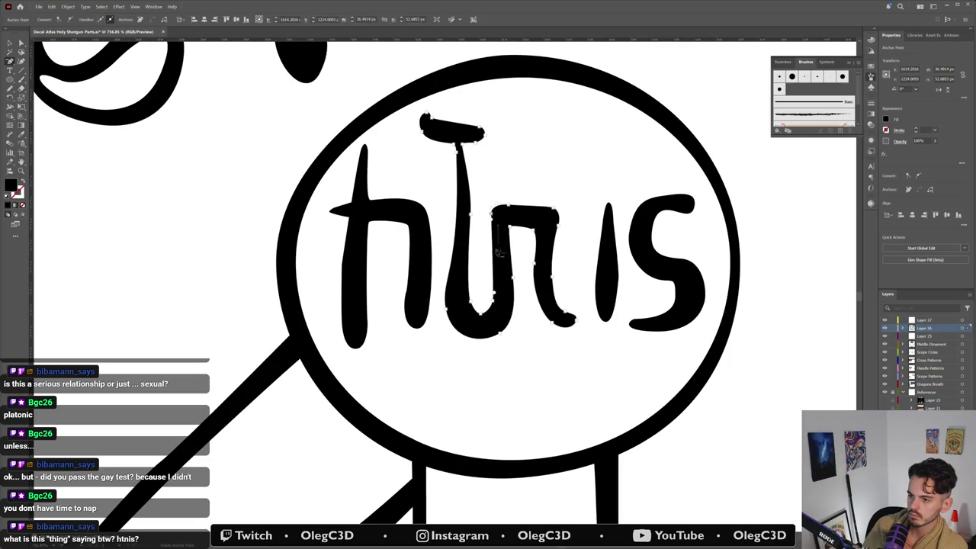
left_click(501, 265)
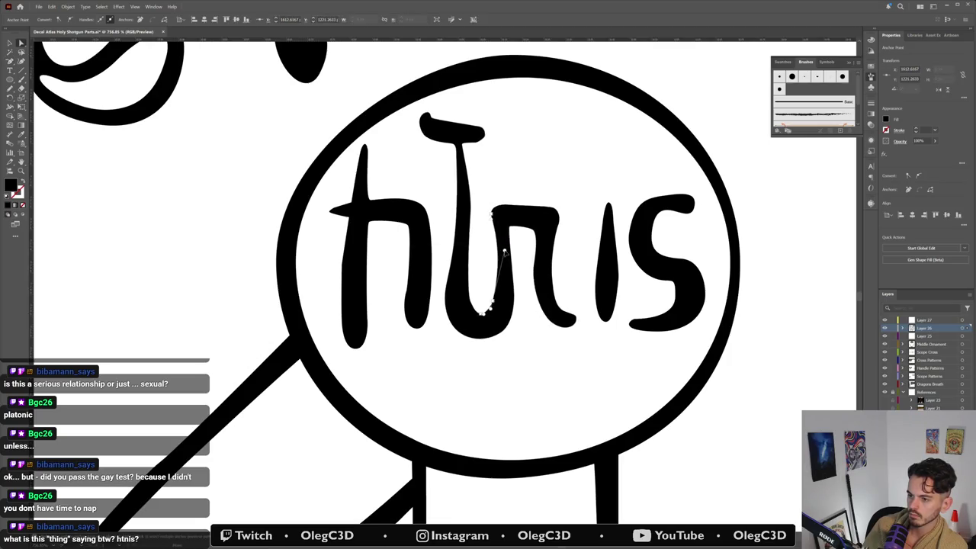
left_click(494, 216)
left_click_drag(492, 219, 496, 248)
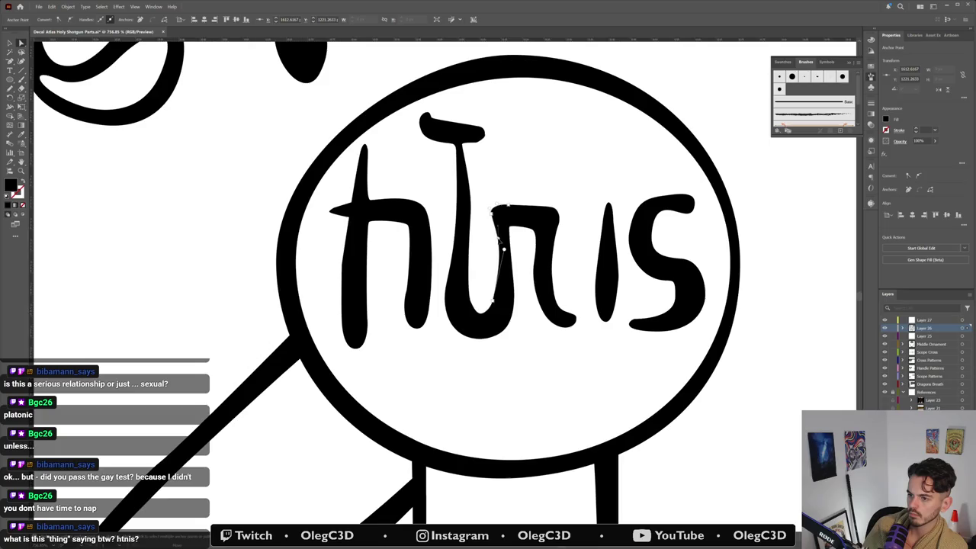
left_click(575, 264)
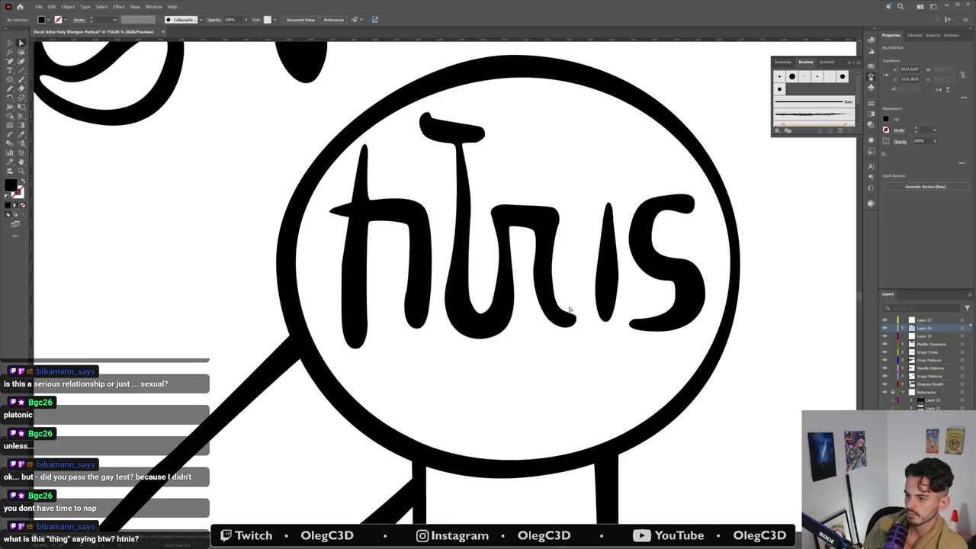
Step: Select the htris lettering and scale it slightly within the circle
scroll(575, 279, "down", 5)
scroll(430, 360, "down", 2)
scroll(516, 333, "up", 5)
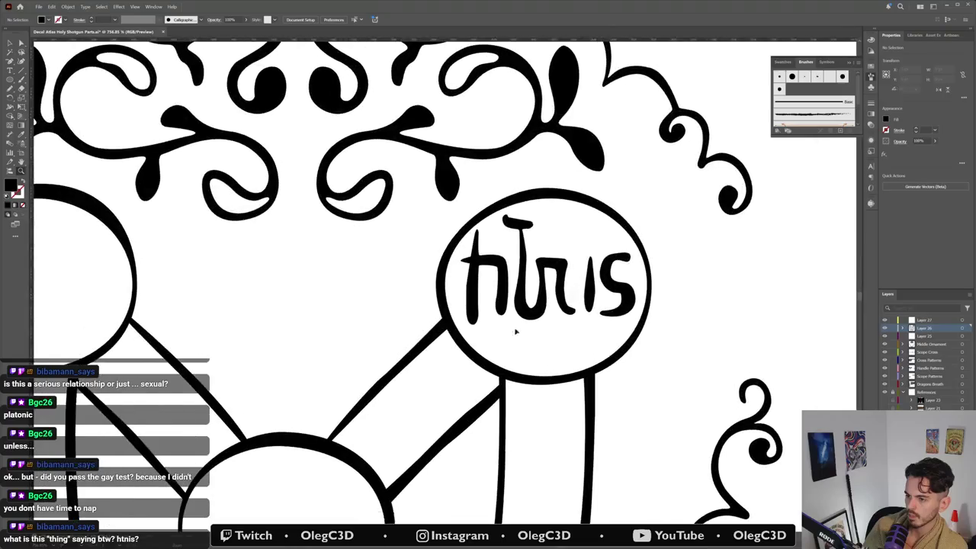
scroll(536, 305, "up", 3)
left_click(607, 297)
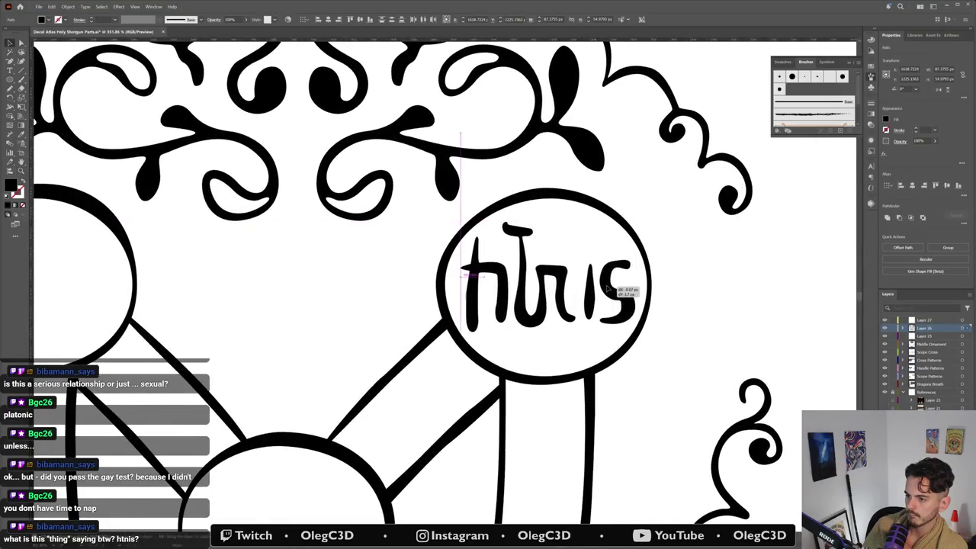
left_click_drag(635, 331, 653, 333)
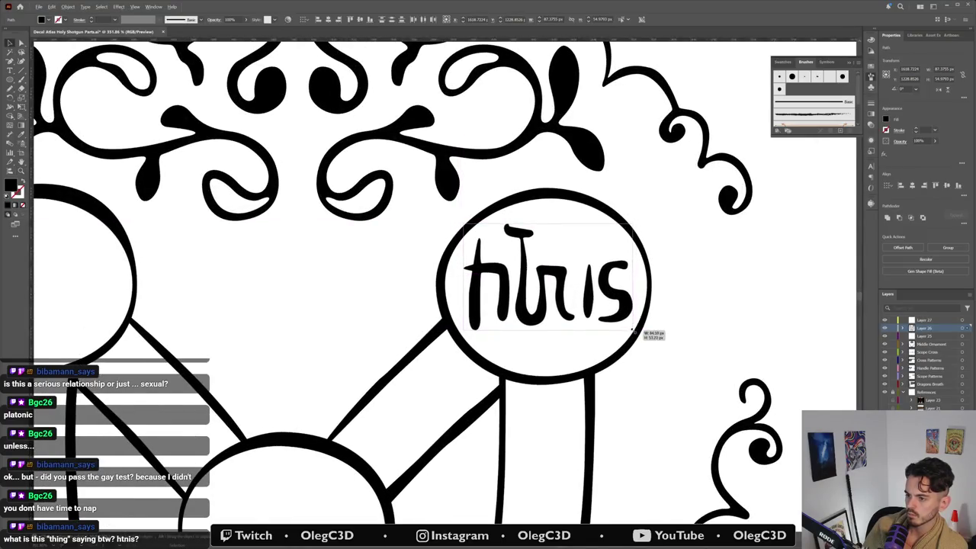
Step: Deselect, zoom out, save the document, and pan across the emblem and banners
left_click(625, 370)
scroll(625, 370, "down", 3)
scroll(545, 336, "down", 2)
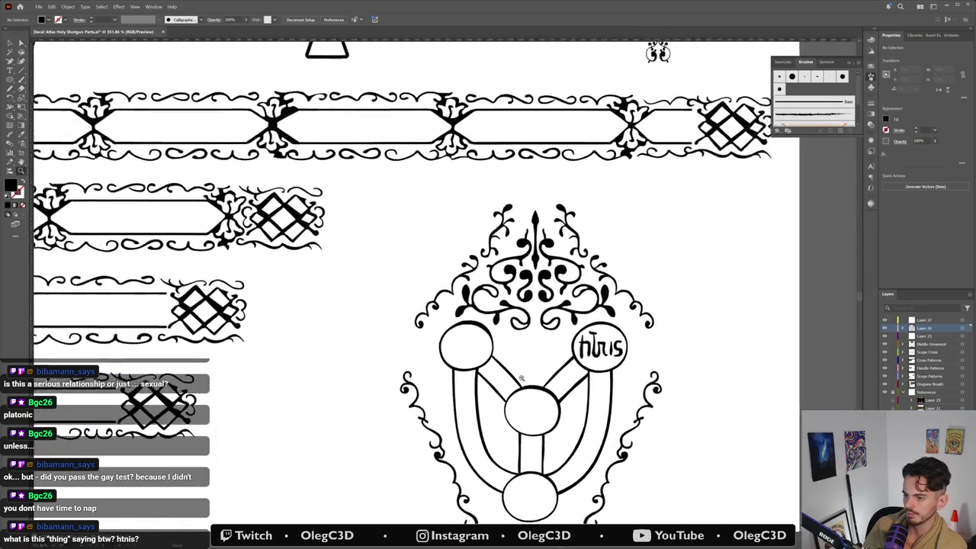
key("ctrl+s")
left_click_drag(545, 336, 521, 312)
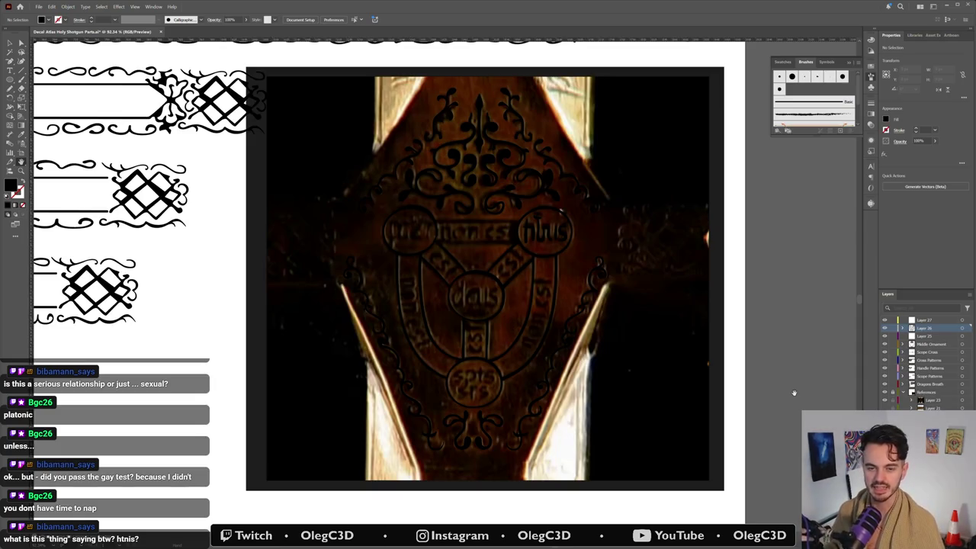
Step: Launch PureRef from the Start menu and zoom around the reference board
key("super")
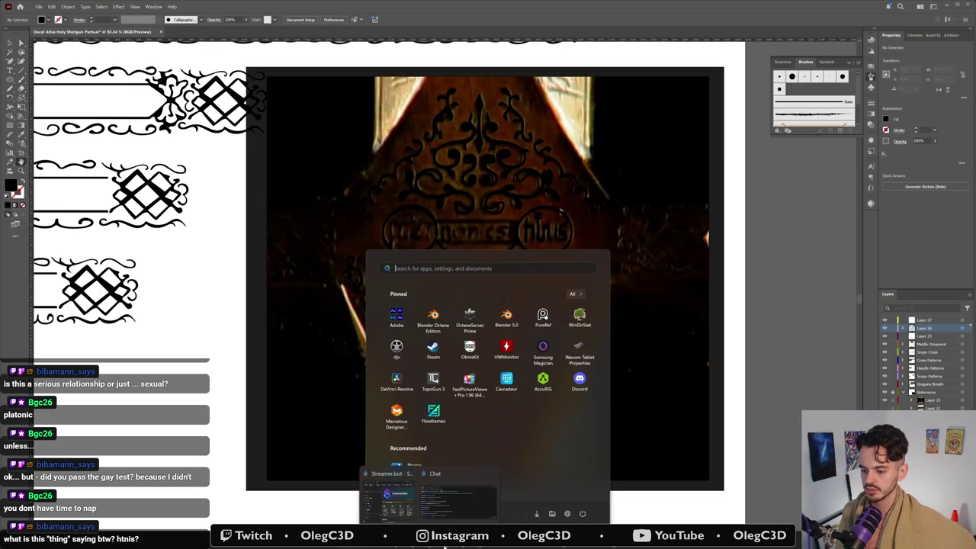
left_click(414, 488)
scroll(372, 276, "down", 5)
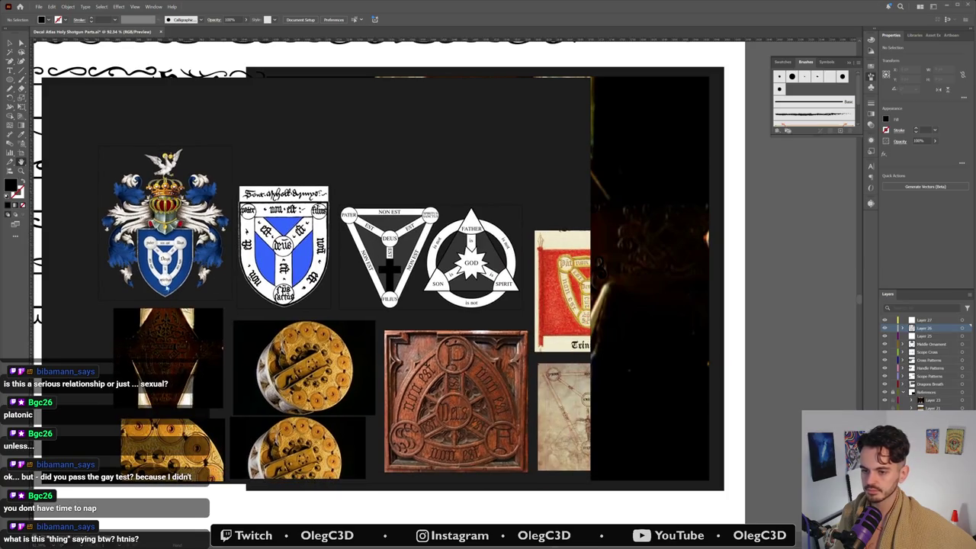
scroll(145, 248, "up", 5)
scroll(278, 234, "down", 5)
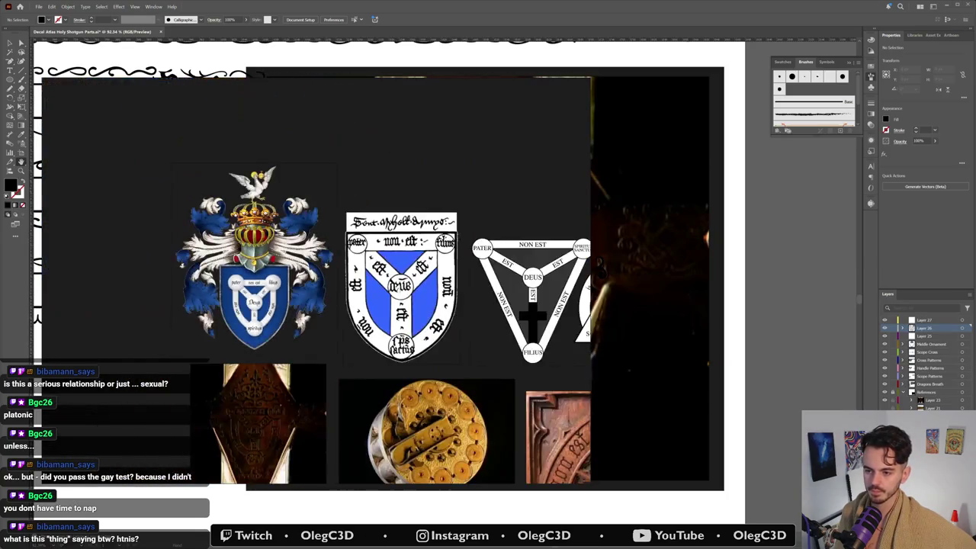
scroll(381, 215, "up", 3)
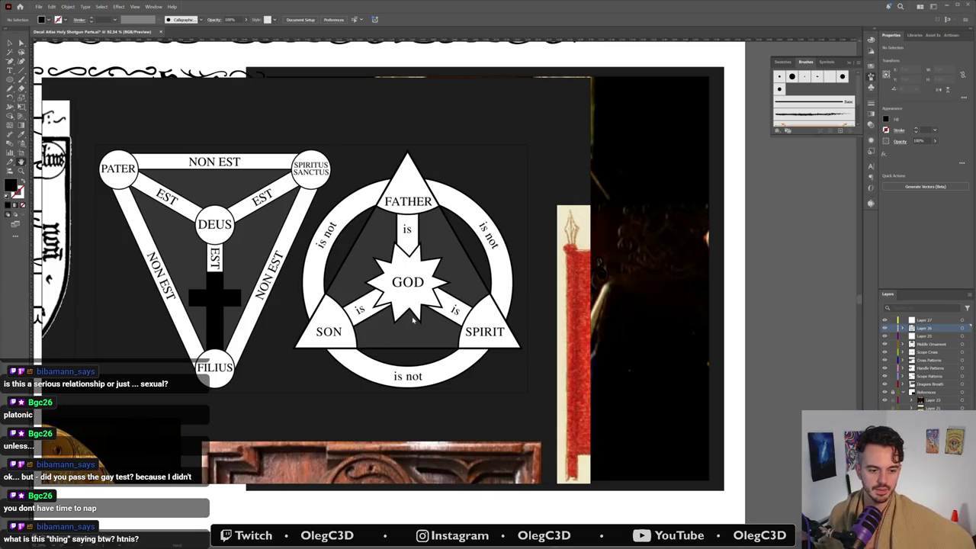
Step: Zoom and pan the board to the gun-part references, then hide the board
scroll(413, 321, "down", 5)
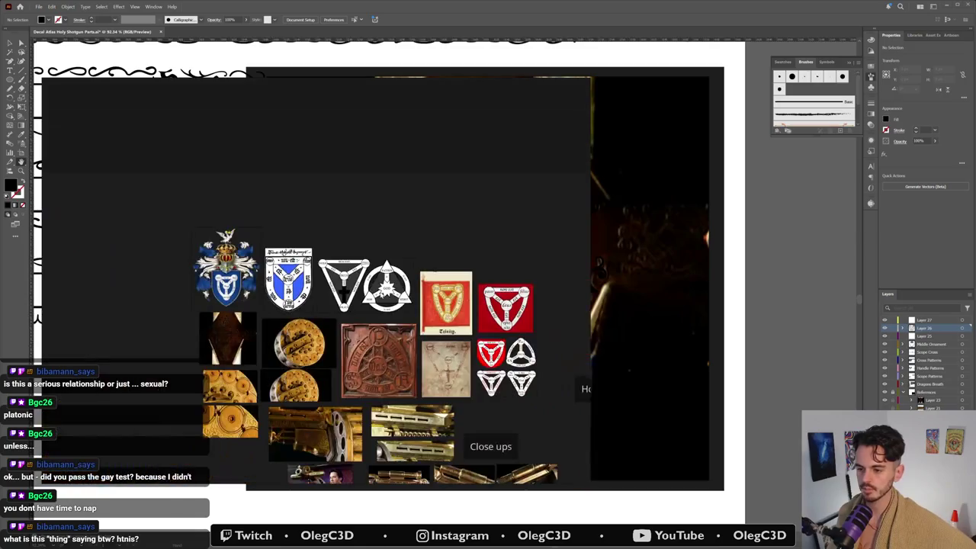
scroll(456, 311, "up", 5)
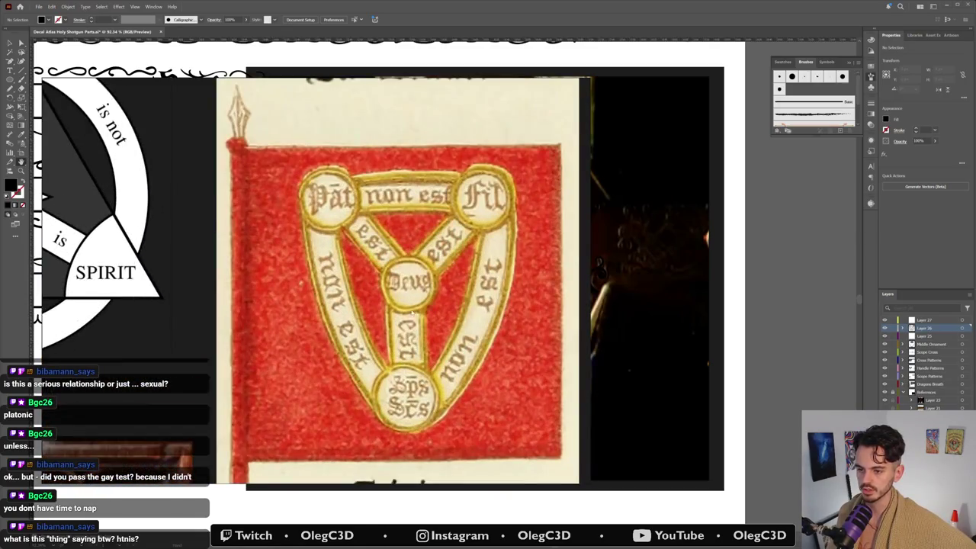
scroll(415, 254, "down", 2)
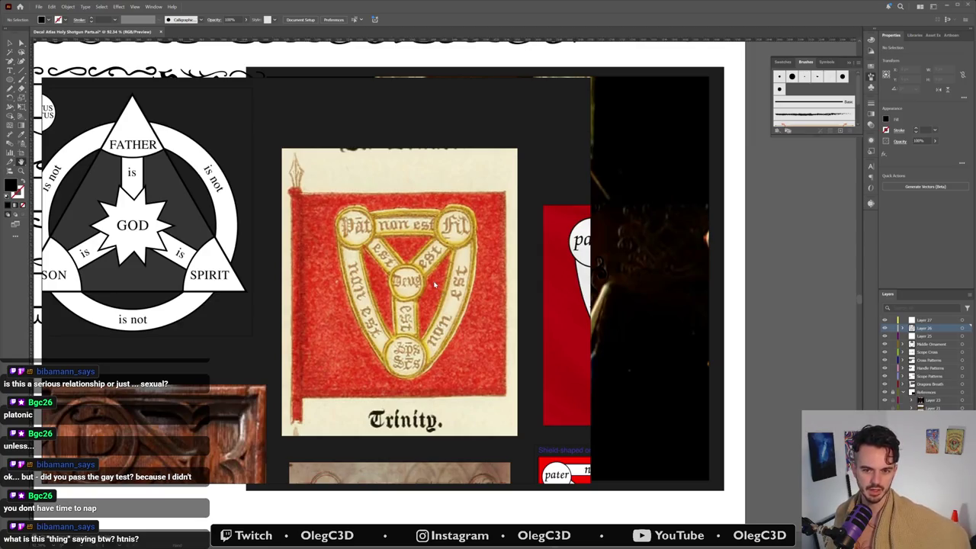
scroll(413, 272, "down", 2)
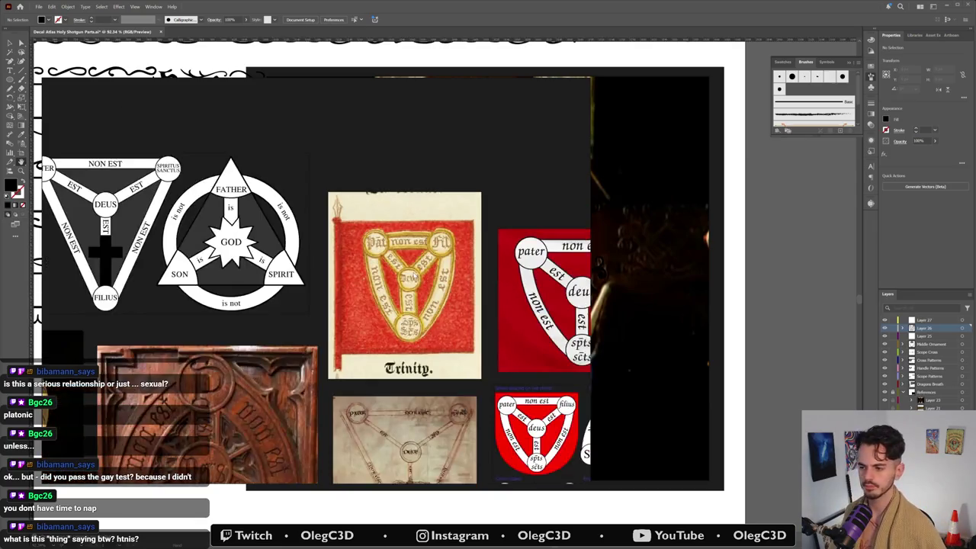
scroll(413, 272, "down", 2)
left_click_drag(304, 362, 447, 230)
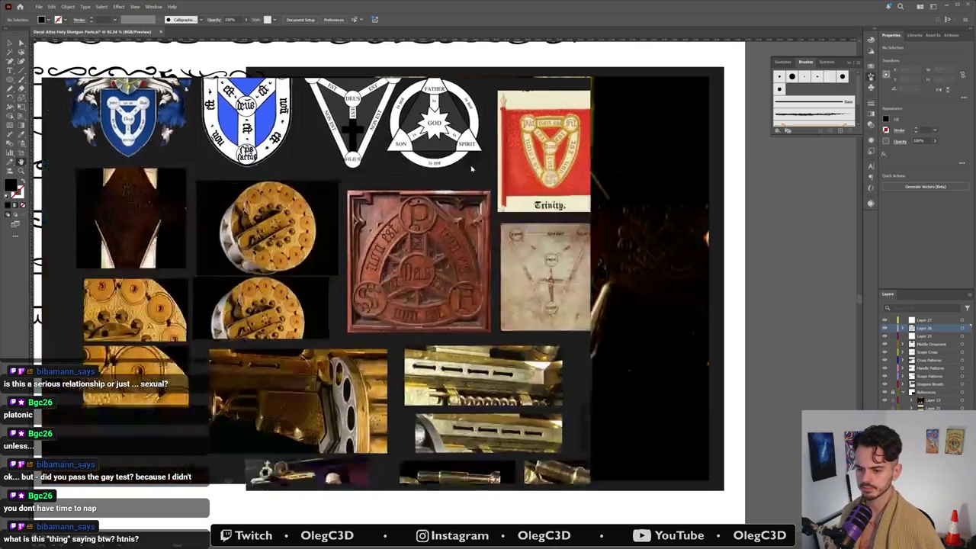
scroll(436, 257, "up", 2)
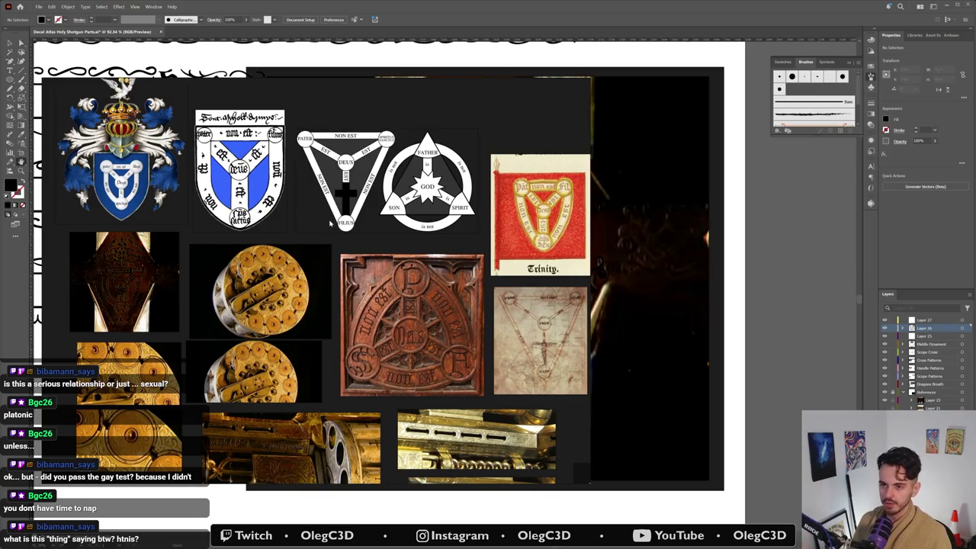
left_click(523, 12)
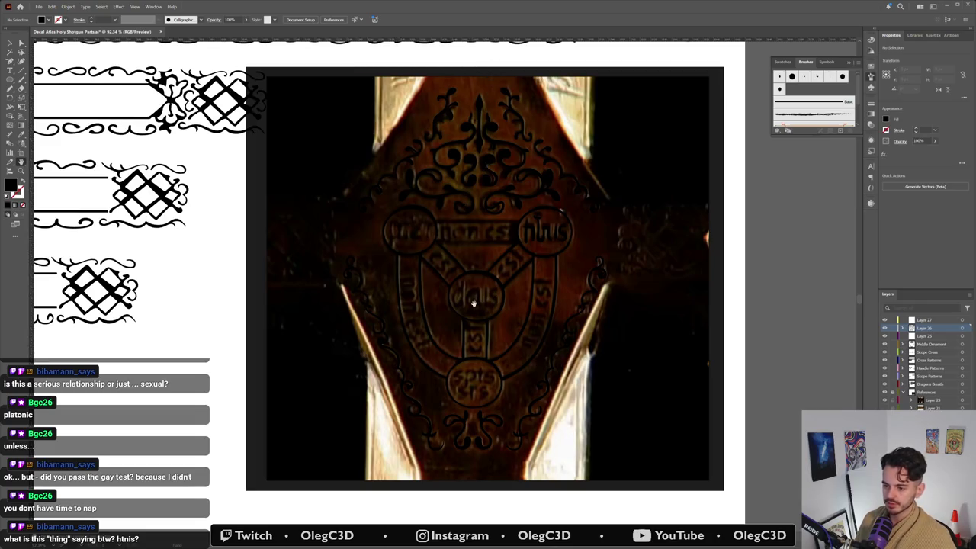
Step: Zoom to about 414% on the lower roundel's lettering and select the Pen tool
scroll(514, 414, "up", 3)
scroll(333, 337, "up", 2)
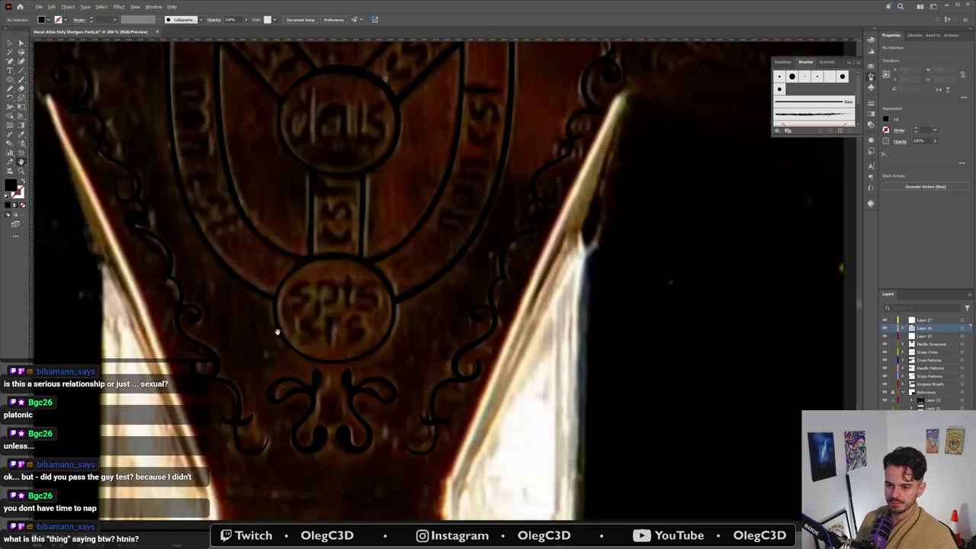
scroll(278, 330, "down", 1)
scroll(278, 331, "up", 1)
scroll(277, 329, "up", 1)
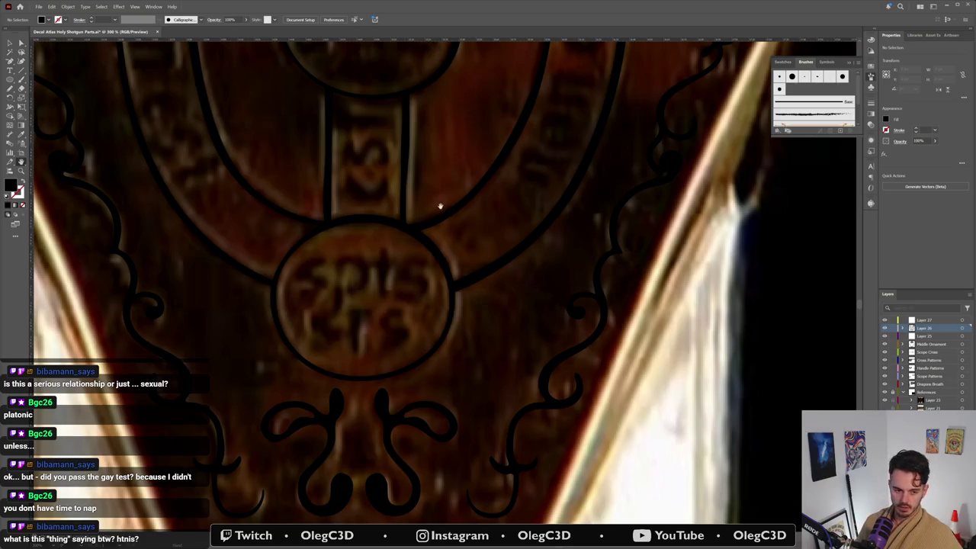
key("p")
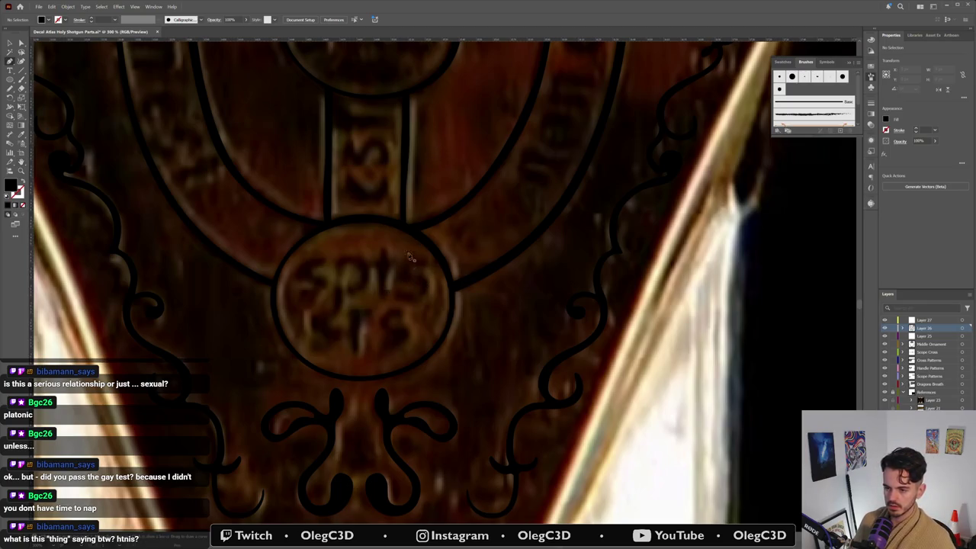
scroll(396, 303, "up", 1)
scroll(389, 283, "up", 1)
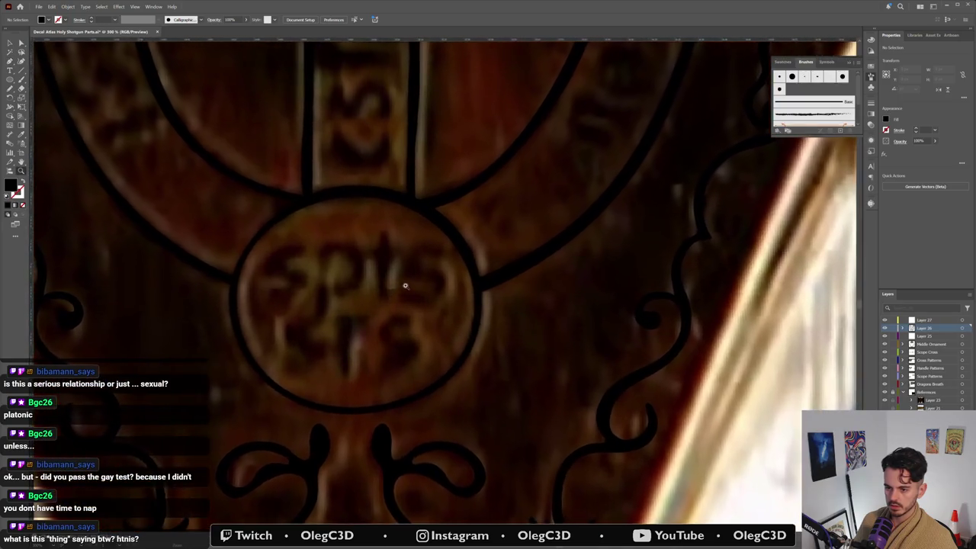
key("p")
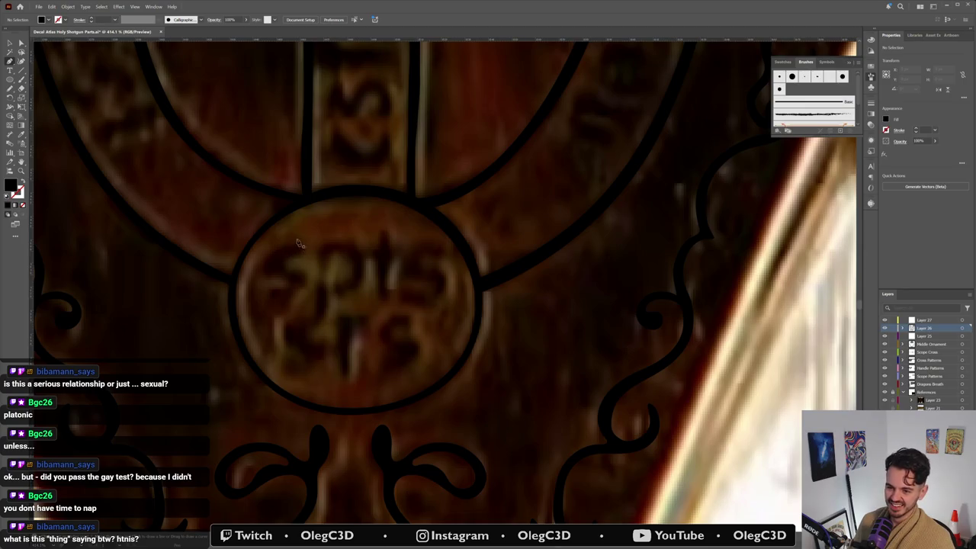
Step: Trace the S as a closed, curved pen outline and check its anchors
left_click(285, 245)
left_click(264, 262)
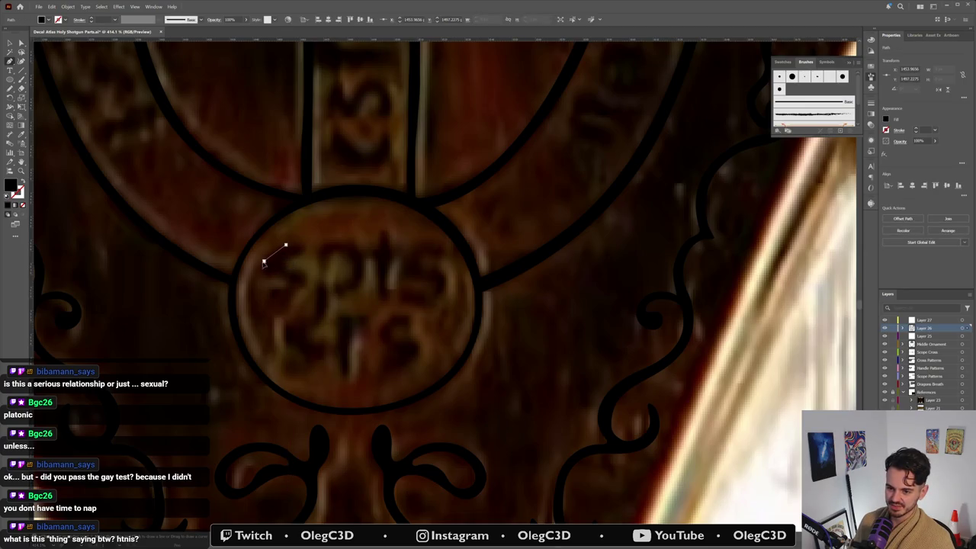
left_click(266, 280)
mouse_move(271, 280)
left_mouse_down()
mouse_move(42, 171)
mouse_move(261, 273)
left_mouse_up()
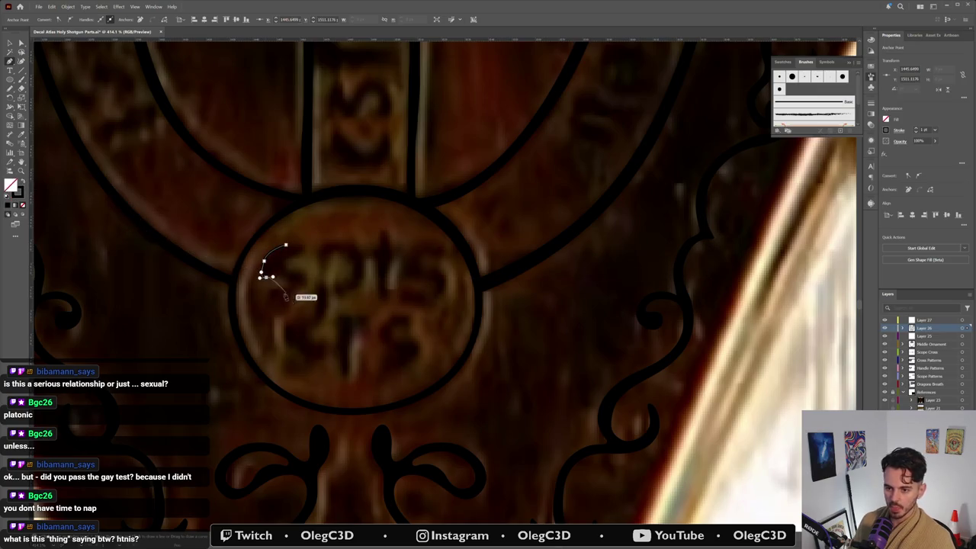
left_click(286, 282)
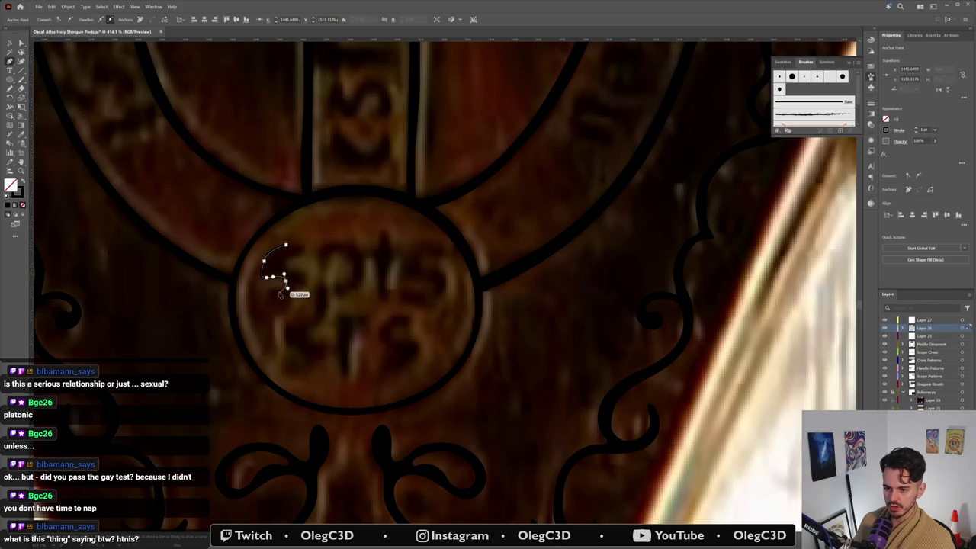
mouse_move(285, 283)
left_mouse_down()
mouse_move(264, 309)
mouse_move(284, 312)
mouse_move(304, 289)
mouse_move(285, 265)
left_mouse_up()
left_click(285, 266, "ctrl")
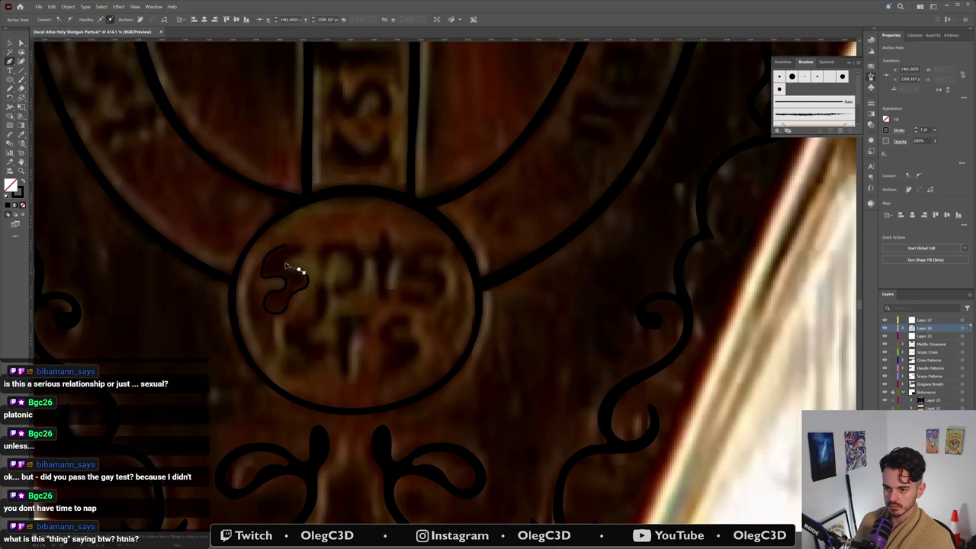
left_click(284, 259, "ctrl")
left_click(294, 254, "ctrl")
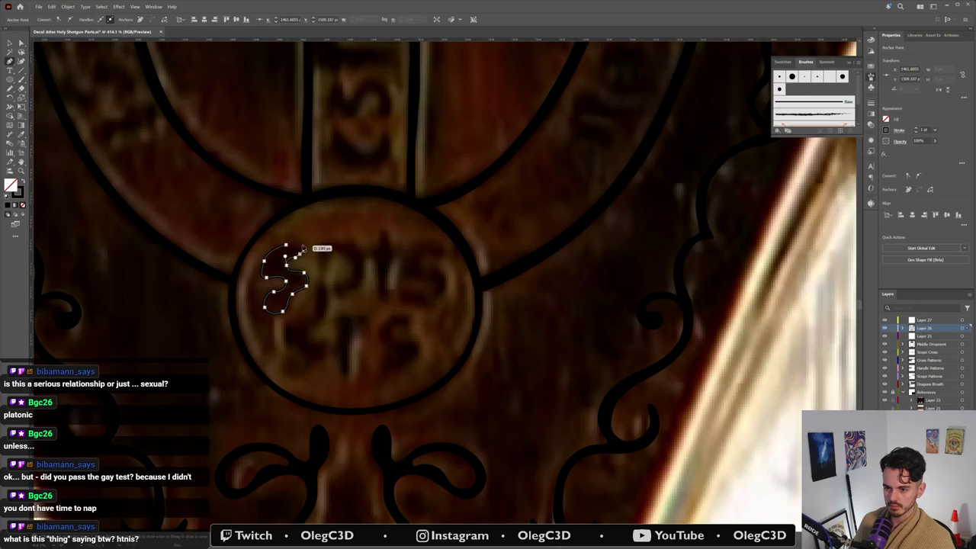
left_click(297, 246, "ctrl")
left_click(297, 247, "ctrl")
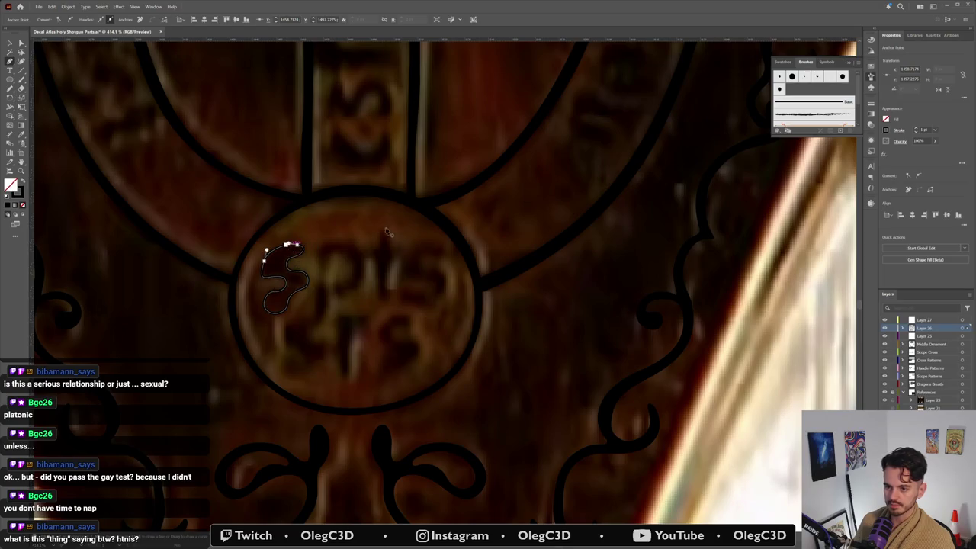
Step: Trace the P's stem and outline beside the S, undoing a stray path
left_click(314, 308)
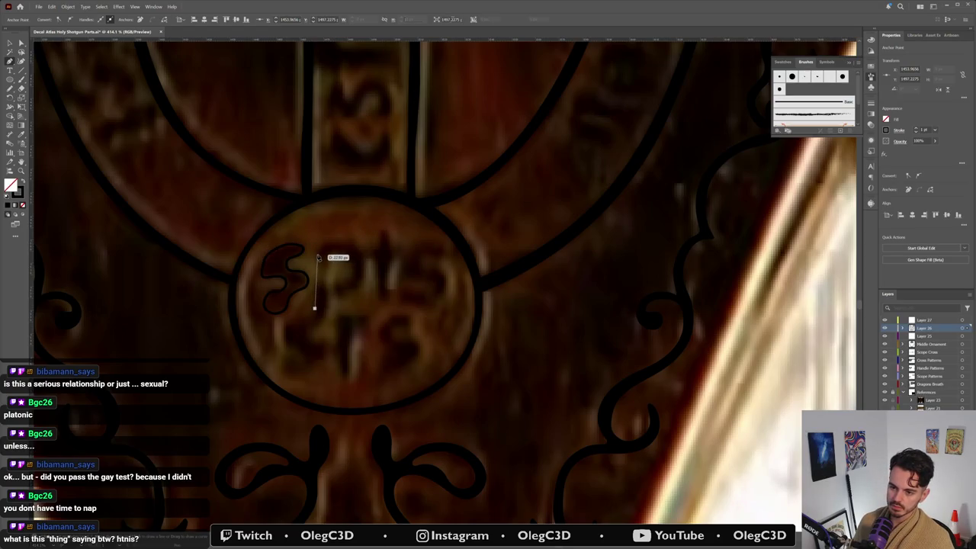
mouse_move(315, 246)
left_mouse_down()
mouse_move(320, 265)
mouse_move(372, 243)
mouse_move(363, 280)
mouse_move(333, 283)
left_mouse_up()
key("Escape")
left_click(336, 281)
left_click(352, 263)
key("ctrl+z")
key("ctrl+z")
key("ctrl+z")
key("ctrl+z")
left_click_drag(336, 250, 328, 276)
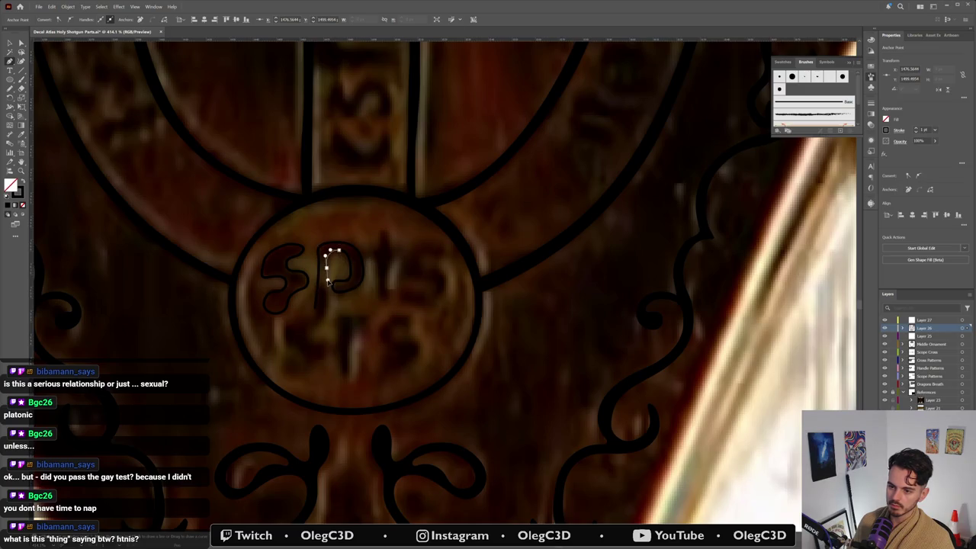
left_click_drag(327, 267, 320, 314)
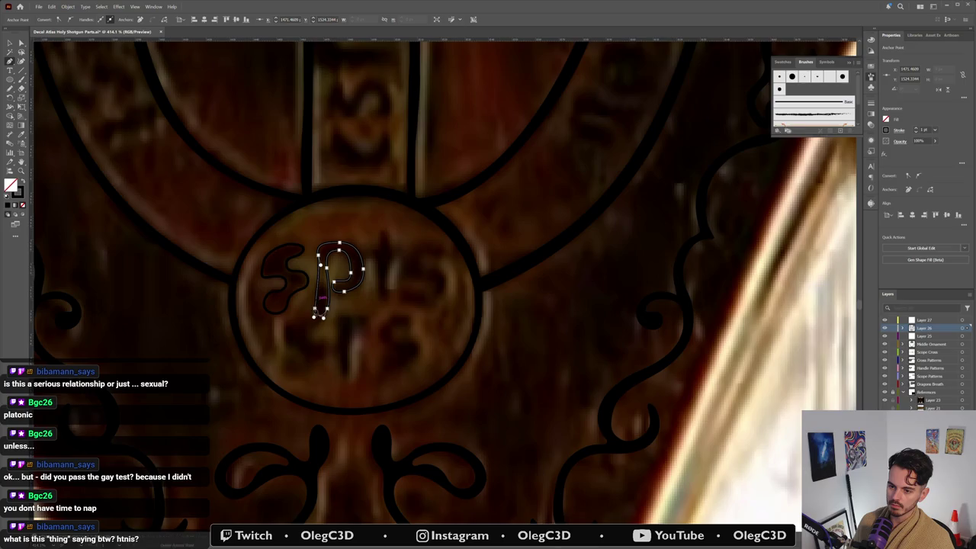
left_click(381, 236)
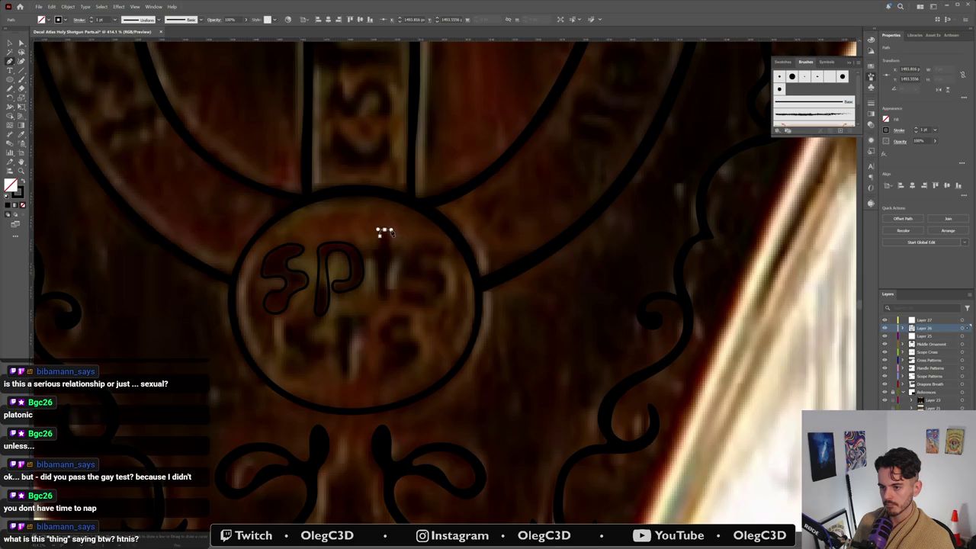
Step: Draw the t's stem and curved top as a pen outline
left_click(388, 235)
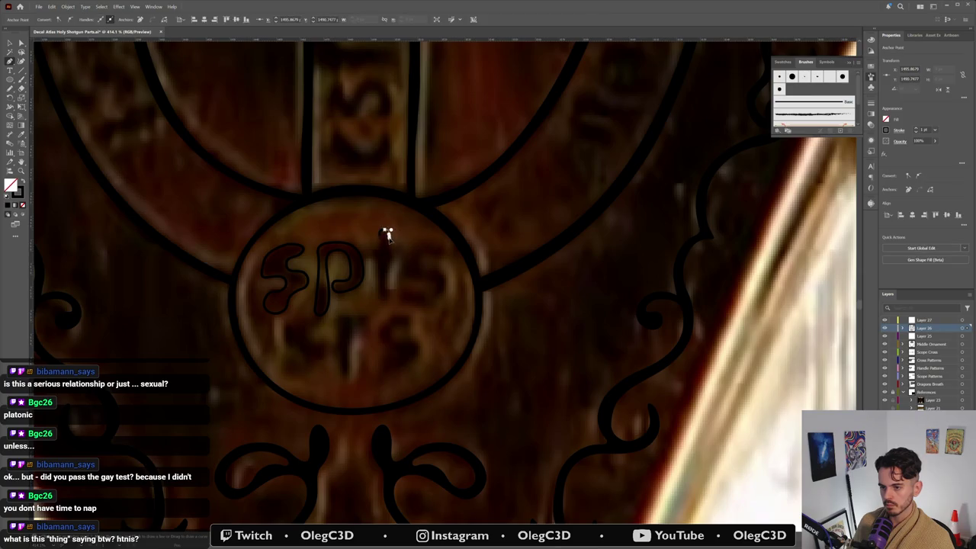
left_click(389, 248)
left_click(392, 257)
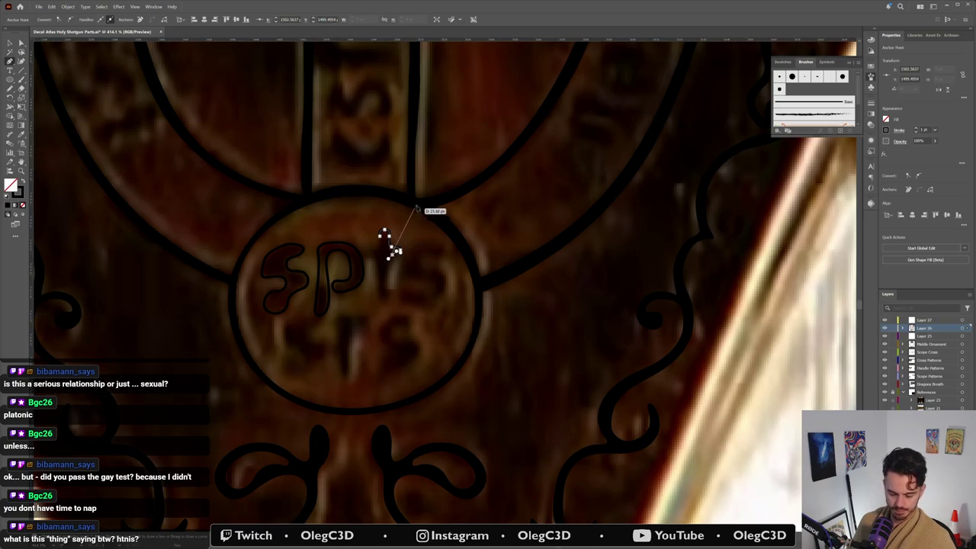
left_click(385, 232)
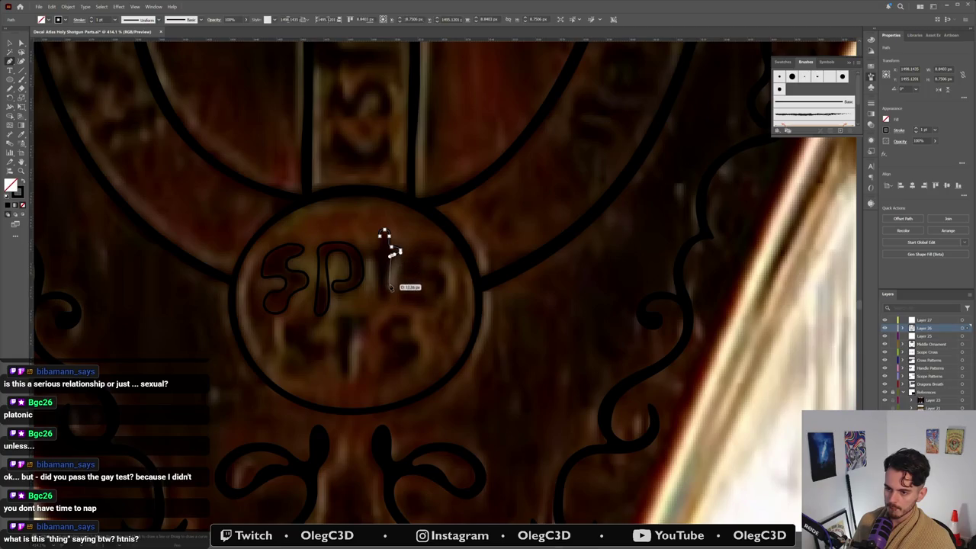
left_click(389, 288)
left_click(388, 296)
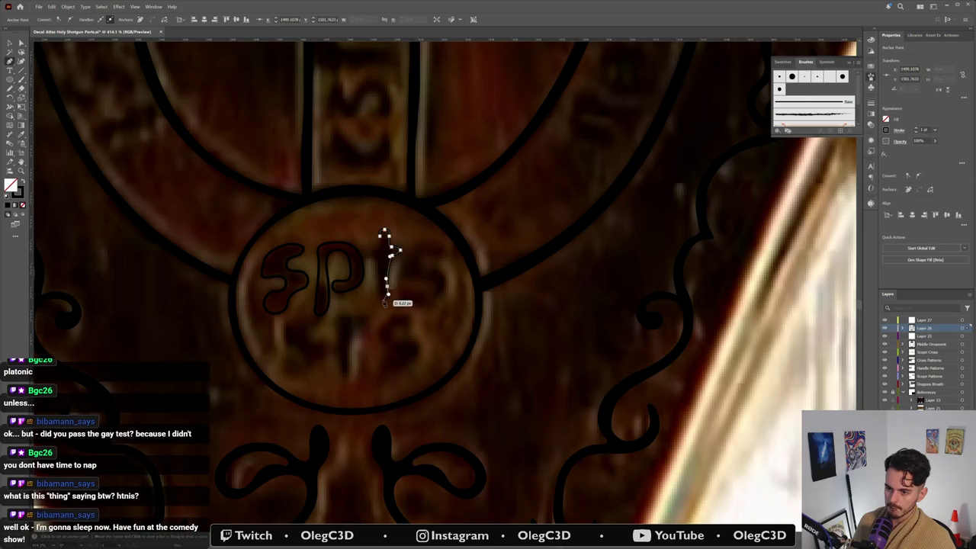
left_click(380, 301)
left_click(379, 279)
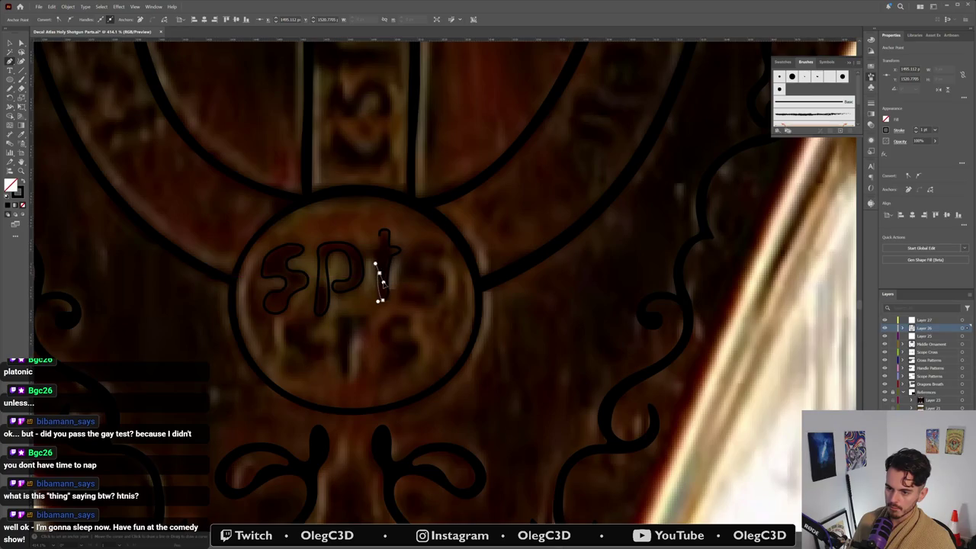
left_click(374, 288)
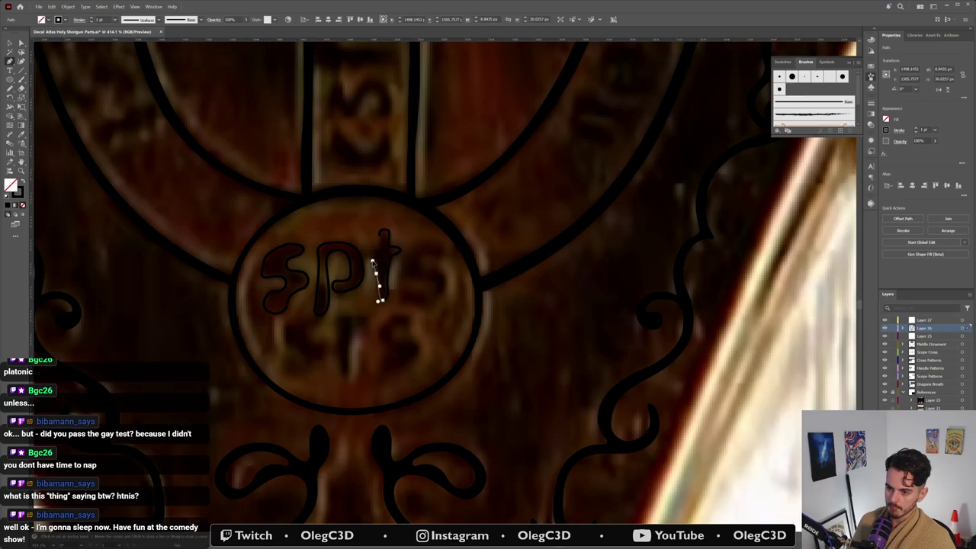
left_click_drag(385, 230, 399, 248)
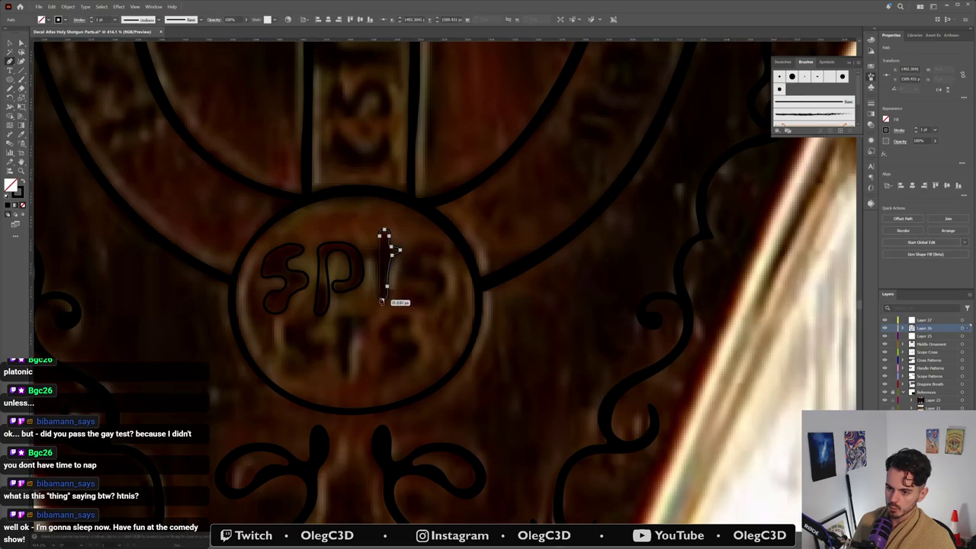
key("Escape")
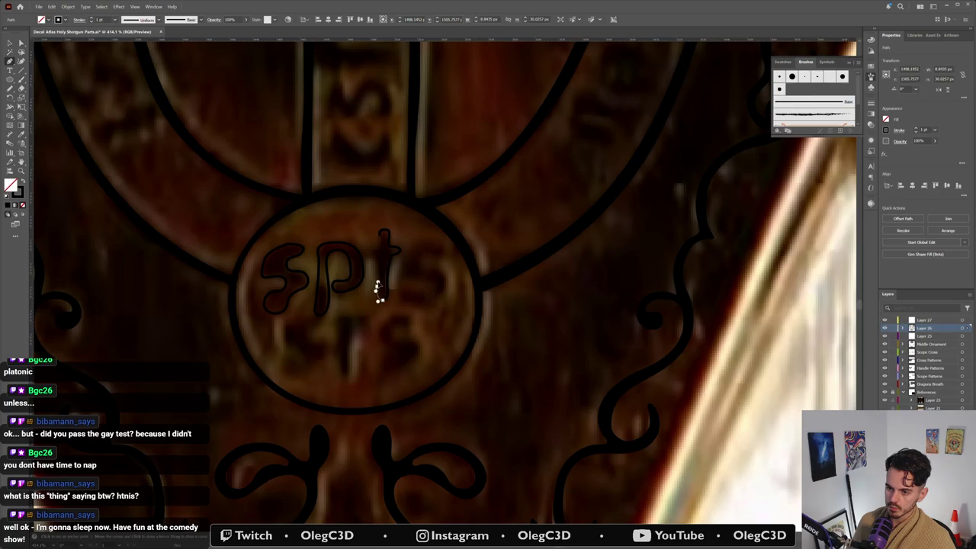
Step: Adjust the t outline's points to fit the engraved letter
left_click(378, 261)
left_click_drag(375, 260, 373, 242)
left_click(366, 252)
left_click(370, 247)
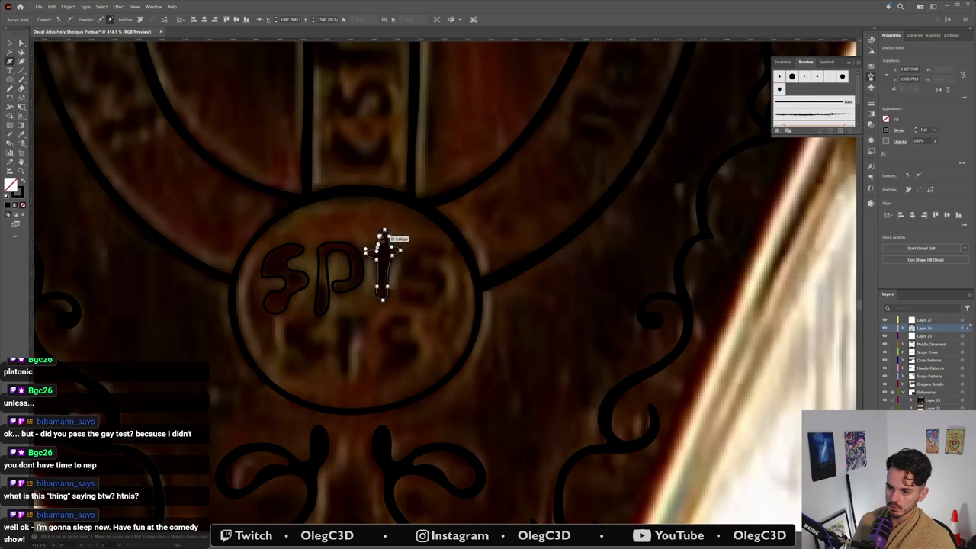
left_click(380, 236)
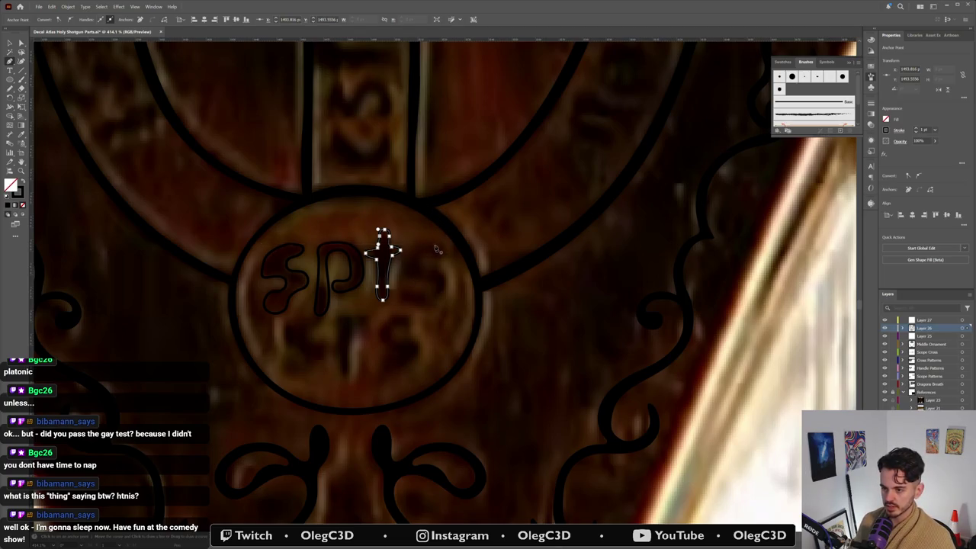
Step: Trace the final s of 'spts' and Alt-drag a copy onto the line below
left_click_drag(433, 245, 402, 263)
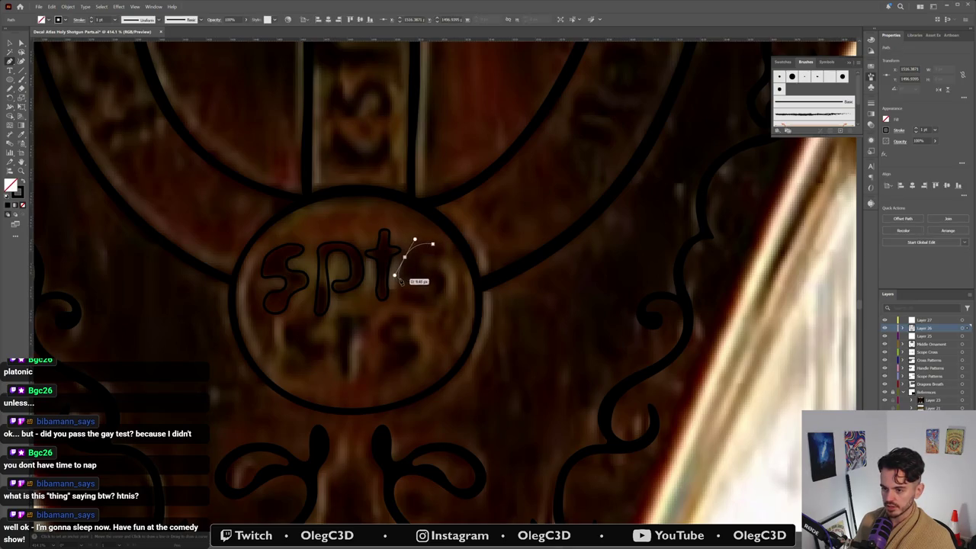
left_click(399, 278)
left_click_drag(408, 281, 431, 281)
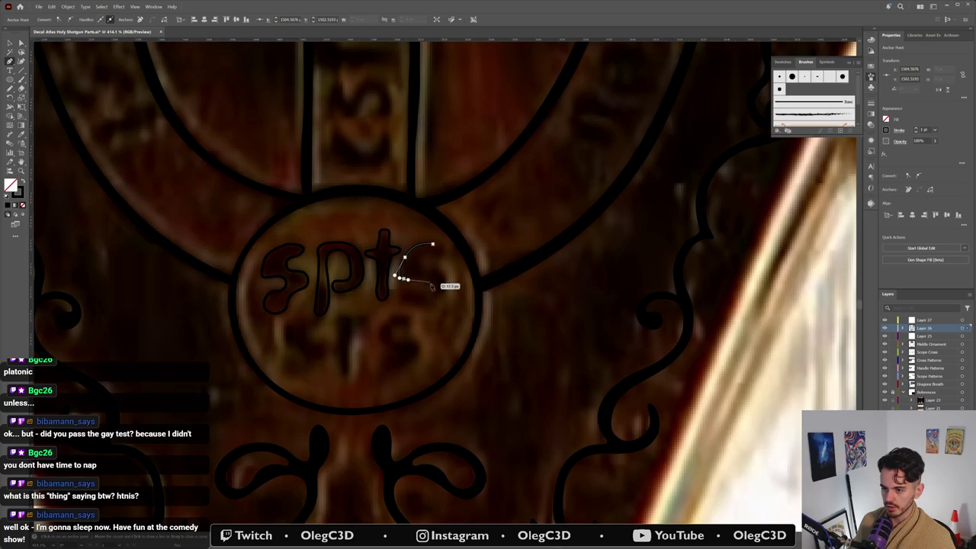
left_click(432, 283)
left_click_drag(421, 292, 401, 299)
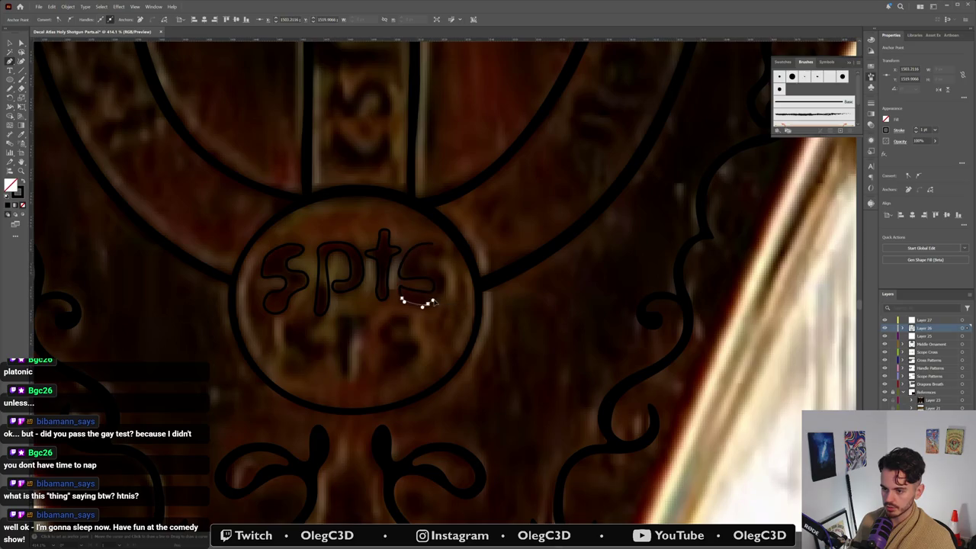
left_click_drag(431, 302, 446, 279)
left_click(420, 267)
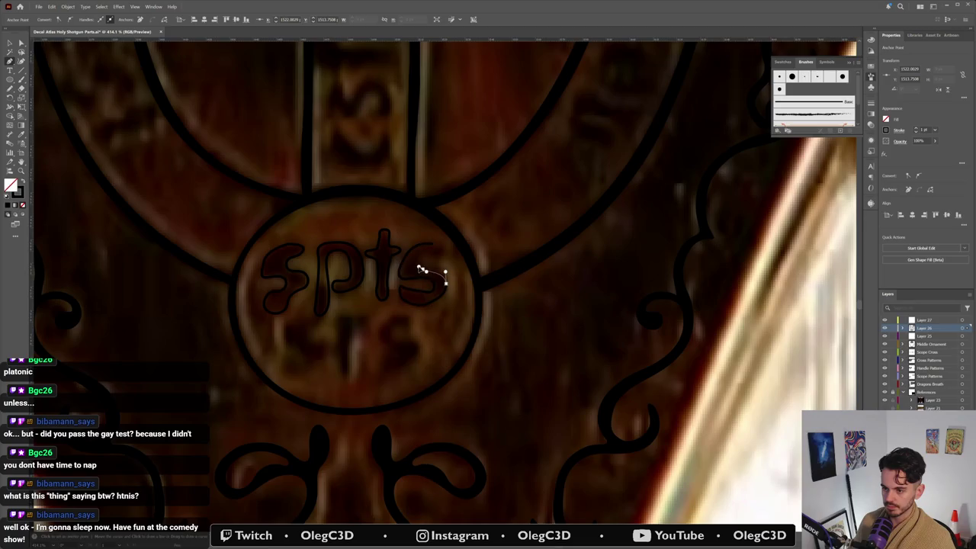
left_click_drag(432, 245, 468, 227)
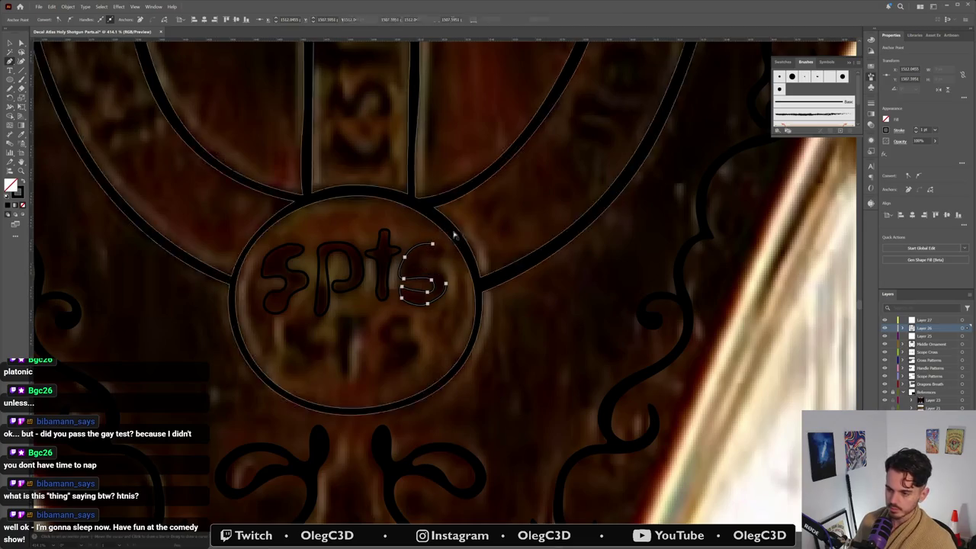
left_click(420, 264, "ctrl")
left_click_drag(418, 261, 436, 256)
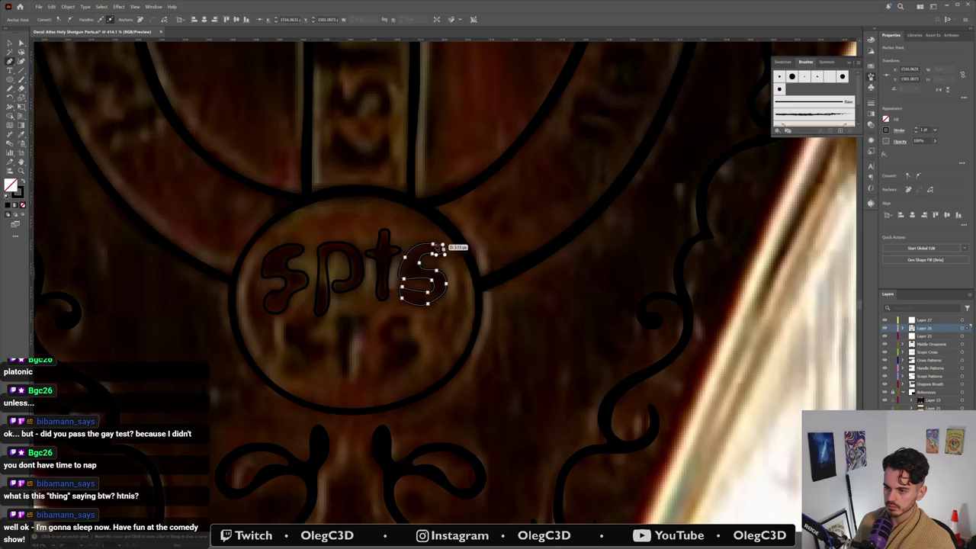
left_click(433, 246)
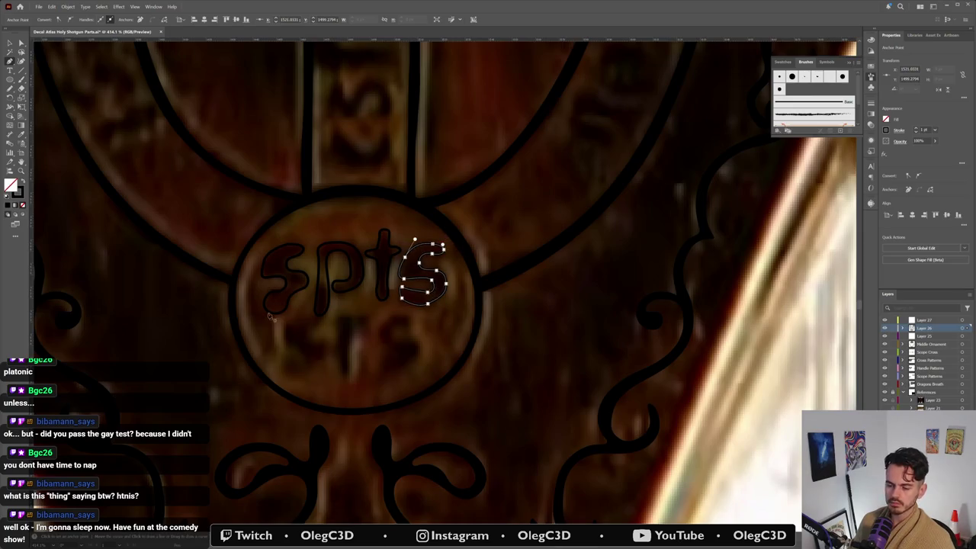
key("v")
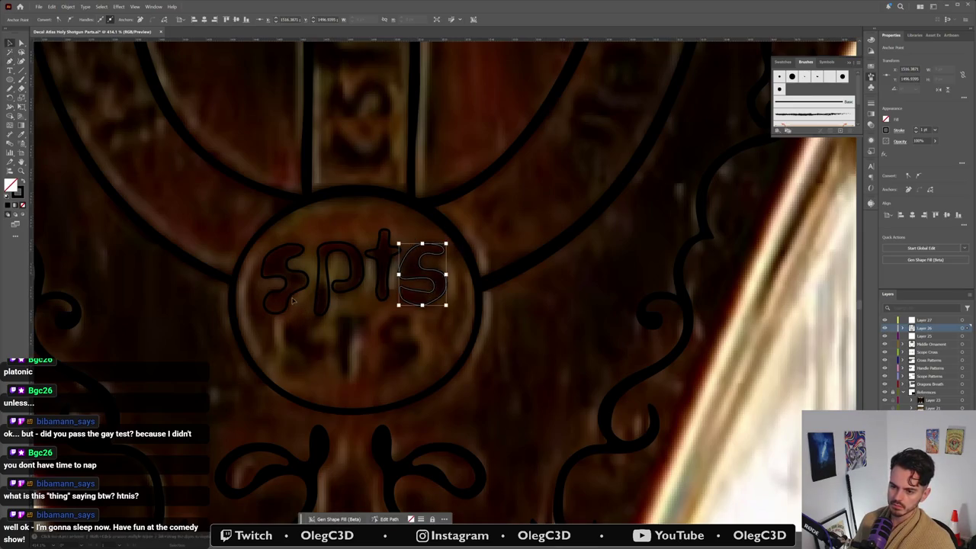
mouse_move(292, 297)
left_mouse_down()
mouse_move(316, 374)
mouse_move(287, 400)
mouse_move(286, 379)
left_mouse_up()
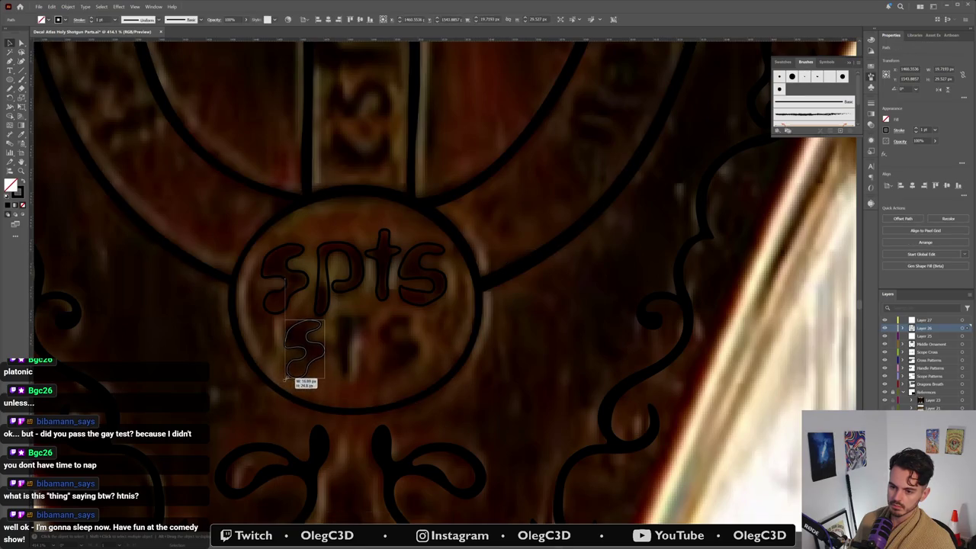
Step: Reshape the copied s's points to match the lower word's first s
key("a")
mouse_move(303, 375)
left_mouse_down()
mouse_move(293, 361)
mouse_move(289, 371)
left_mouse_up()
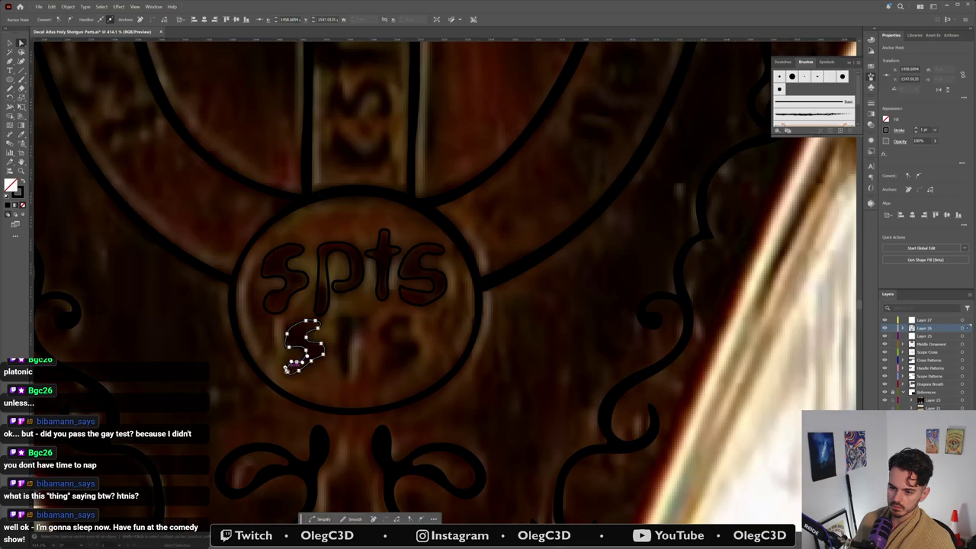
left_click(314, 364)
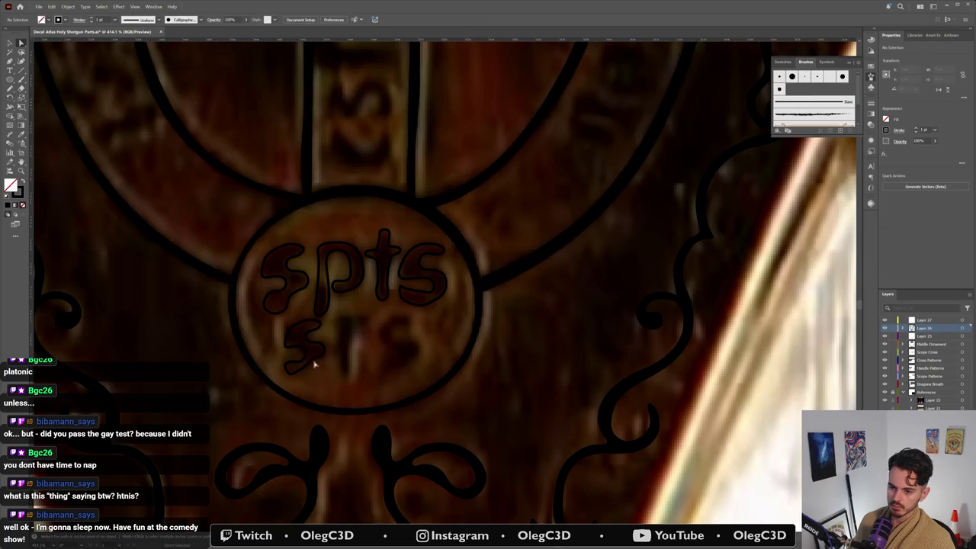
left_click(312, 360)
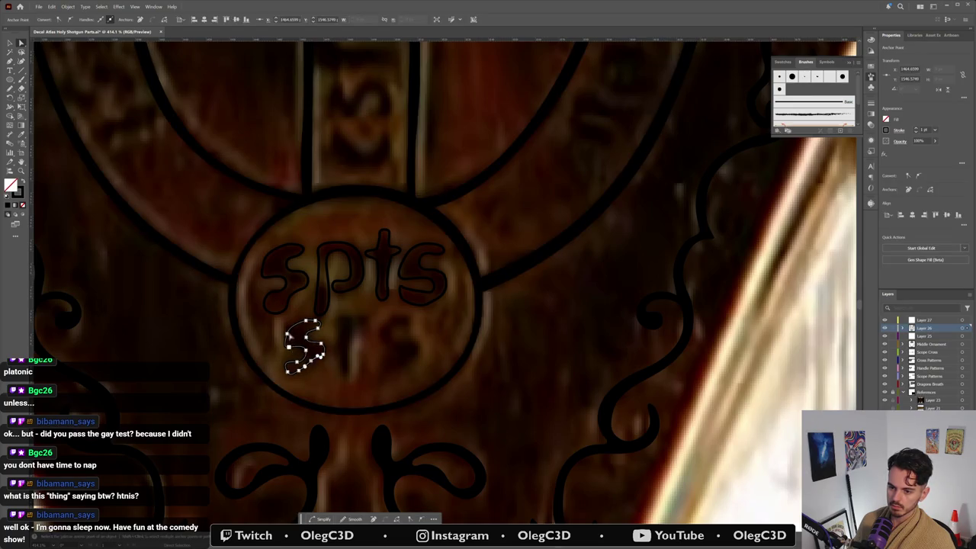
left_click_drag(291, 336, 290, 349)
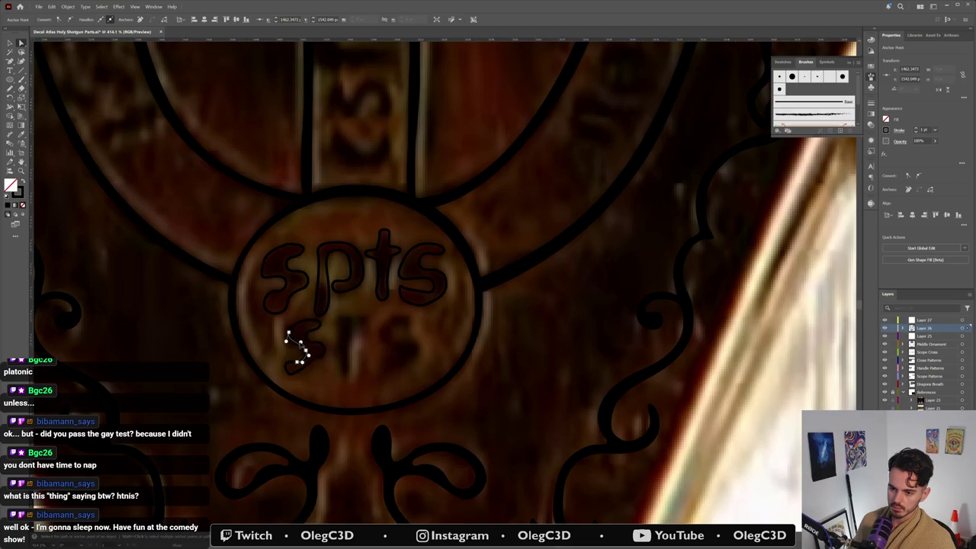
left_click(305, 322)
left_click(285, 347)
Step: Duplicate the s to the end of 'srs', trace the middle r, and select all letters
key("v")
left_click(326, 344)
left_click_drag(303, 347, 404, 344)
key("a")
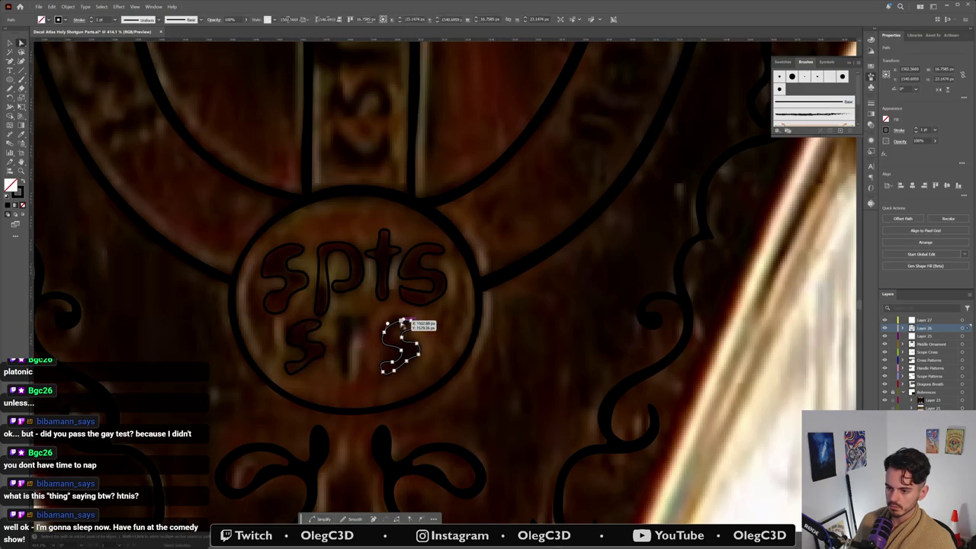
key("n")
mouse_move(350, 316)
left_mouse_down()
mouse_move(342, 361)
mouse_move(352, 317)
left_mouse_up()
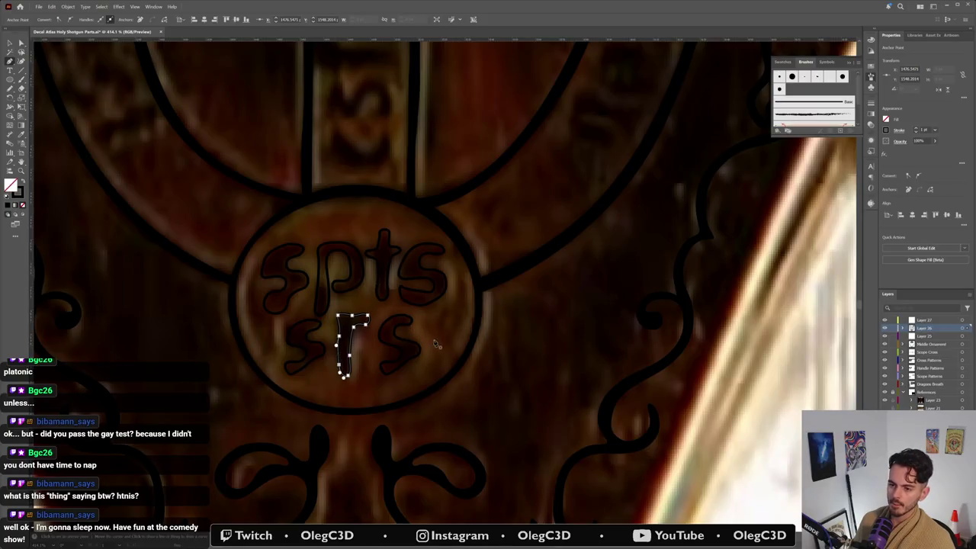
left_click(424, 370, "ctrl")
key("ctrl+a")
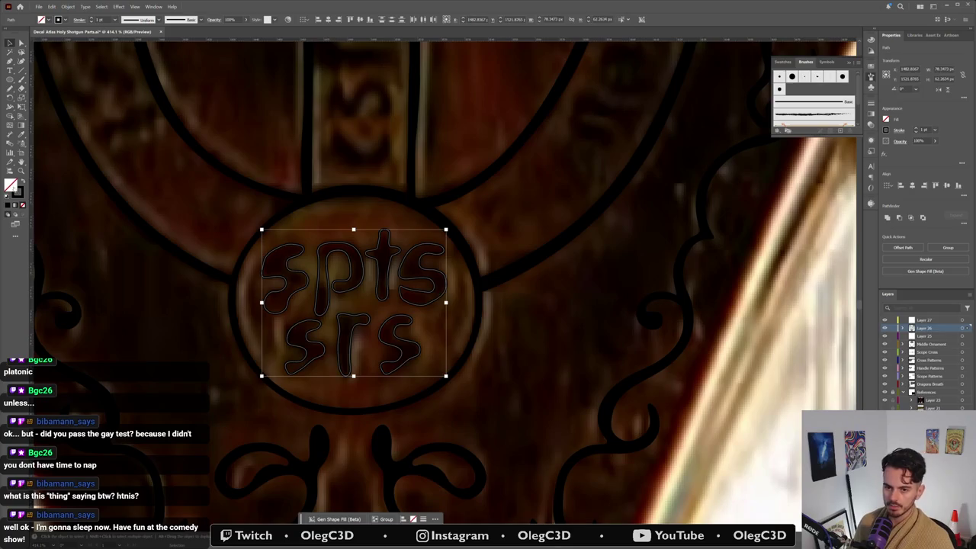
Step: Fill all the letter outlines with solid black and clear the selection
key("shift+x")
scroll(280, 263, "down", 5)
scroll(281, 263, "up", 5)
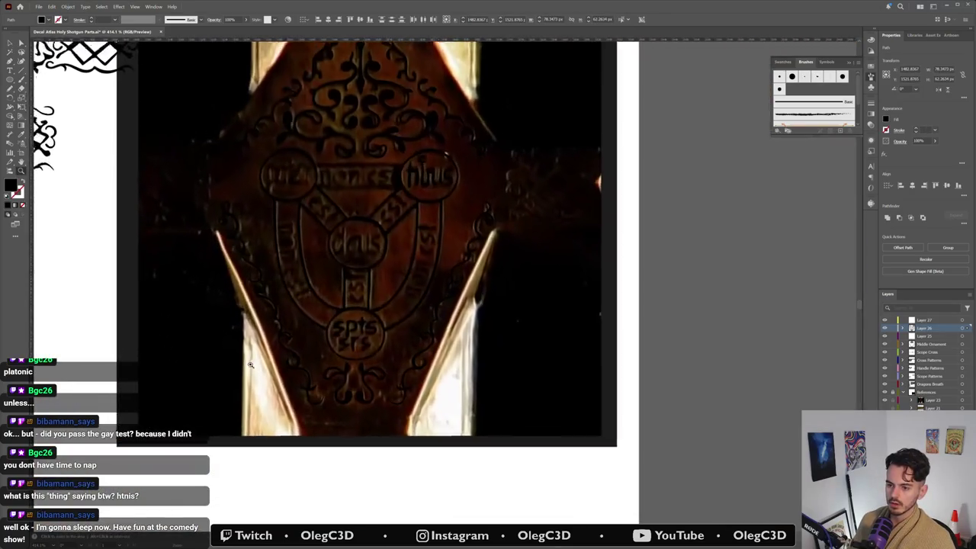
scroll(311, 154, "up", 3)
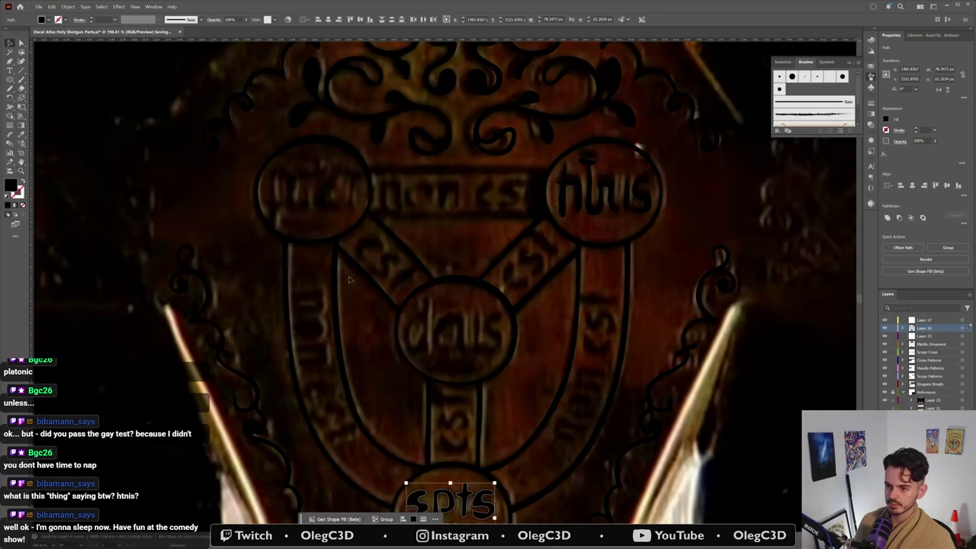
double_click(328, 297)
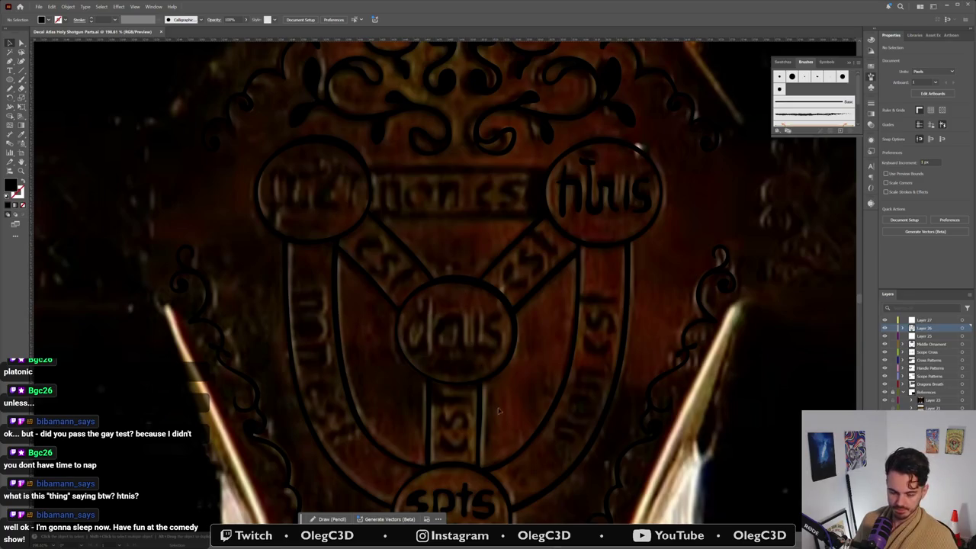
scroll(480, 321, "down", 5)
scroll(464, 348, "up", 5)
Step: Reshape the inner, left and bottom curves of the last s in 'spts'
left_click(459, 347)
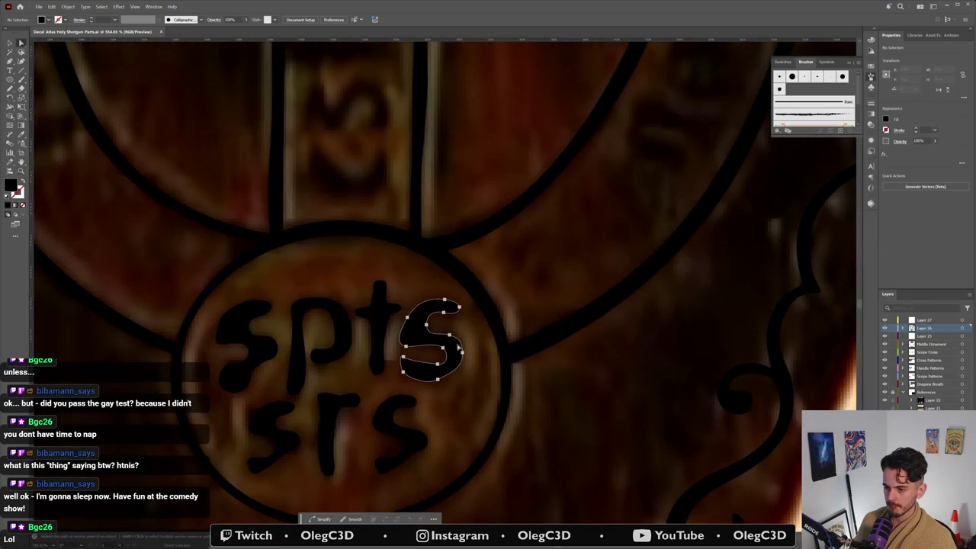
left_click(455, 340)
key("Delete")
key("ctrl+z")
left_click_drag(433, 327, 420, 336)
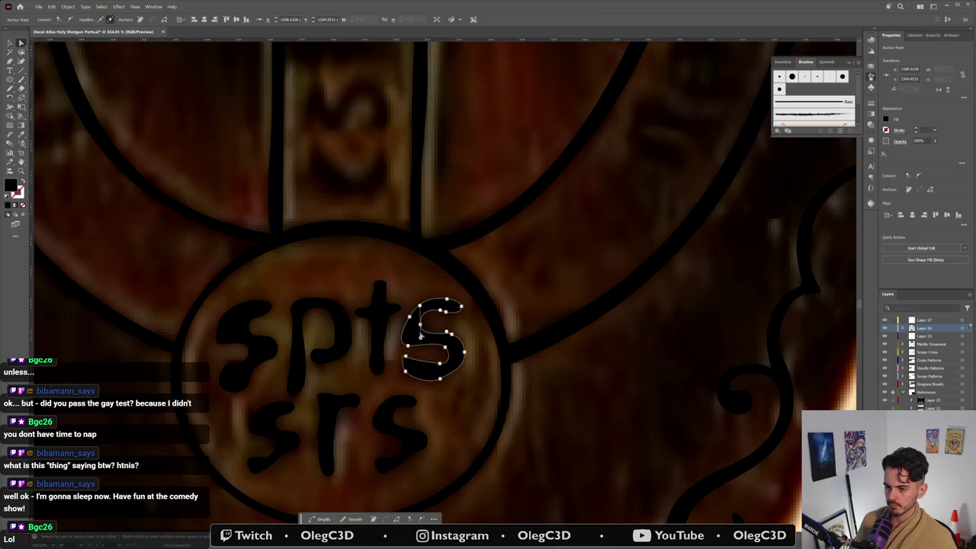
left_click_drag(408, 347, 431, 344)
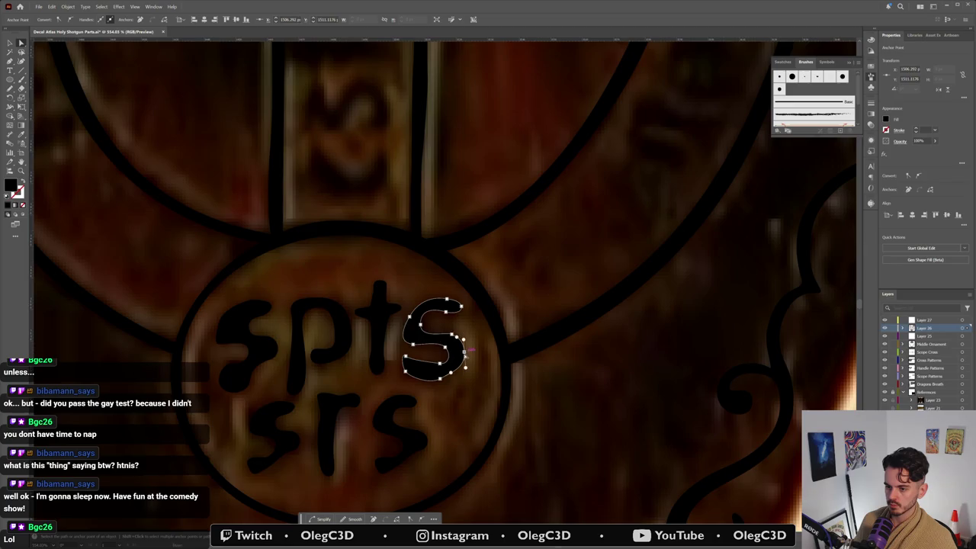
left_click_drag(442, 382, 444, 384)
left_click(440, 449)
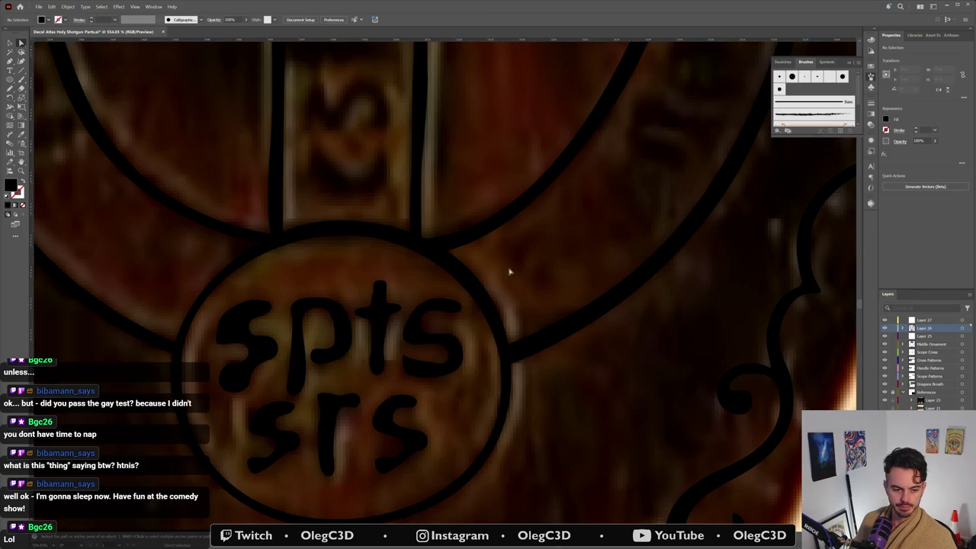
Step: Reshape the first s's lower curve, then zoom out to the whole emblem and back in
left_click(255, 374)
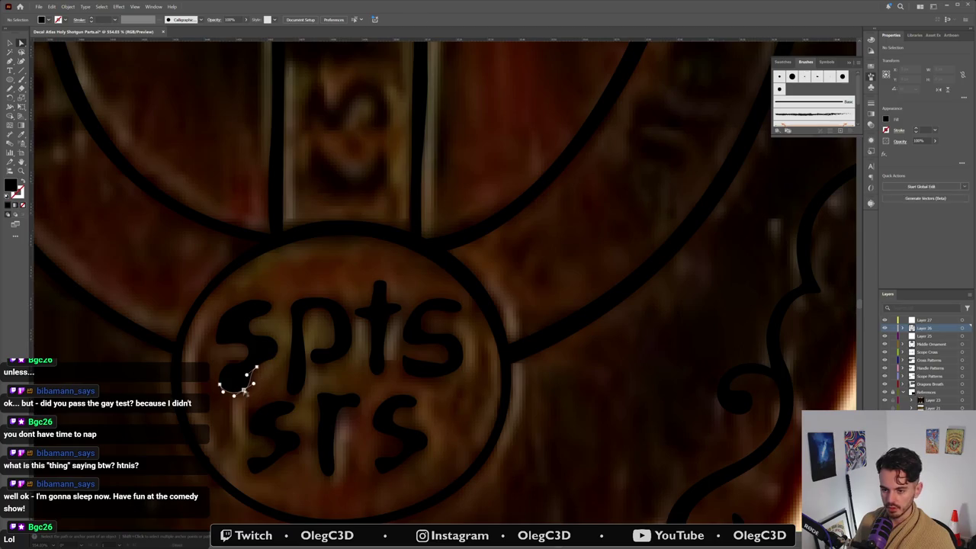
left_click(242, 388)
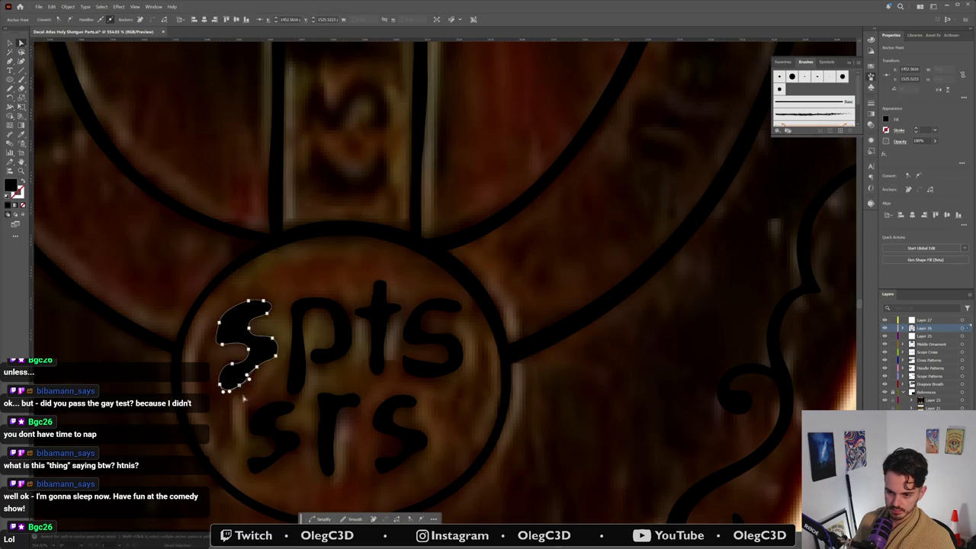
left_click(242, 397)
mouse_move(230, 370)
left_mouse_down()
mouse_move(235, 365)
mouse_move(226, 387)
mouse_move(267, 414)
left_mouse_up()
key("z")
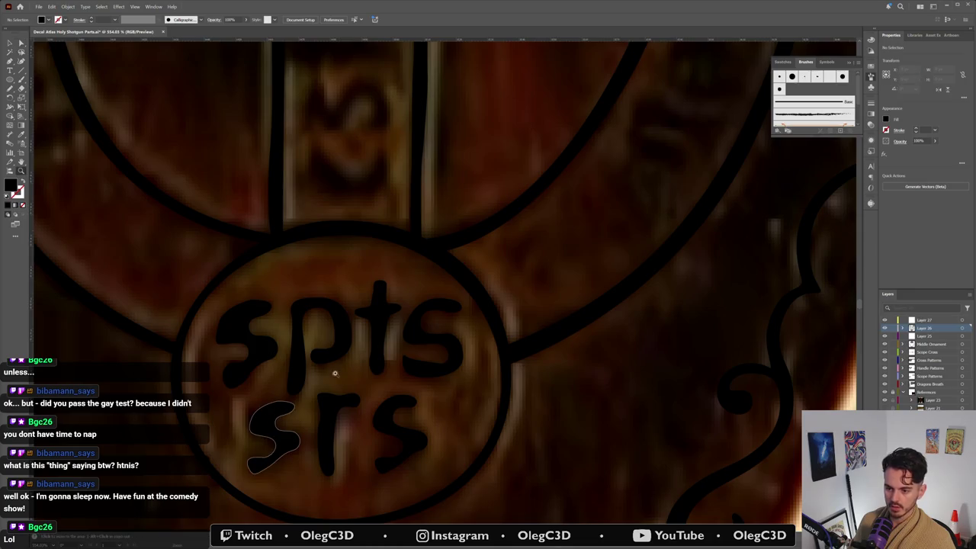
left_click_drag(326, 374, 255, 415)
left_click_drag(274, 119, 369, 128)
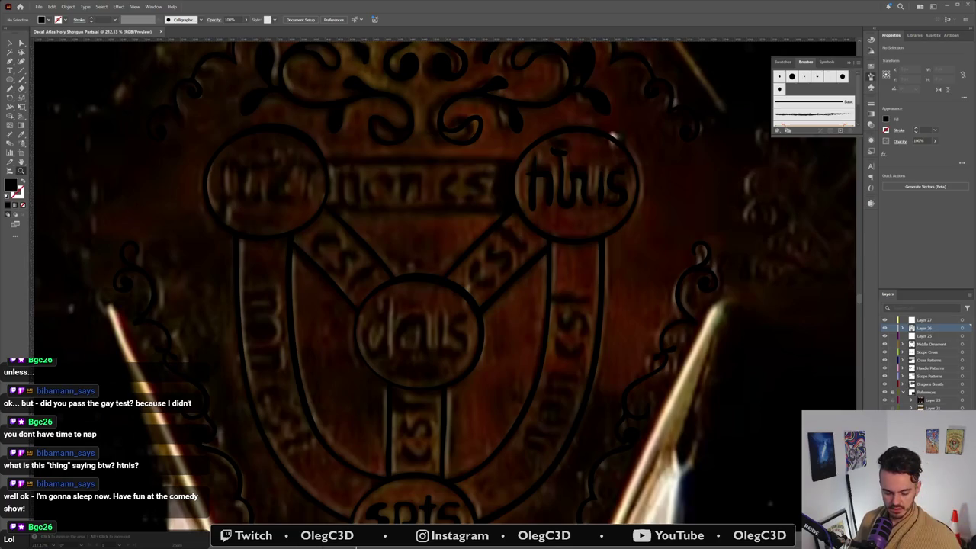
key("super")
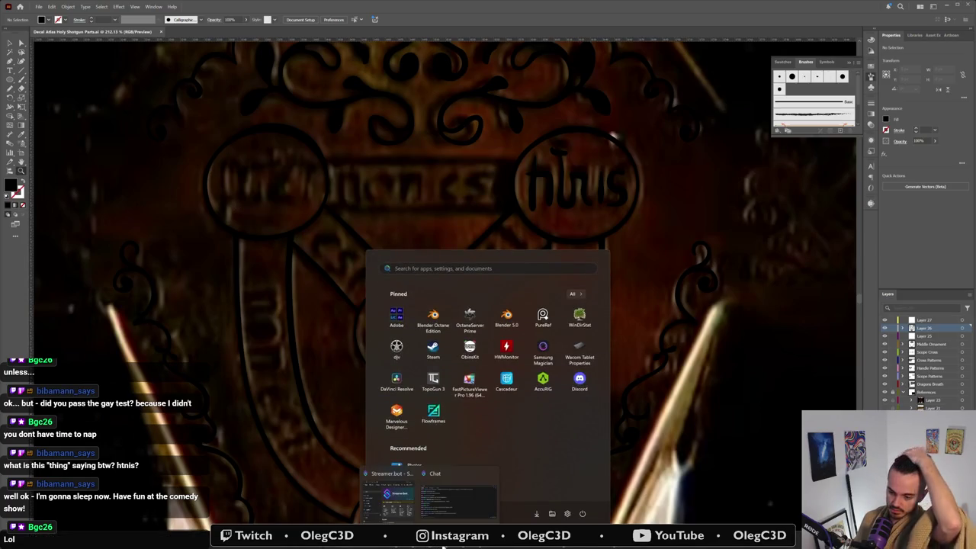
left_click(443, 543)
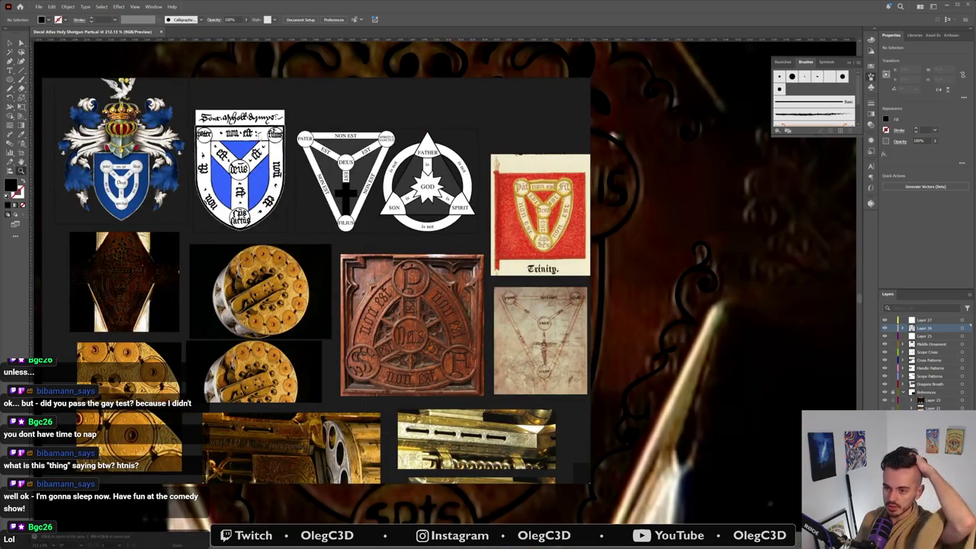
scroll(175, 123, "up", 3)
scroll(221, 145, "up", 2)
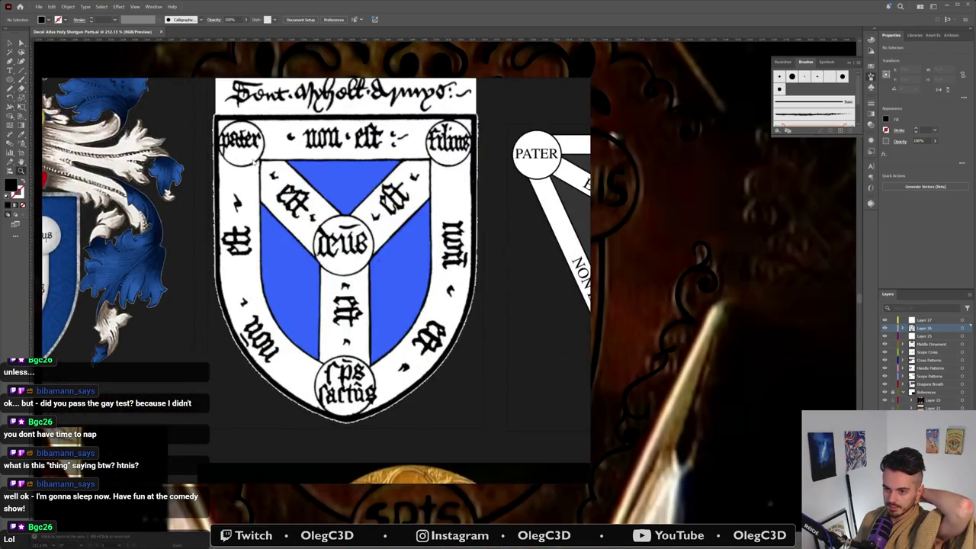
scroll(366, 196, "down", 2)
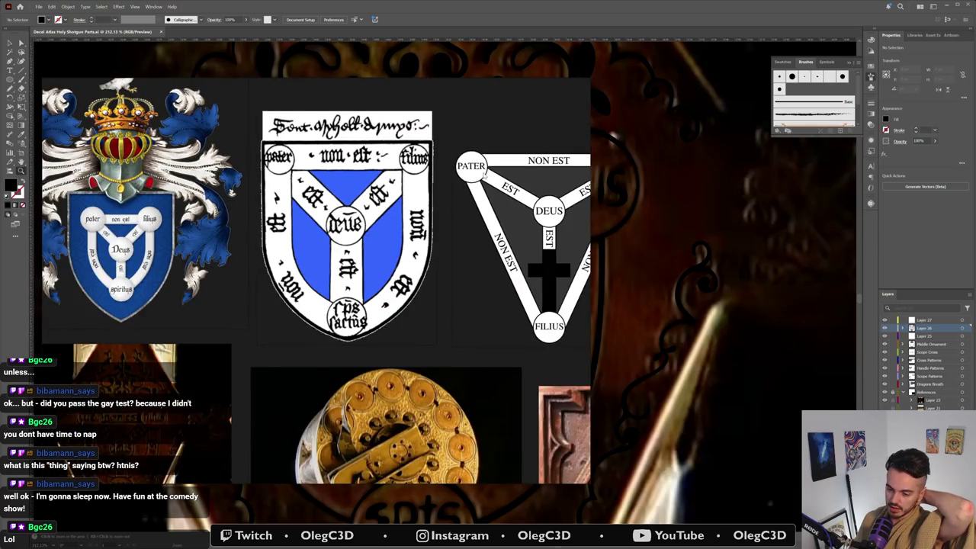
left_click_drag(529, 175, 613, 195)
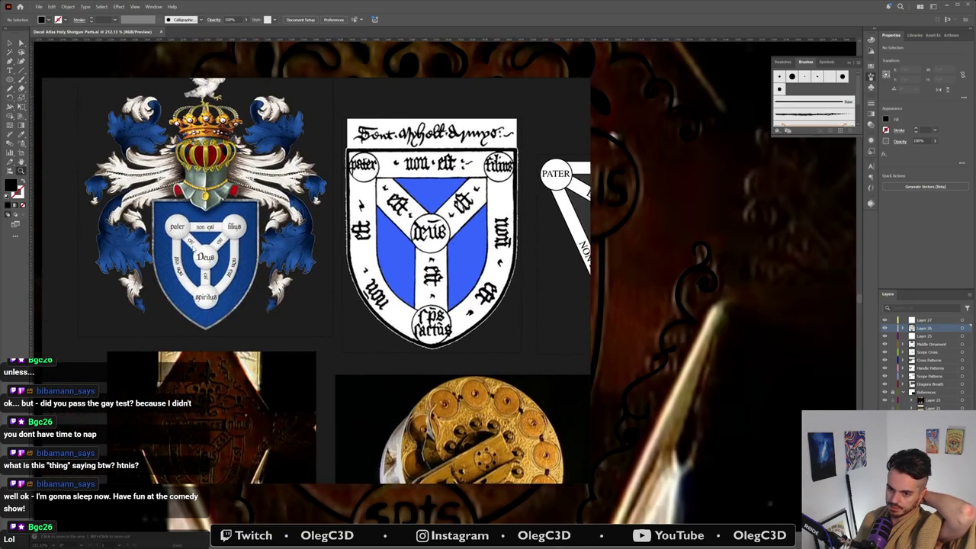
scroll(153, 227, "up", 3)
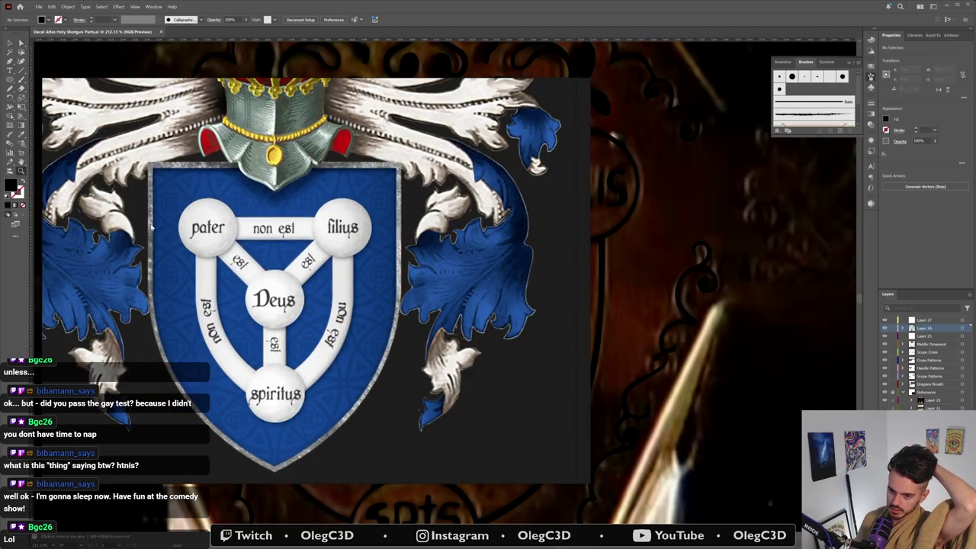
scroll(153, 227, "down", 3)
scroll(241, 306, "down", 1)
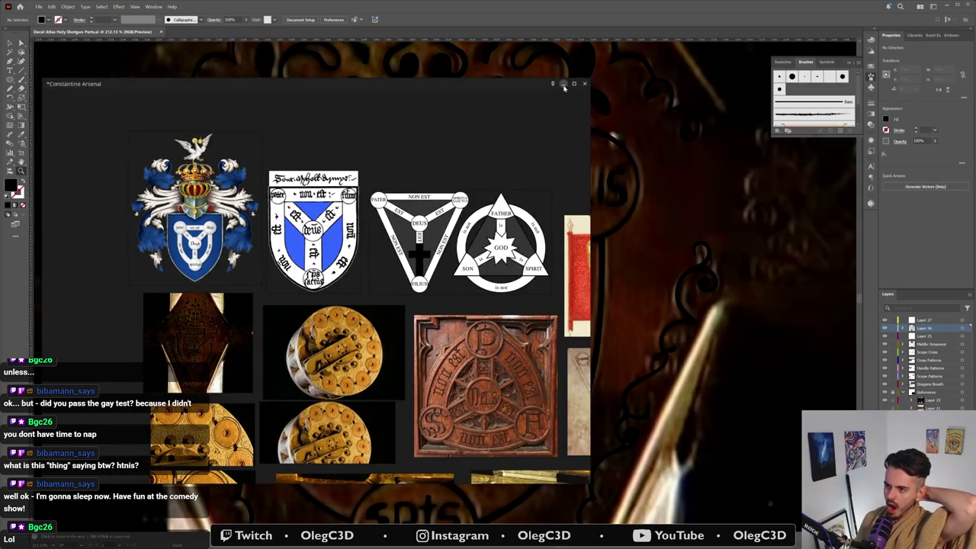
left_click(564, 85)
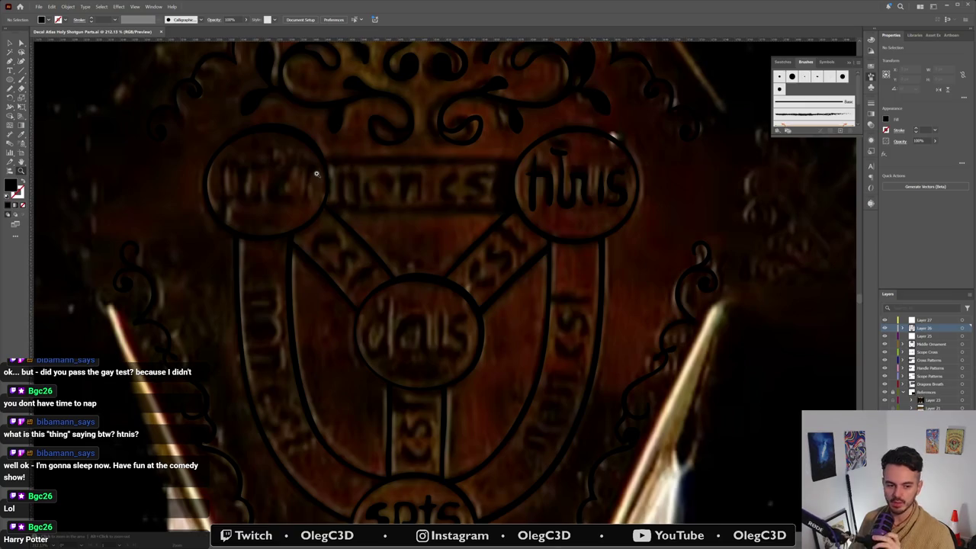
Step: Zoom in on the upper-left lettered circle
key("ctrl+plus")
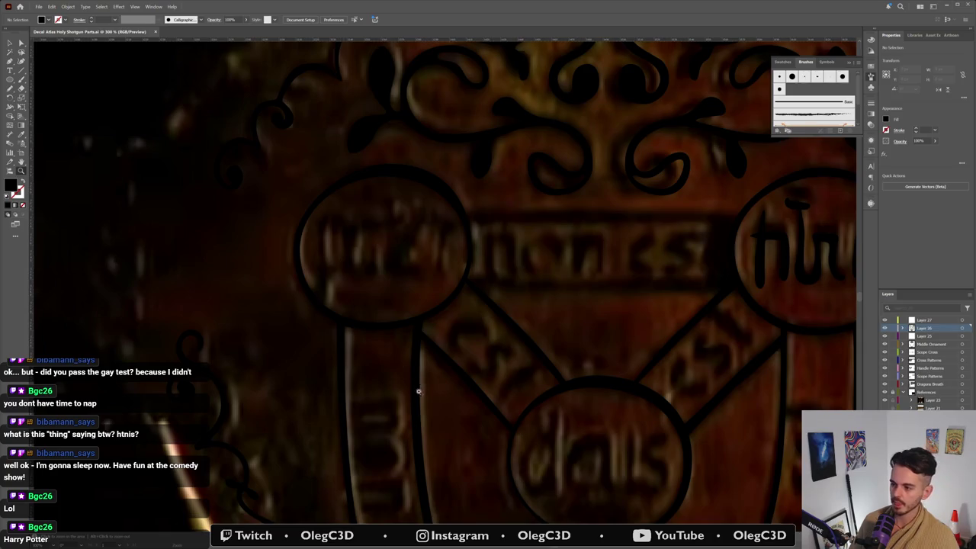
scroll(417, 390, "down", 3)
scroll(408, 395, "down", 3)
scroll(409, 487, "up", 2)
scroll(431, 419, "up", 1)
scroll(450, 358, "up", 2)
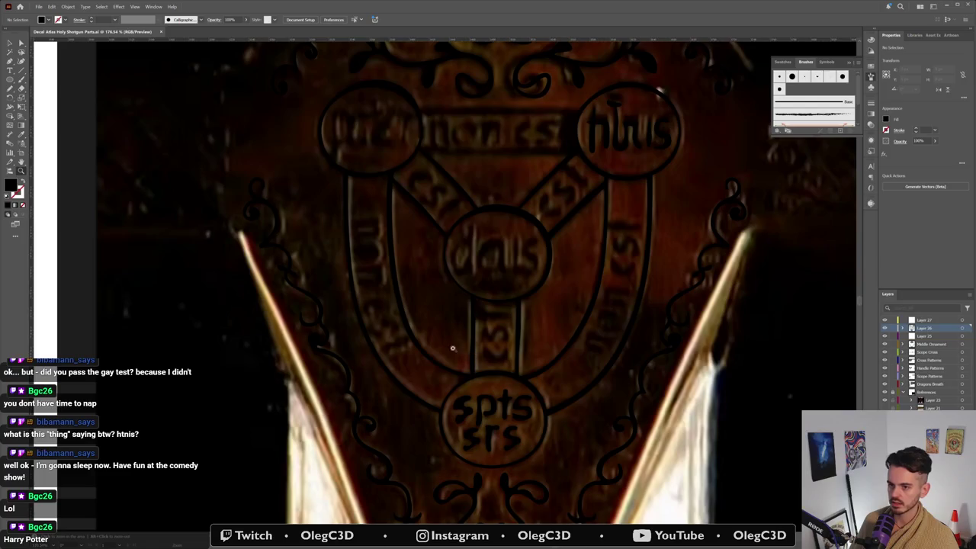
scroll(330, 73, "up", 1)
scroll(359, 90, "up", 2)
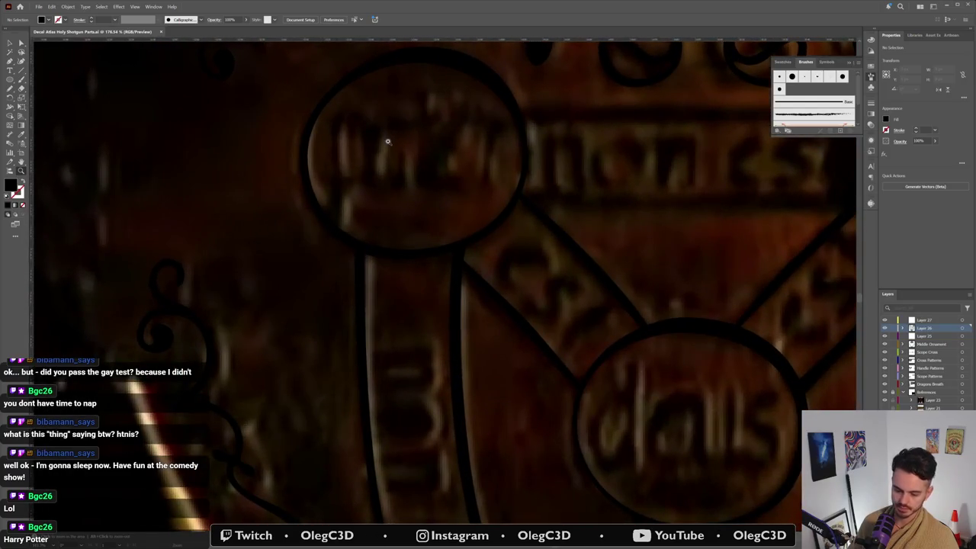
Step: Outline the top of the p and swap fill and stroke to reveal the reference
key("p")
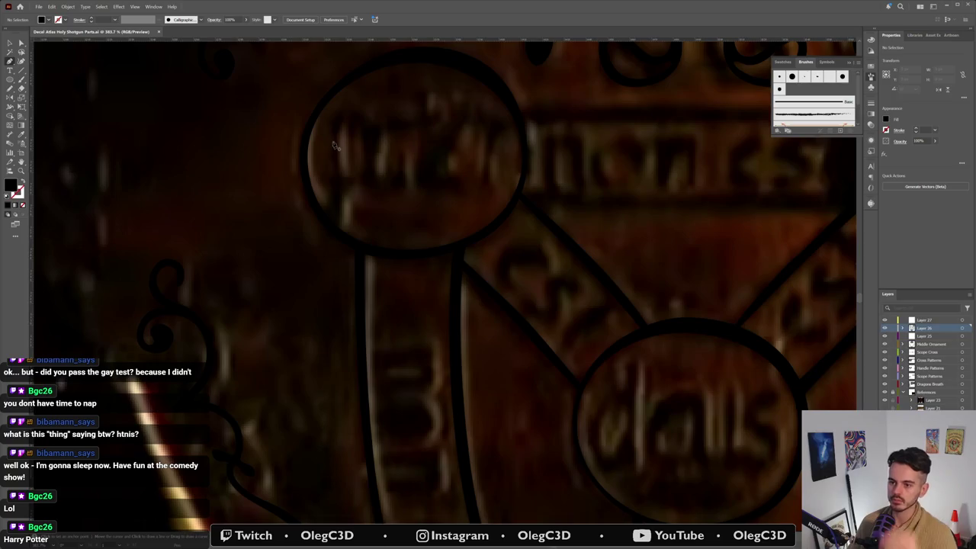
left_click(330, 193)
left_click(334, 163)
left_click(329, 133)
left_click(333, 115)
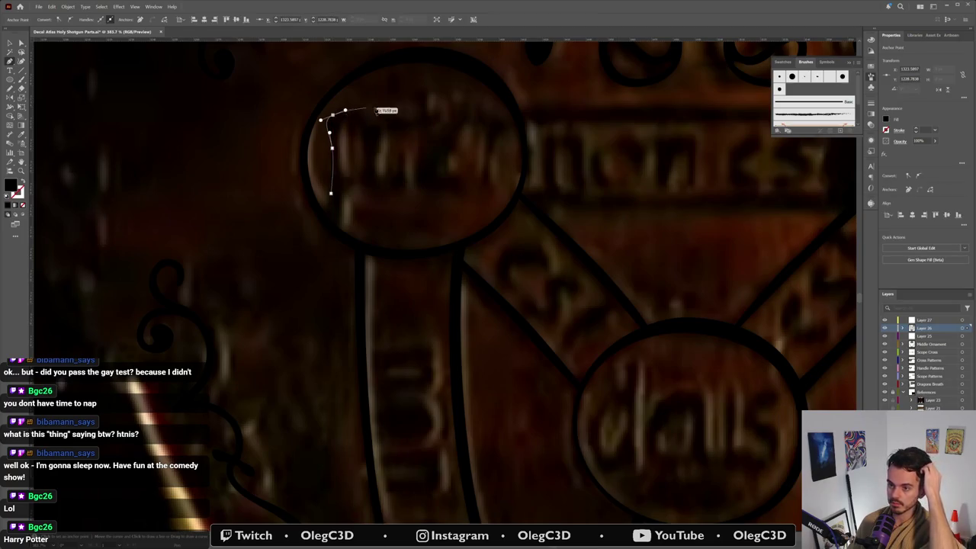
left_click_drag(367, 114, 374, 131)
left_click(376, 161)
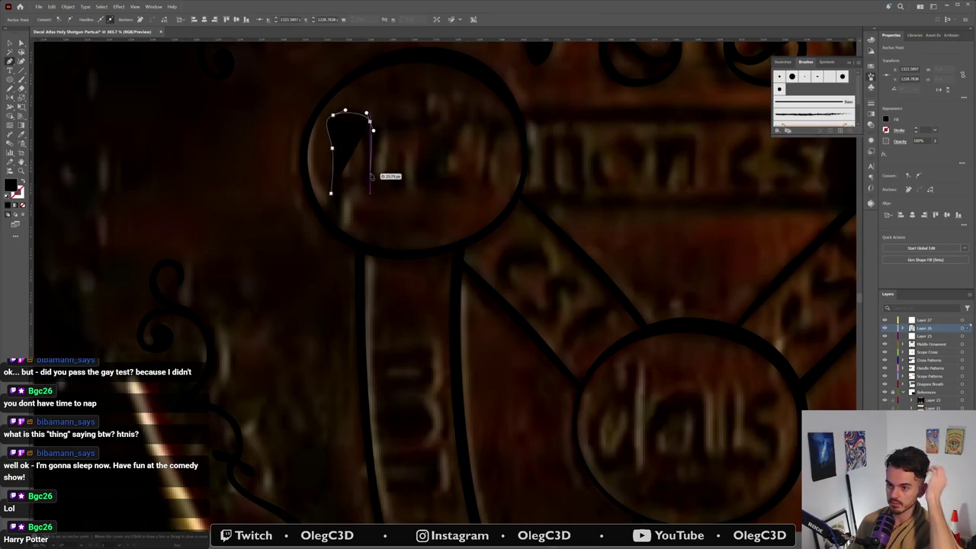
left_click(363, 184)
left_click(331, 192)
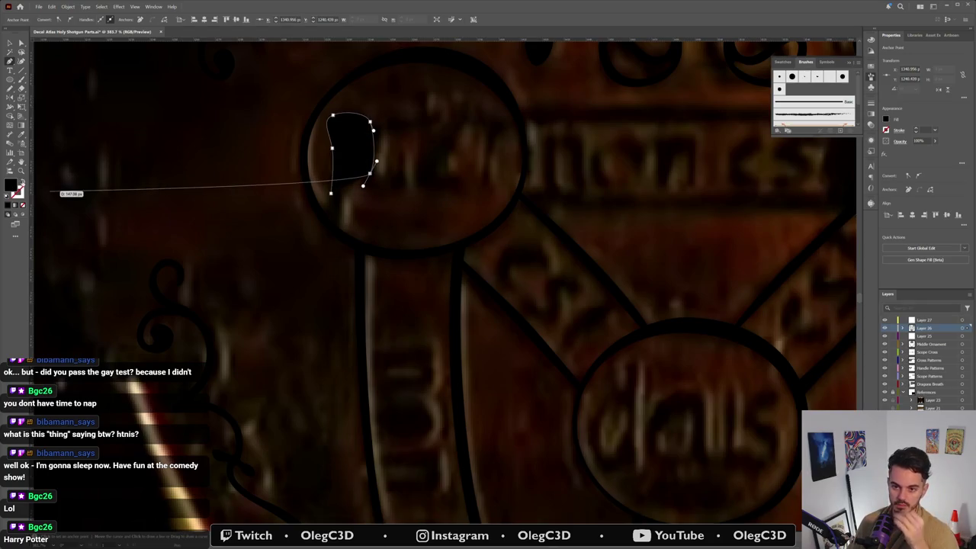
left_click(21, 181)
key("Escape")
Step: Trace the p's stem and bowl as closed outlines
left_click(370, 174)
left_click_drag(350, 183, 345, 192)
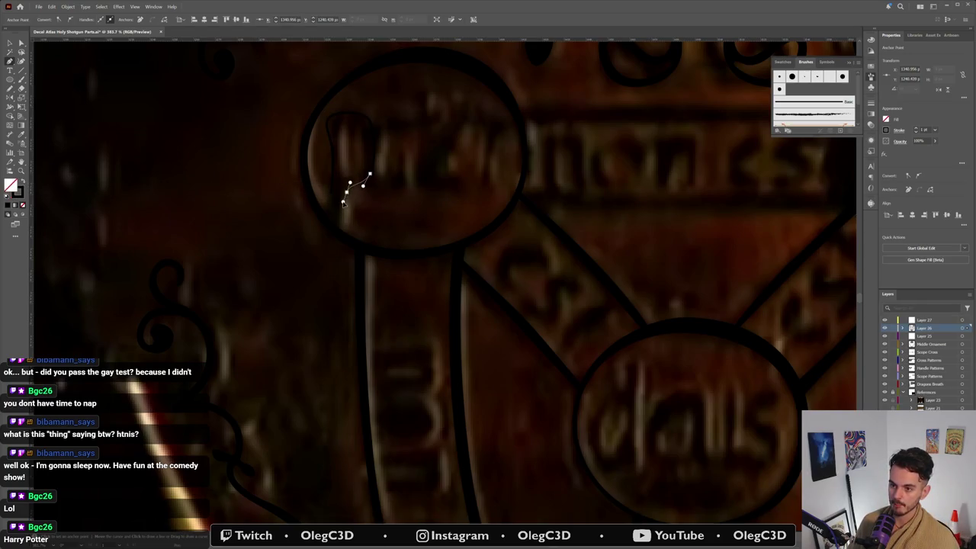
left_click(342, 221)
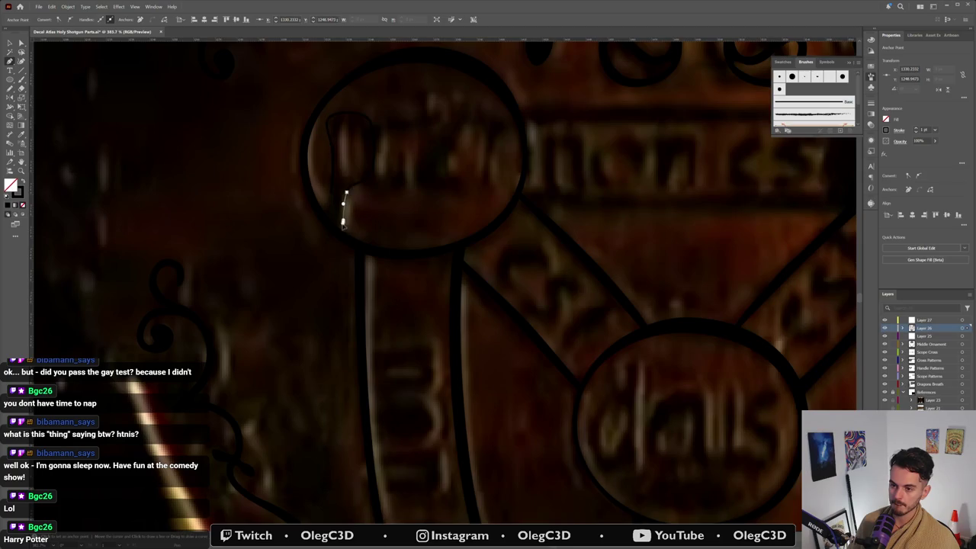
left_click_drag(340, 227, 327, 211)
left_click(330, 202)
mouse_move(339, 141)
left_mouse_down()
mouse_move(339, 132)
mouse_move(362, 159)
mouse_move(351, 181)
left_mouse_up()
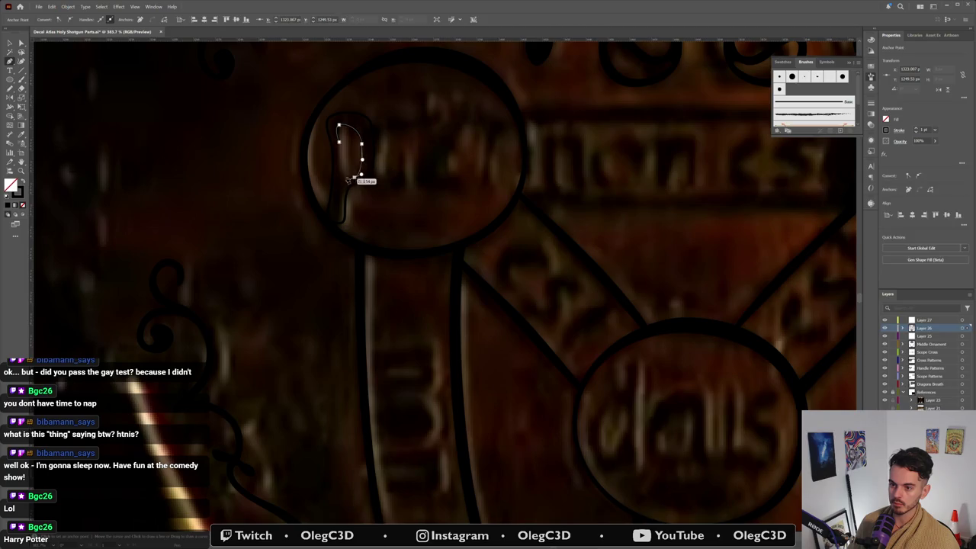
left_click(342, 174)
left_click(341, 162)
left_click(336, 125)
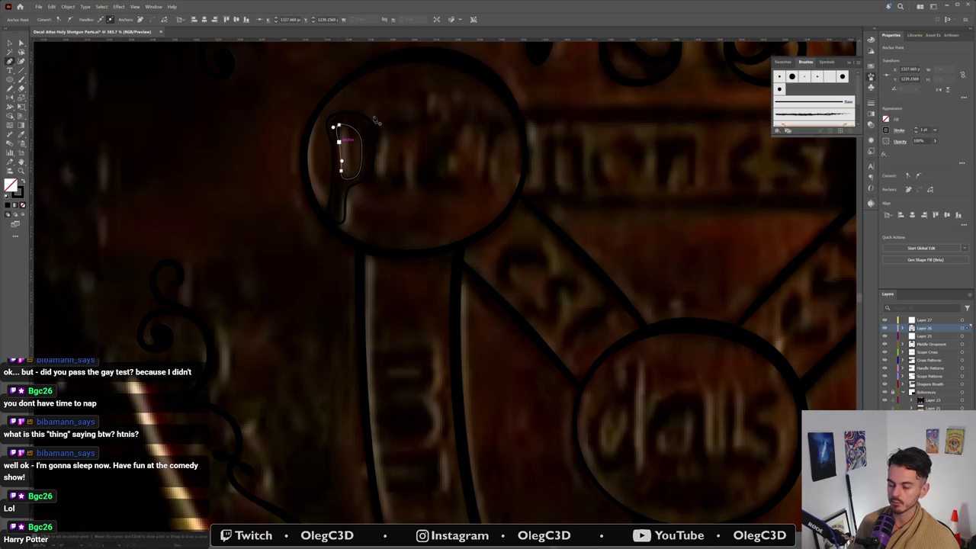
left_click(406, 138)
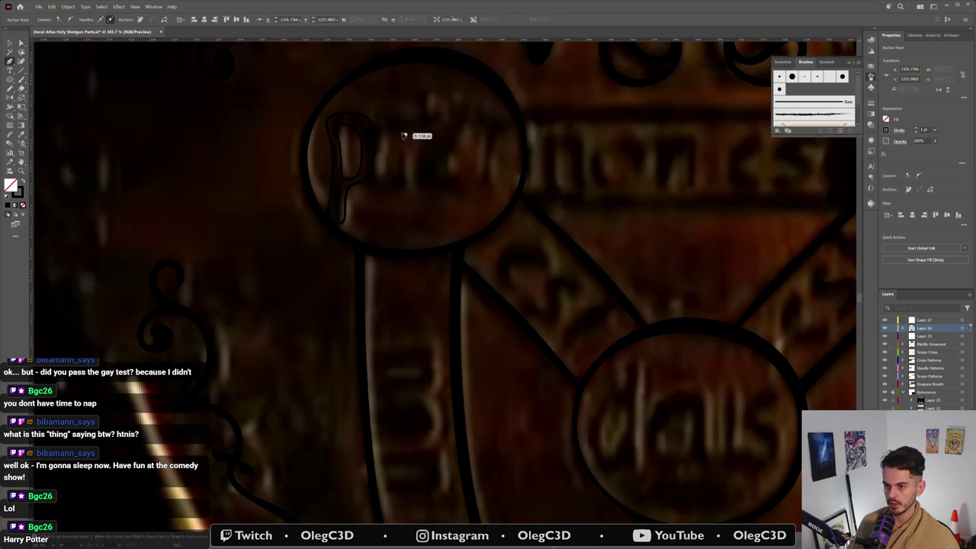
Step: Outline the a after the p, adjusting its top and end anchors and closing it
left_click(385, 135)
mouse_move(379, 175)
left_mouse_down()
mouse_move(406, 147)
mouse_move(406, 187)
mouse_move(400, 195)
mouse_move(381, 188)
left_mouse_up()
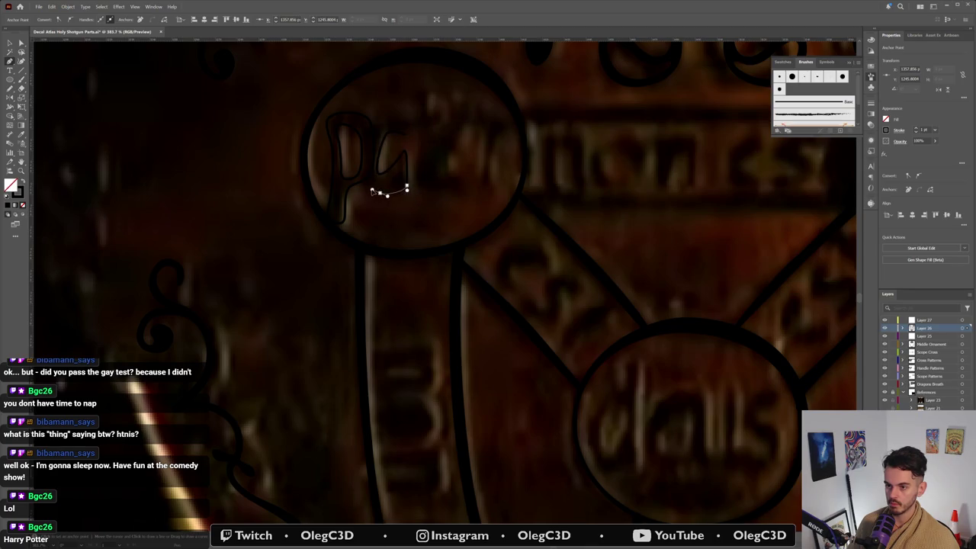
key("Escape")
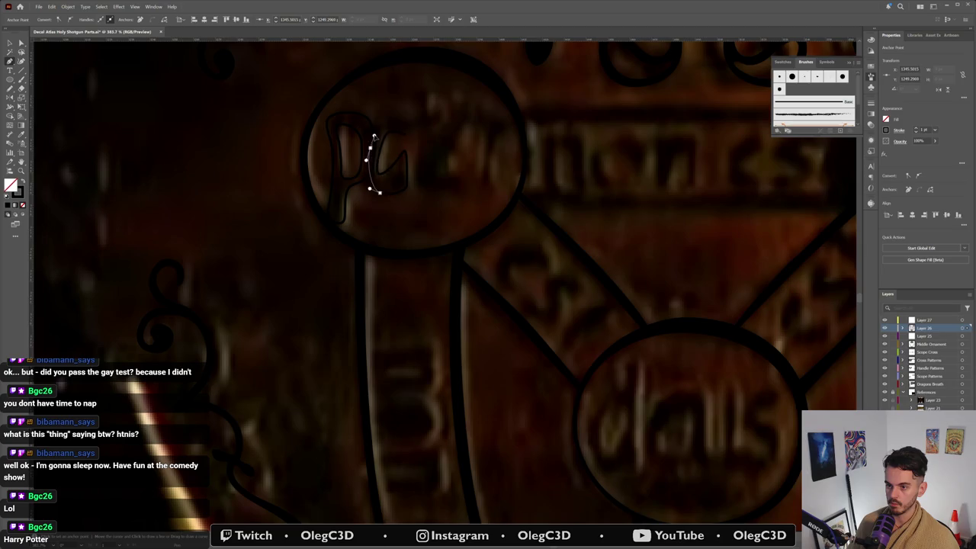
mouse_move(378, 126)
left_mouse_down()
mouse_move(417, 124)
mouse_move(415, 221)
left_mouse_up()
left_click(407, 185)
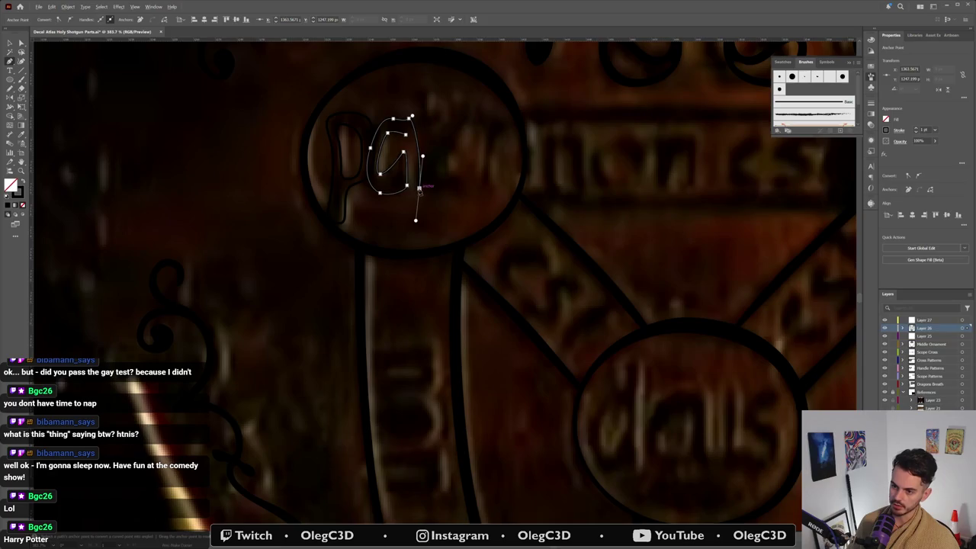
left_click(420, 188)
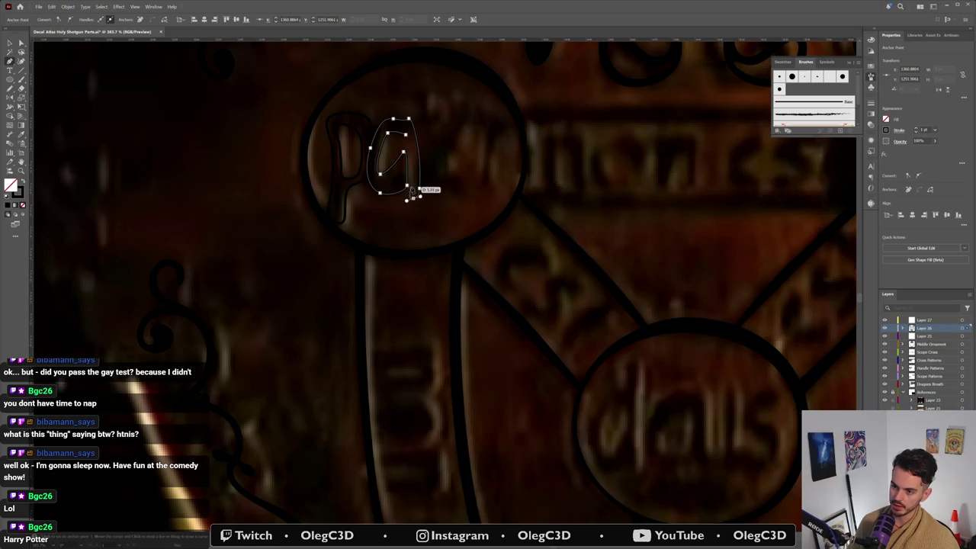
left_click(405, 137)
left_click(380, 174)
left_click(381, 193)
left_click(414, 197)
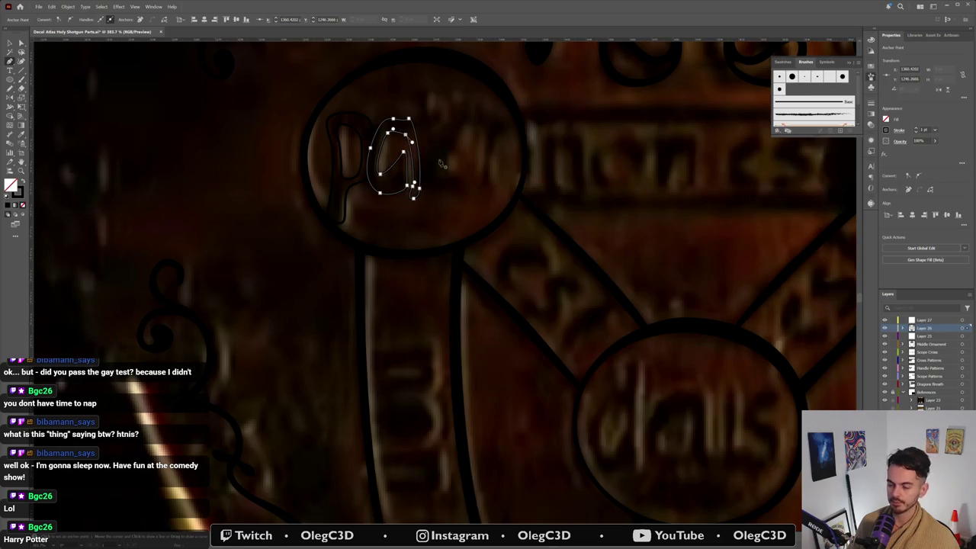
Step: Shrink the traced a, then stretch it to the engraved letter's top and baseline
key("v")
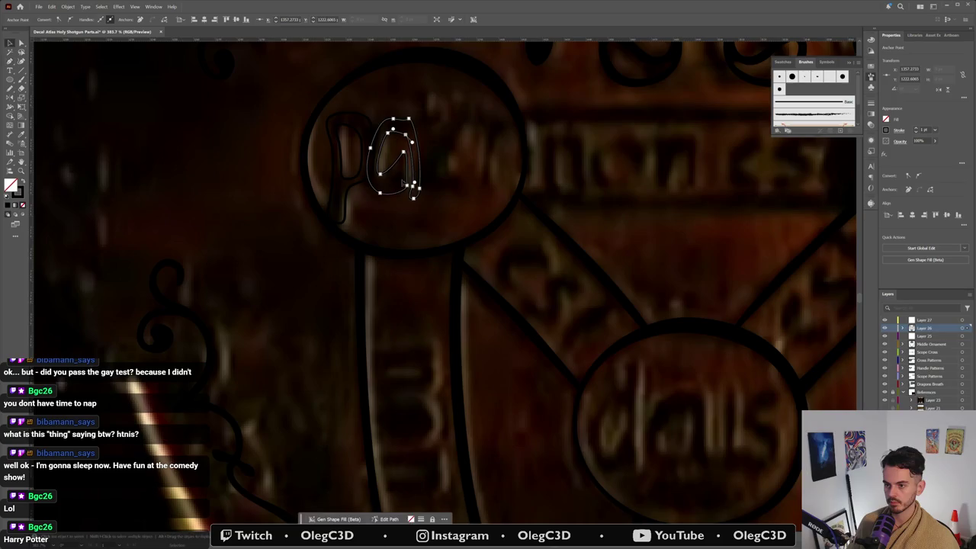
left_click_drag(420, 199, 407, 179)
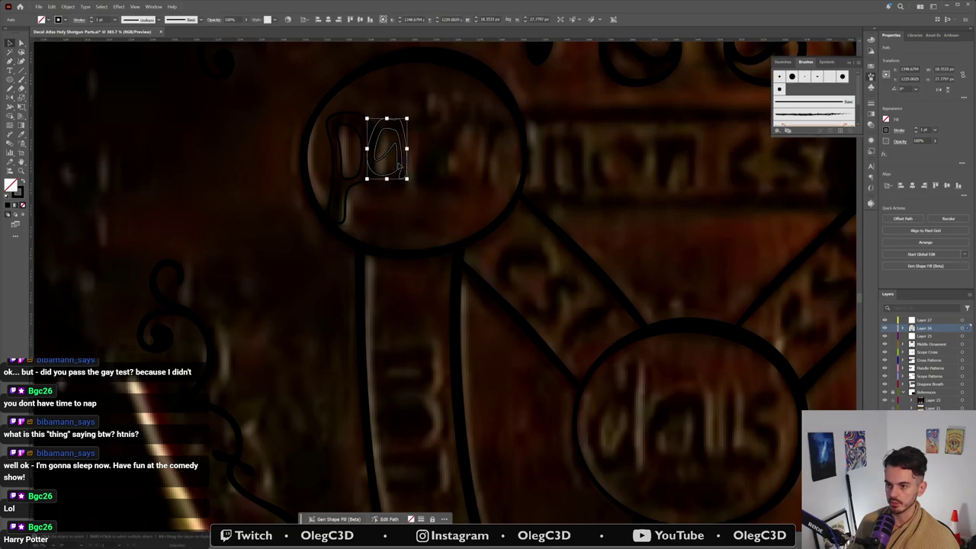
left_click(404, 167)
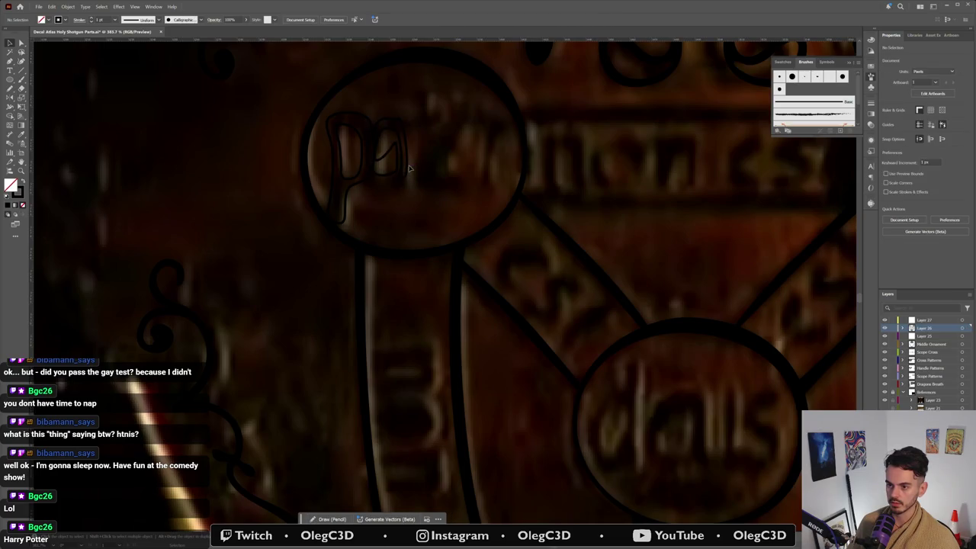
left_click(416, 156)
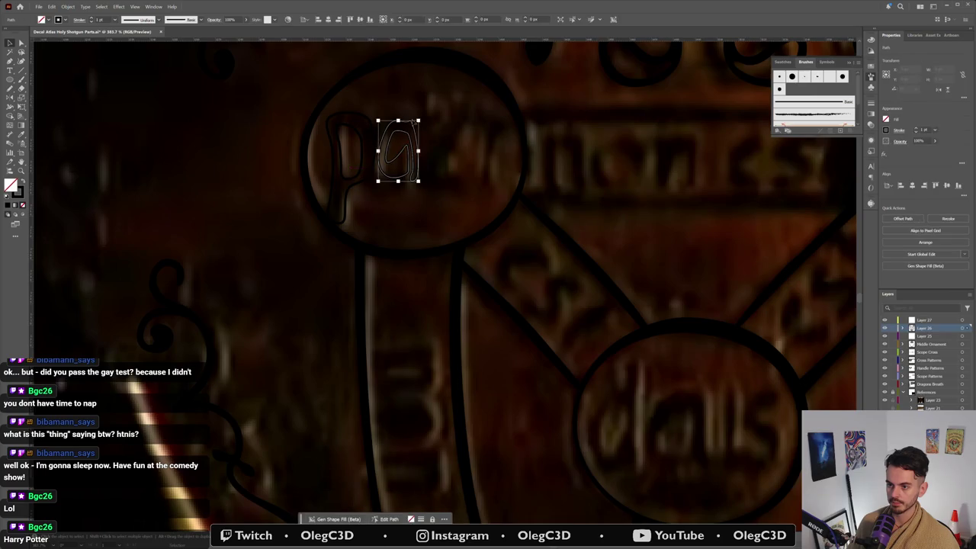
left_click_drag(397, 119, 397, 111)
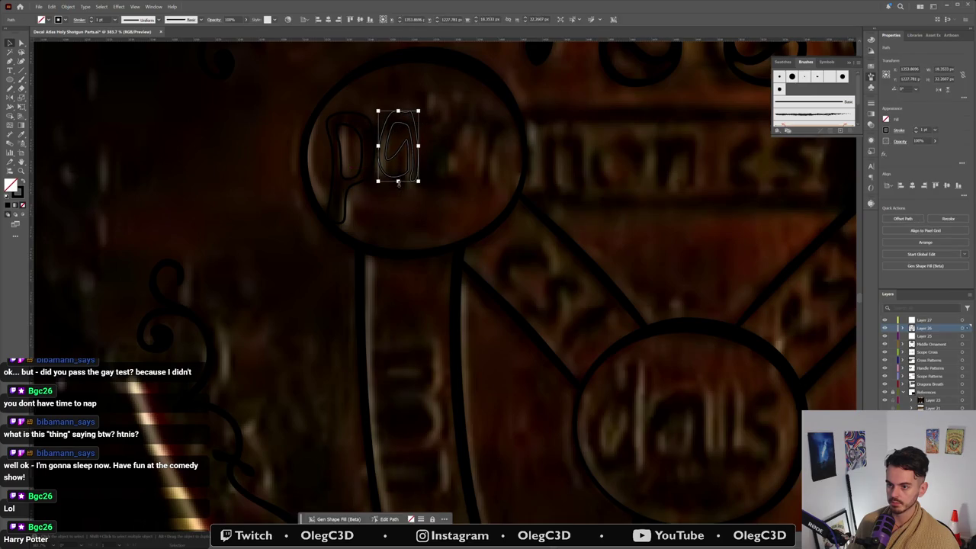
left_click_drag(398, 181, 397, 201)
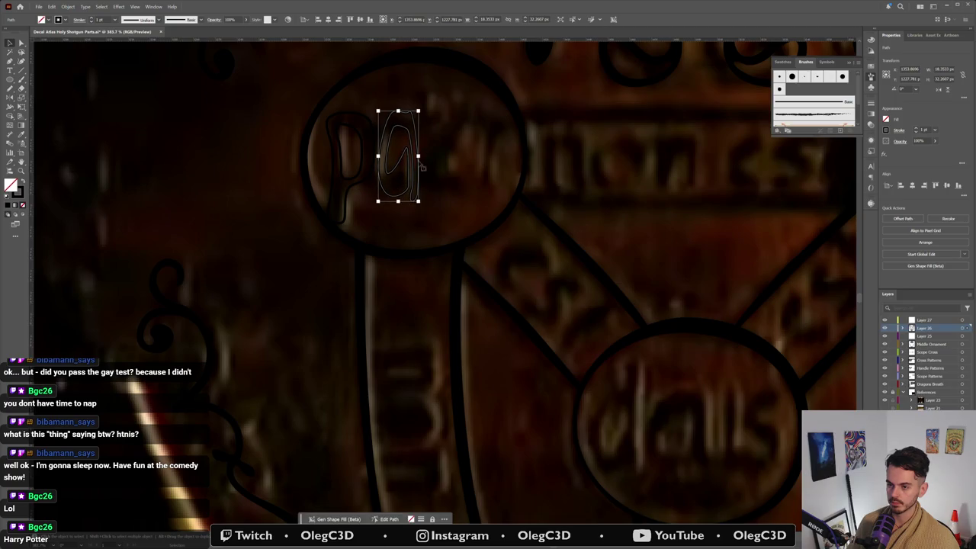
left_click_drag(419, 155, 415, 158)
left_click(408, 161)
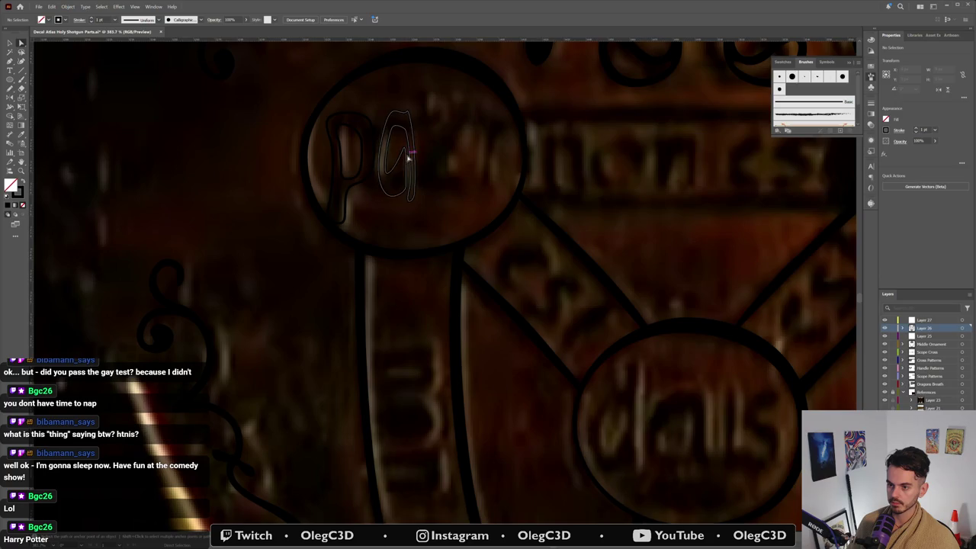
Step: Drag the a's anchors to reshape its curve, bottom and right stem
left_click(407, 158)
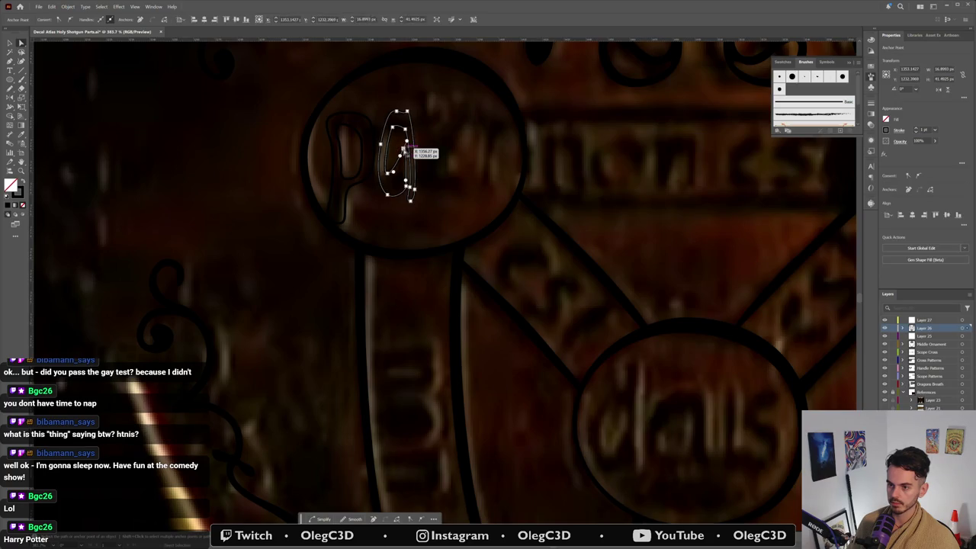
left_click_drag(404, 149, 402, 153)
left_click_drag(406, 187, 410, 195)
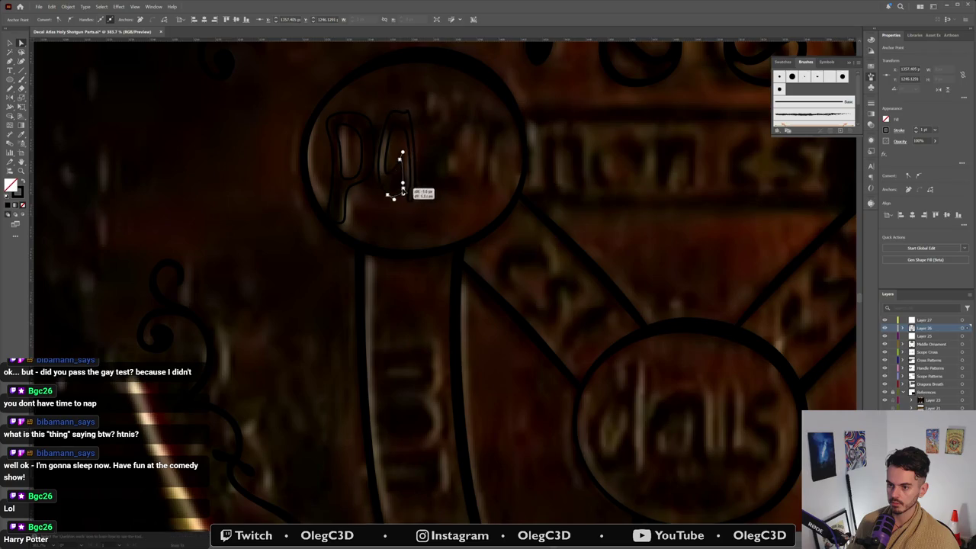
left_click_drag(406, 129, 398, 130)
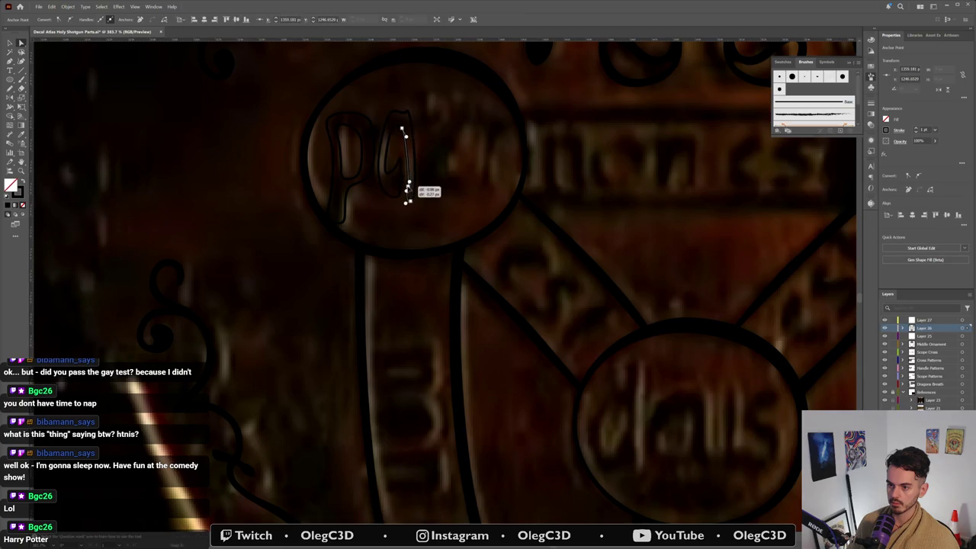
left_click(409, 221)
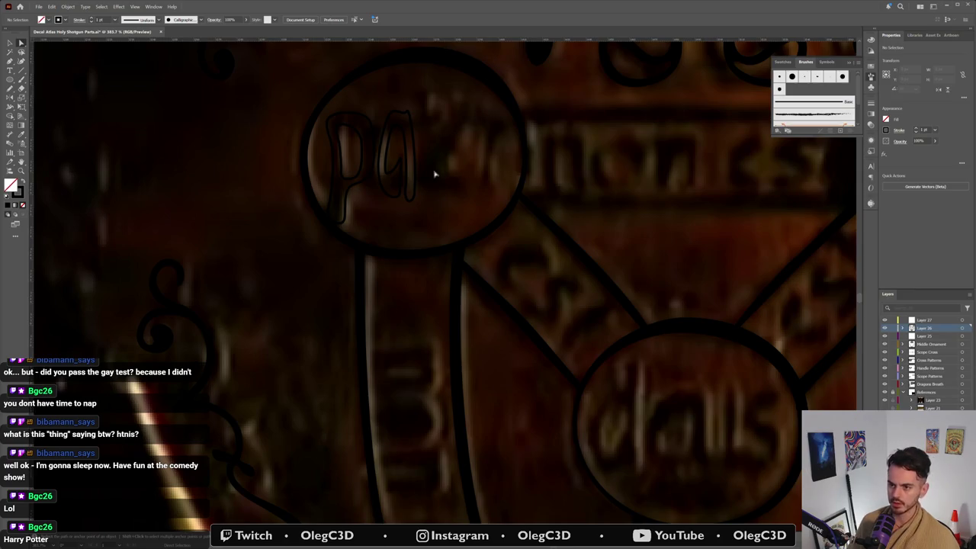
Step: Resize the whole a from its top edge, then review the traced letters
key("v")
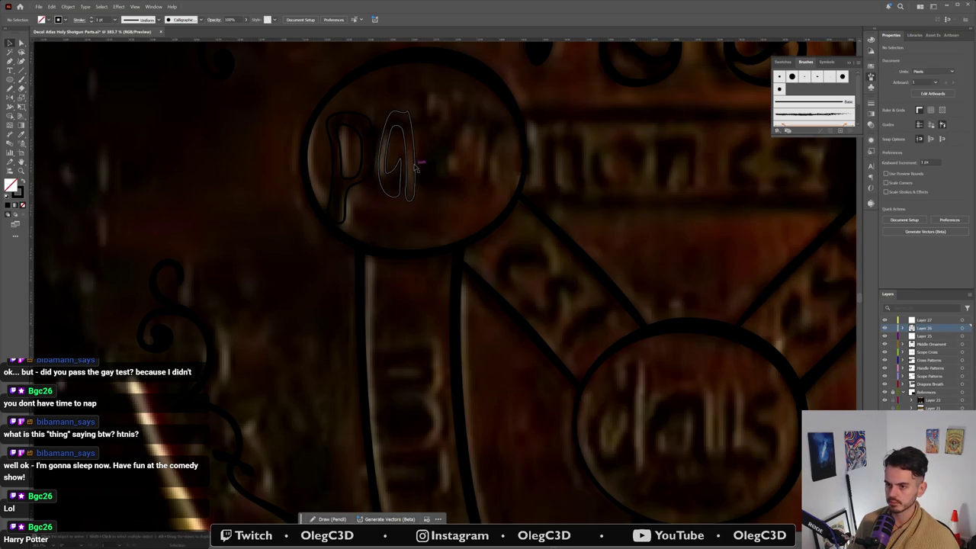
left_click(412, 165)
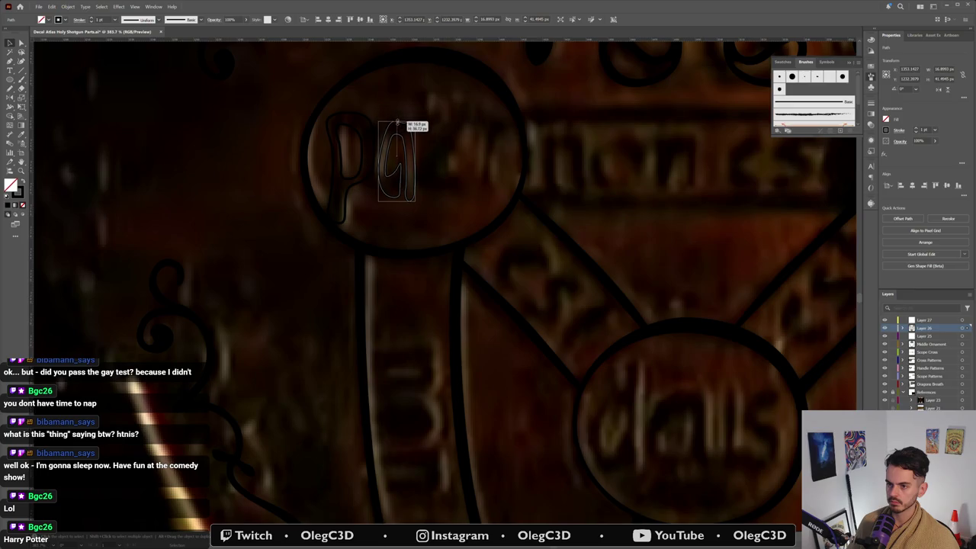
left_click_drag(395, 112, 397, 121)
left_click(403, 120)
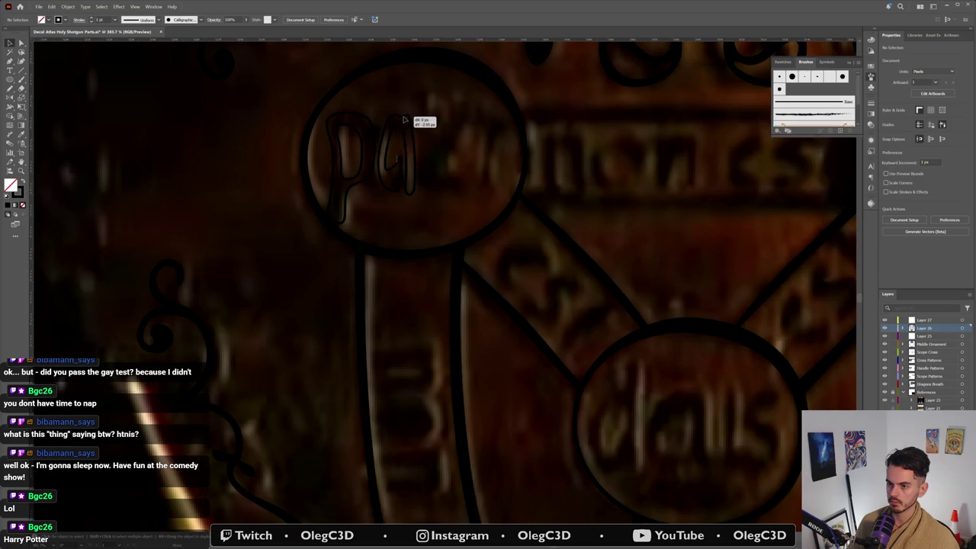
left_click(396, 153)
left_click(461, 169)
scroll(461, 168, "down", 5)
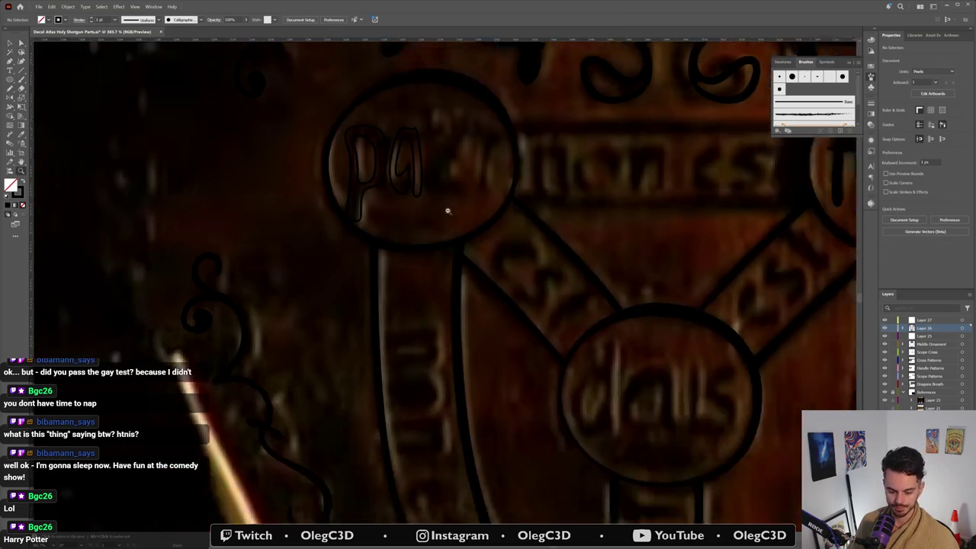
Step: Start the t outline after the a, curving its stem up from the base
scroll(405, 286, "up", 3)
scroll(429, 273, "up", 2)
scroll(430, 273, "up", 1)
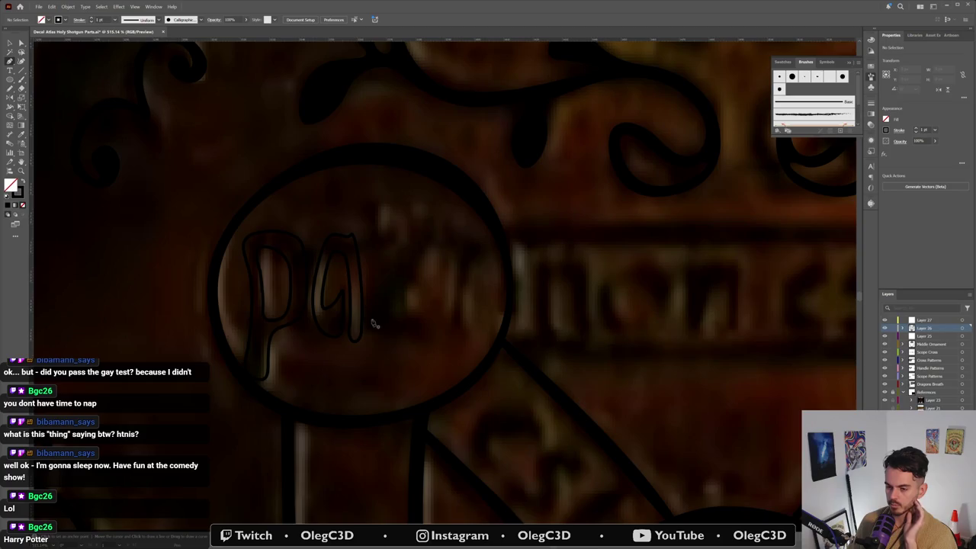
left_click_drag(371, 333, 380, 320)
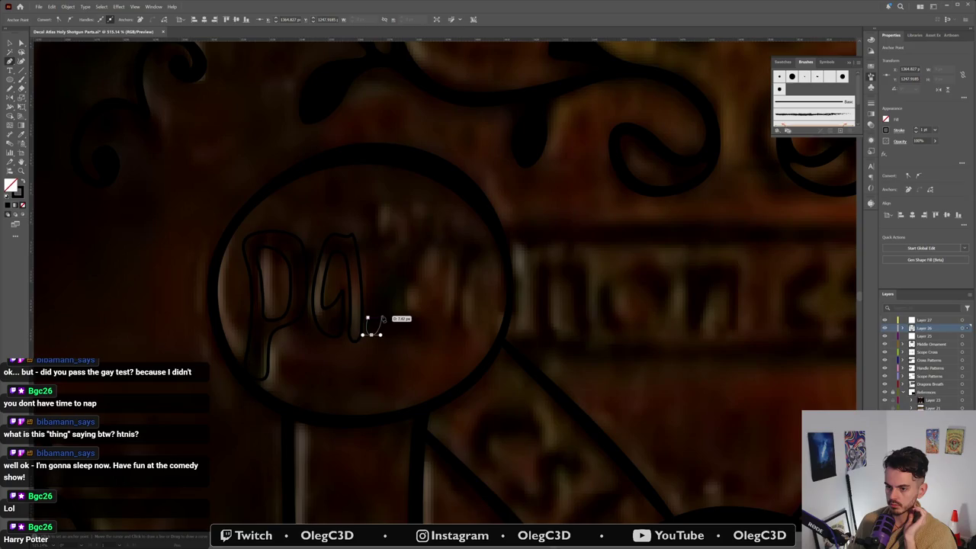
mouse_move(378, 255)
left_mouse_down()
mouse_move(402, 238)
mouse_move(382, 234)
mouse_move(369, 206)
mouse_move(369, 238)
mouse_move(358, 244)
mouse_move(368, 319)
left_mouse_up()
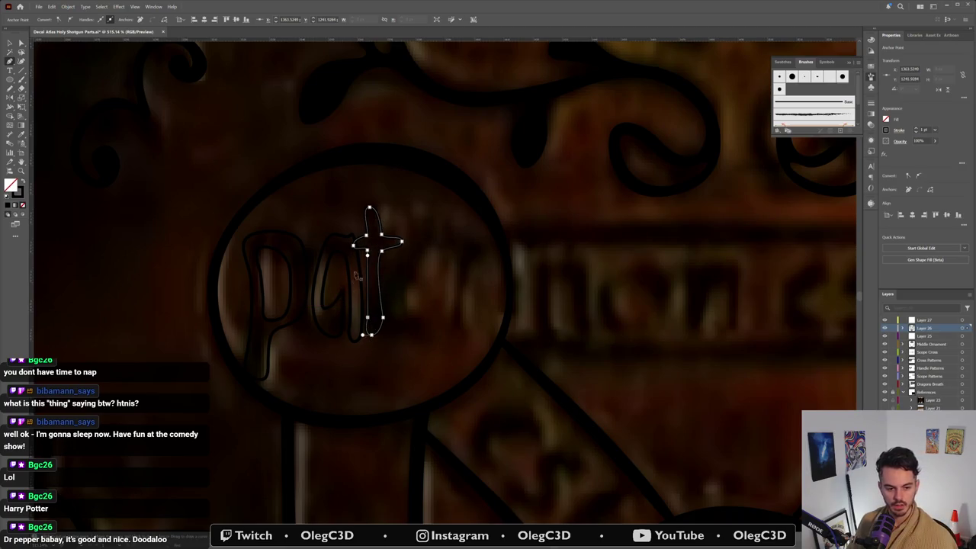
Step: Adjust the t's bottom anchor and move the whole t about 10 px right
key("a")
left_click(364, 316)
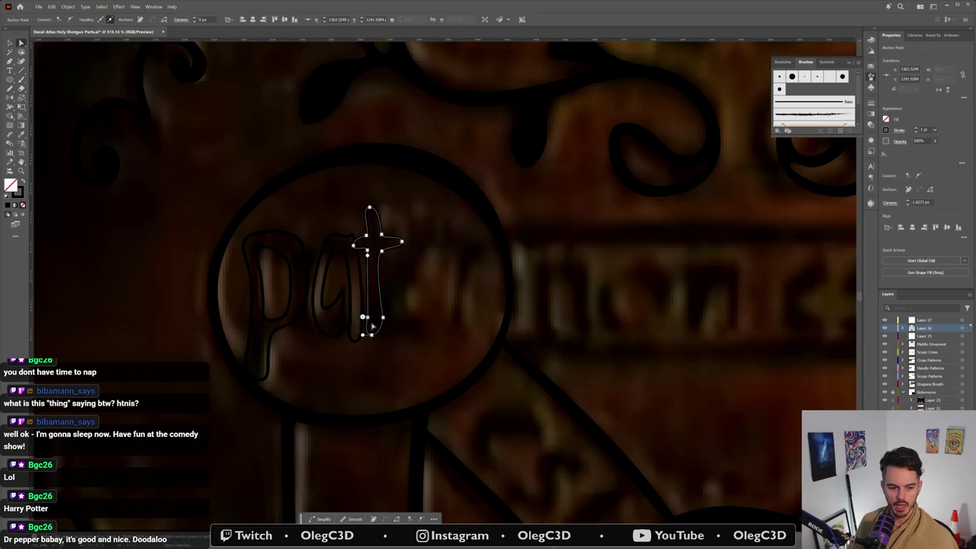
left_click_drag(363, 317, 364, 319)
left_click(392, 247)
key("v")
left_click(392, 247)
left_click_drag(398, 249, 406, 249)
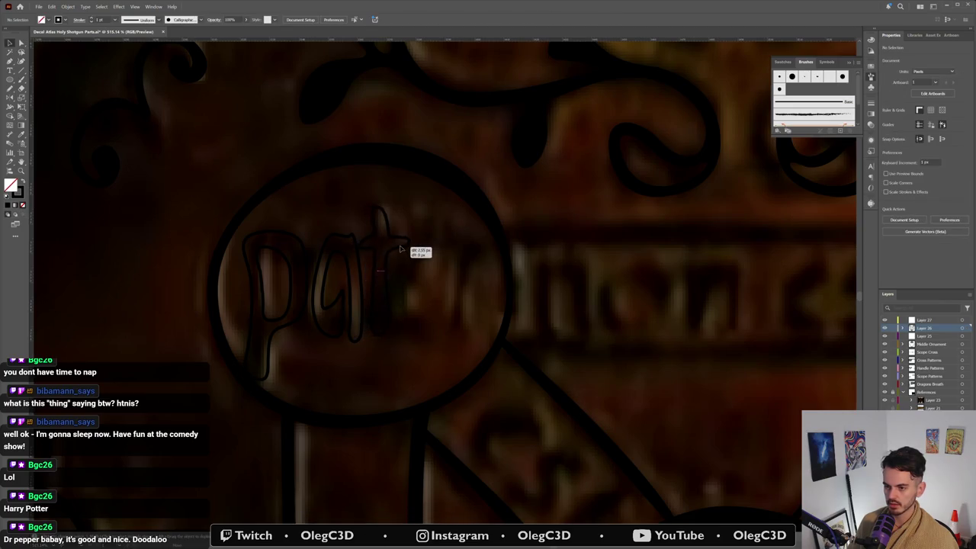
Step: Pull the t stem's middle anchor left and nudge the crossbar end up
key("a")
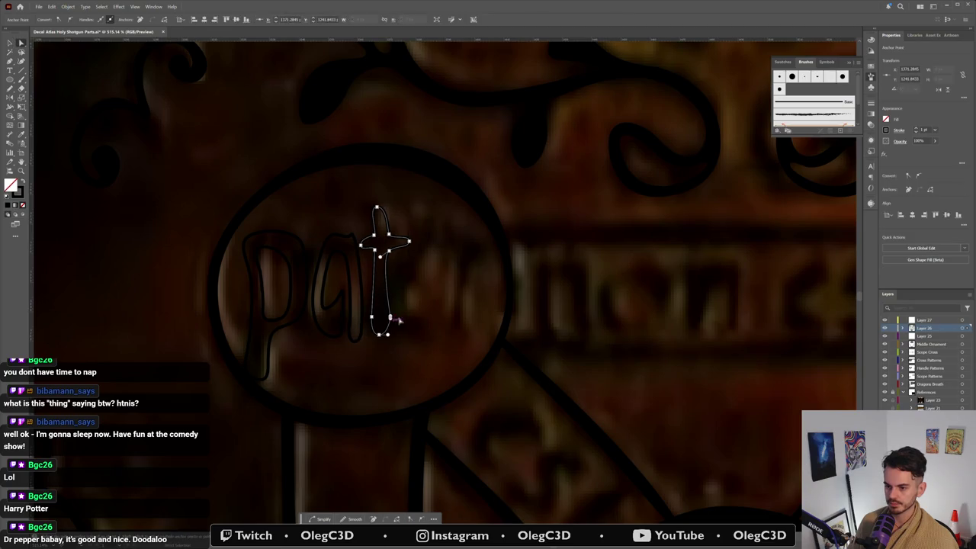
left_click(388, 317)
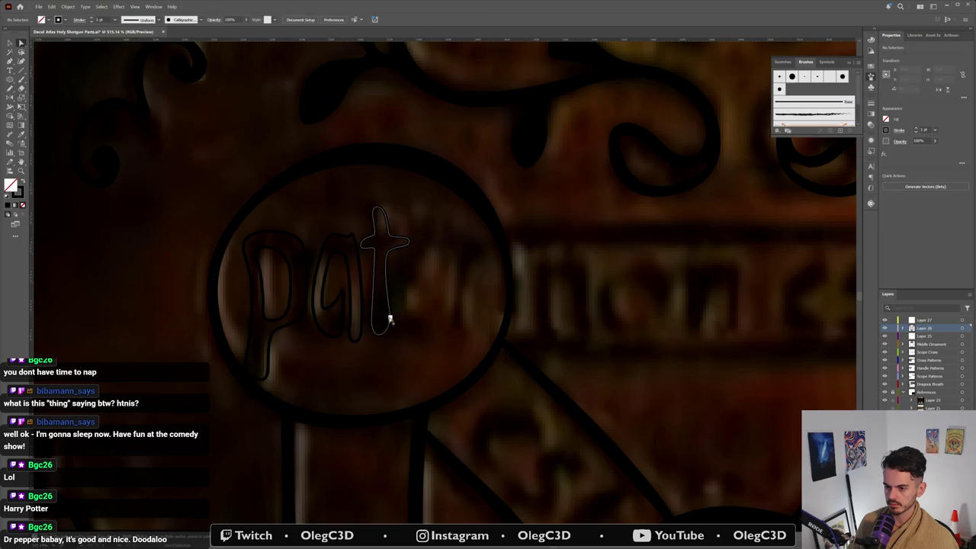
left_click(390, 312)
left_click_drag(390, 294, 384, 293)
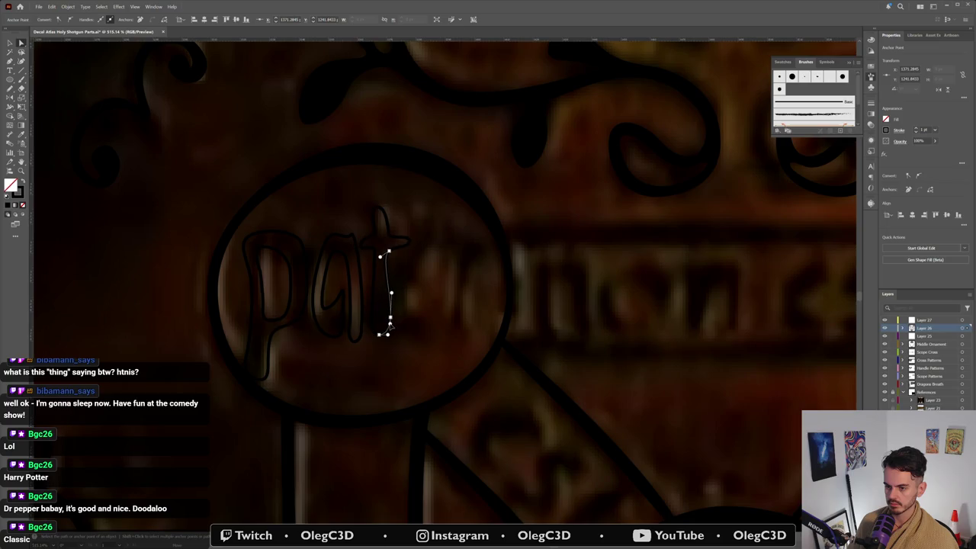
left_click(409, 244)
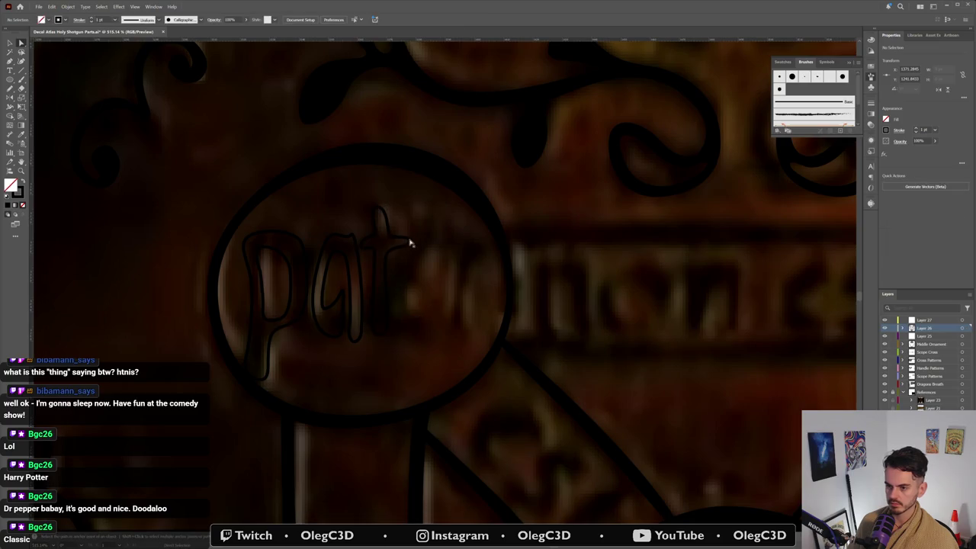
left_click_drag(407, 242, 403, 237)
left_click(407, 333)
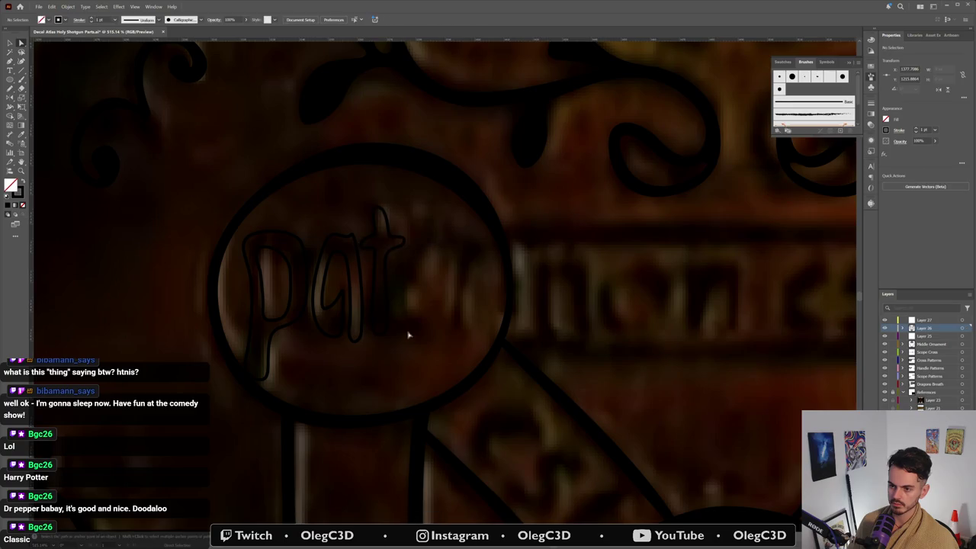
Step: Check the t and a anchors in Outline view (Ctrl+Y)
key("ctrl+y")
key("ctrl+y")
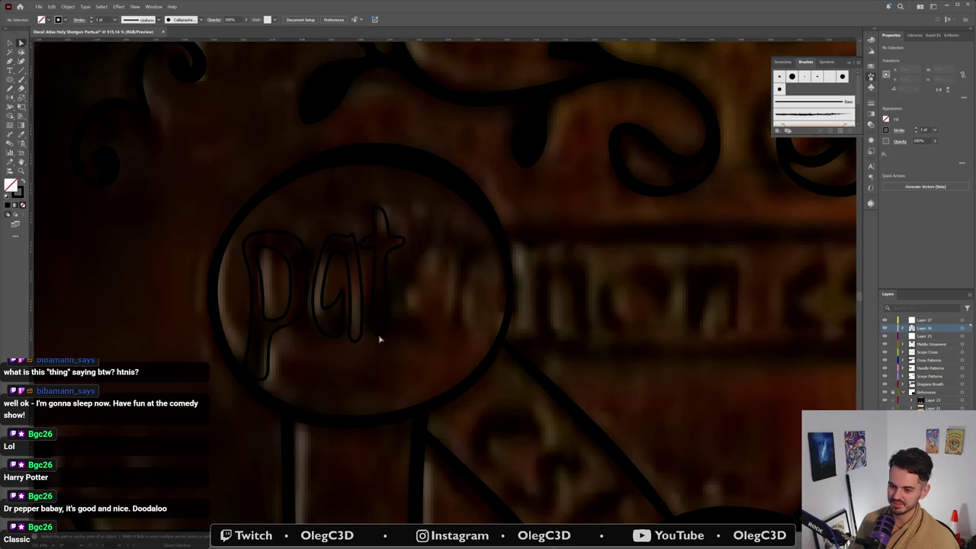
left_click_drag(379, 339, 379, 340)
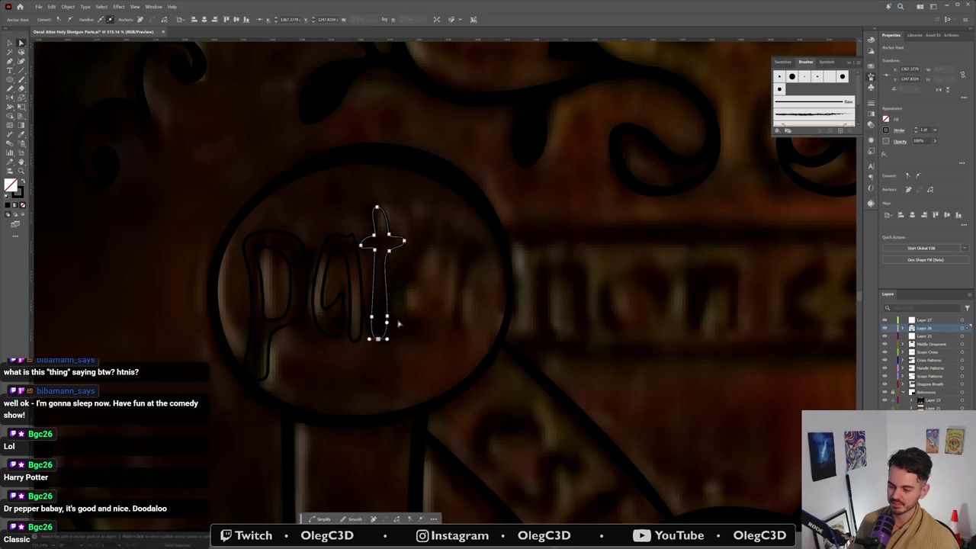
left_click(409, 359)
left_click(348, 236)
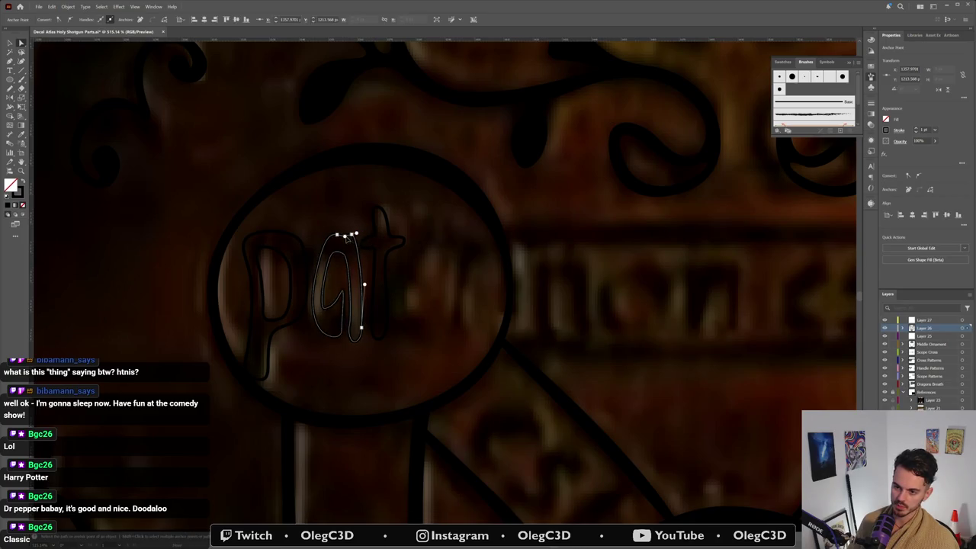
left_click(415, 276)
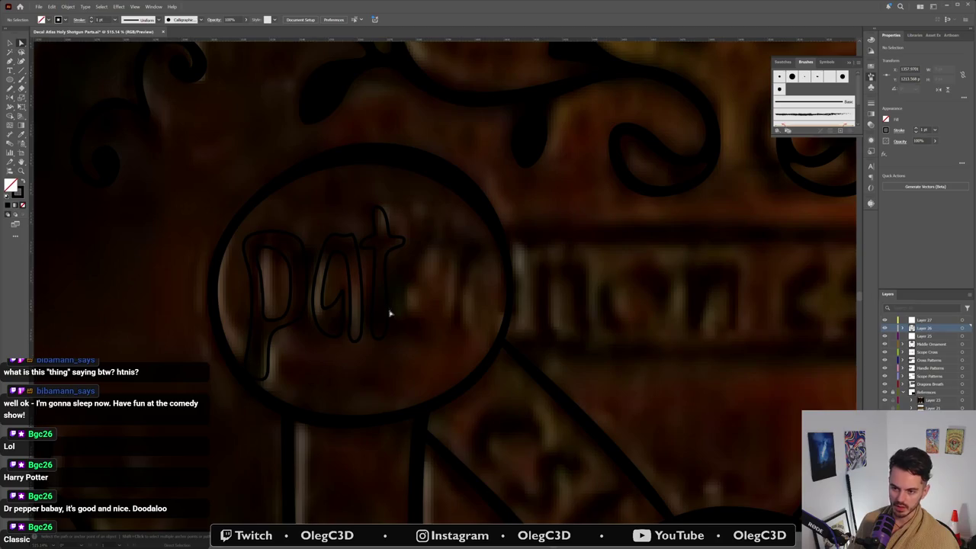
key("p")
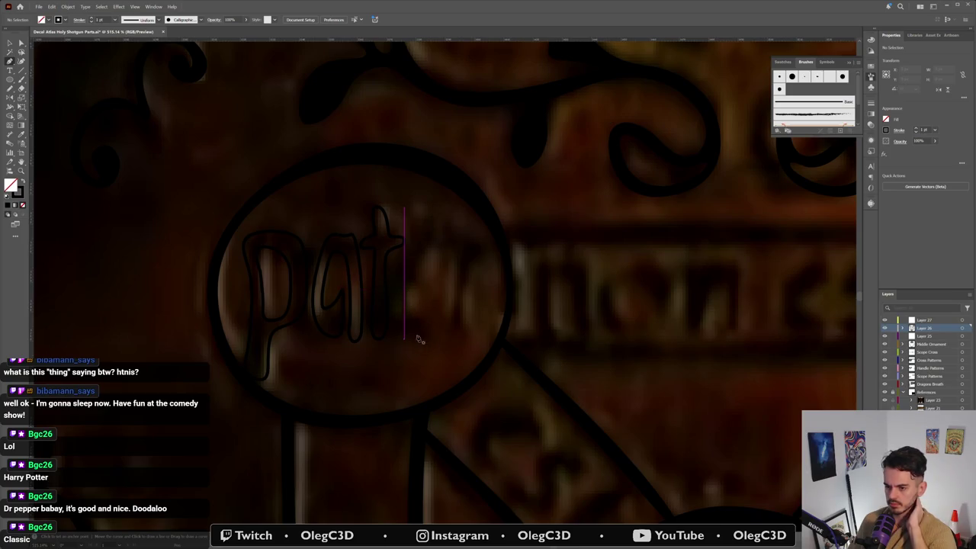
Step: Draw the e's outer outline as a closed Pen path after the t
left_click_drag(425, 327, 439, 337)
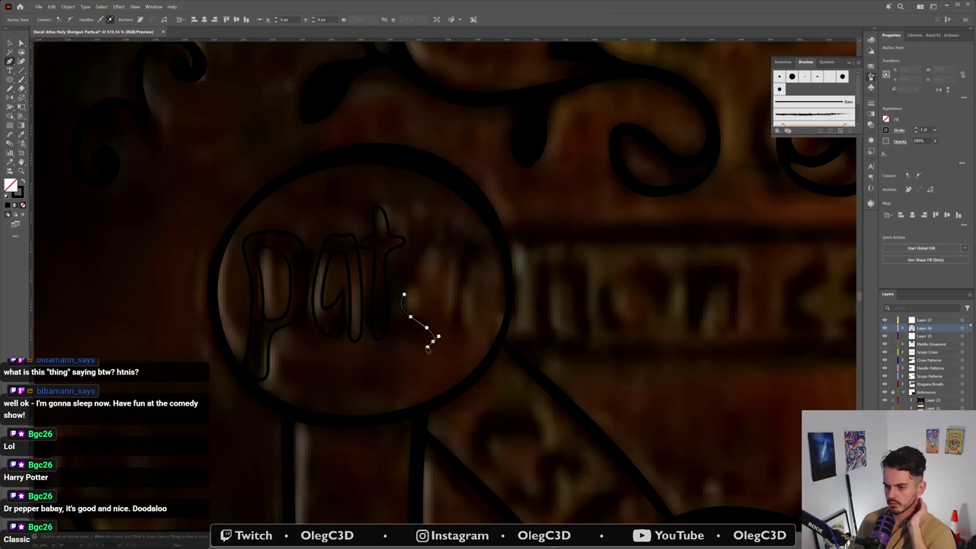
mouse_move(404, 294)
left_mouse_down()
mouse_move(396, 265)
mouse_move(436, 217)
left_mouse_up()
left_click(455, 247)
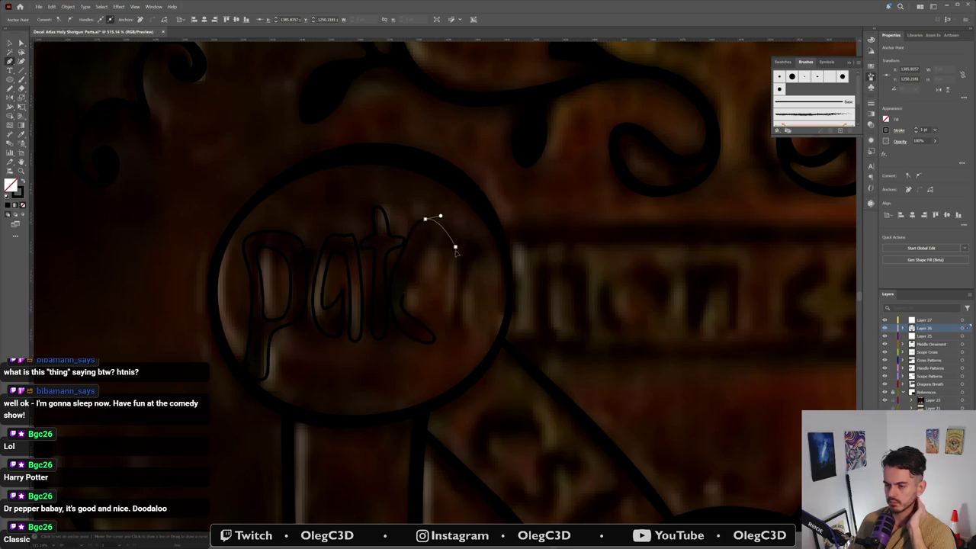
left_click(455, 257)
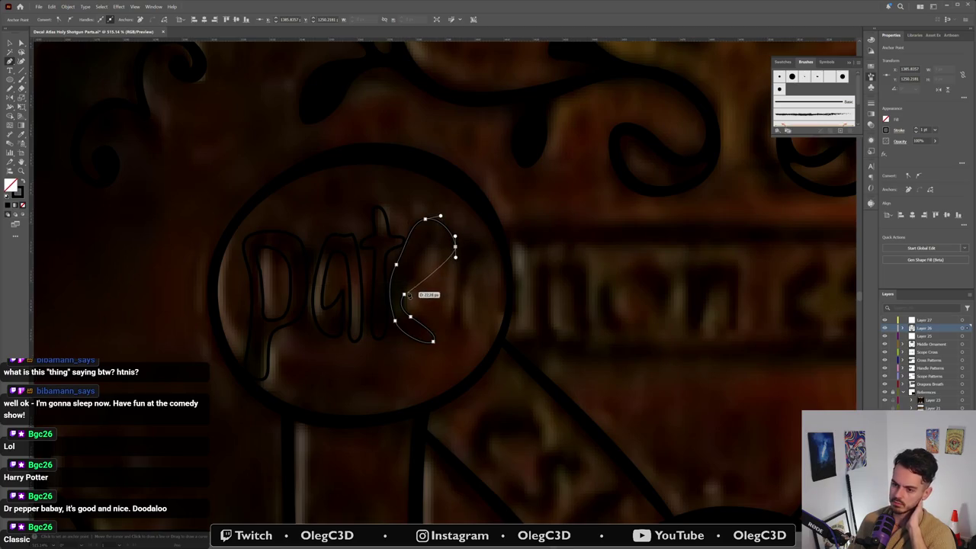
left_click(404, 295)
left_click(406, 282, "ctrl")
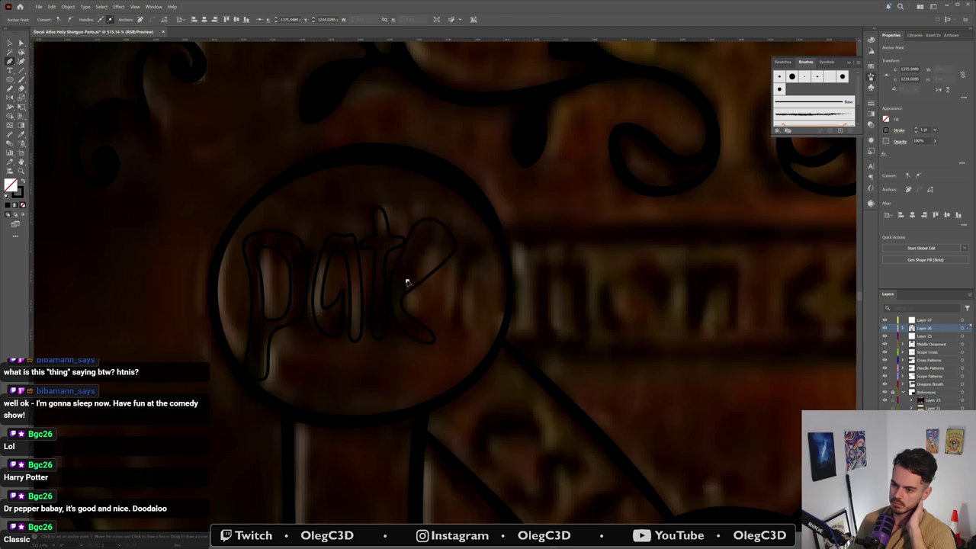
Step: Draw the e's inner counter and adjust its bottom point
left_click_drag(441, 245, 436, 228)
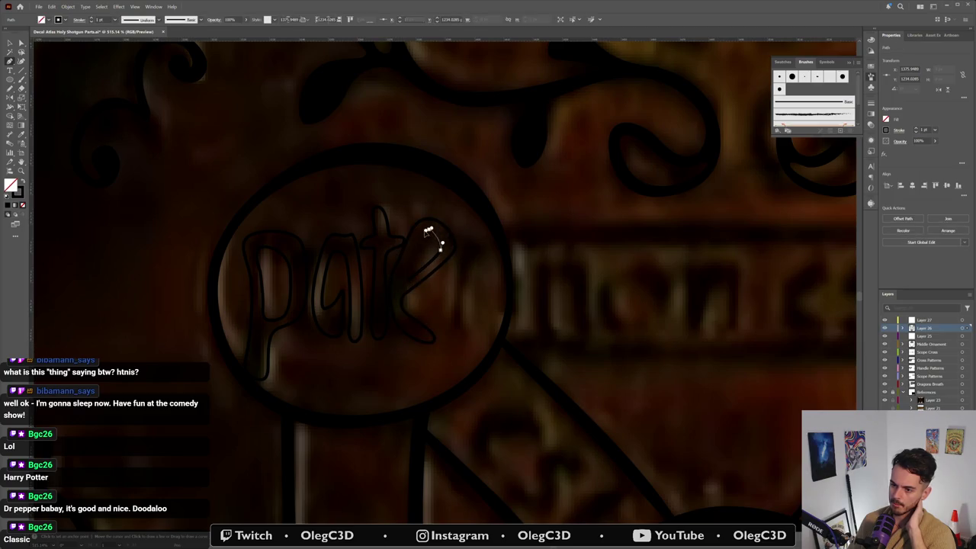
left_click(405, 273)
left_click_drag(406, 280, 408, 278)
key("a")
left_click(408, 277)
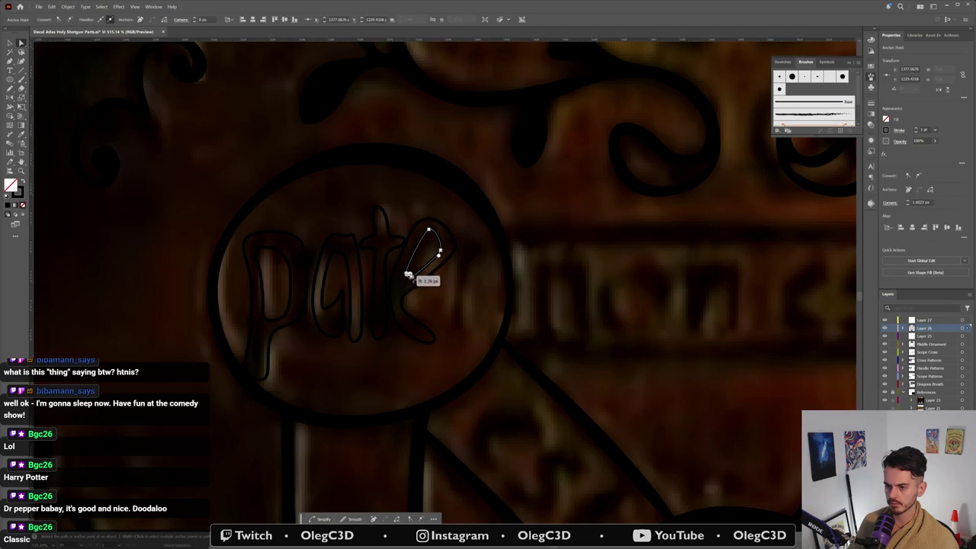
Step: Lower the e's top to line up with pat and narrow it slightly
key("v")
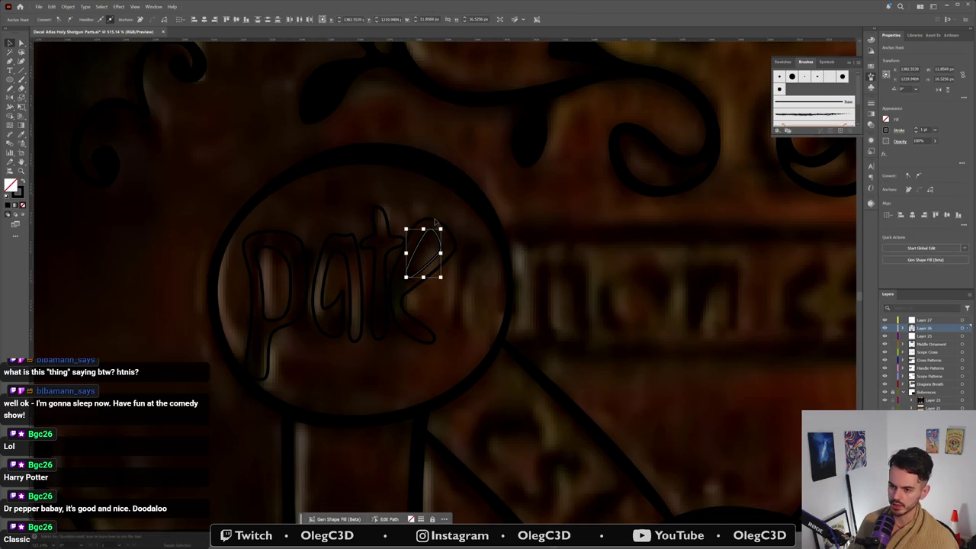
left_click(438, 220)
left_click_drag(421, 218, 421, 230)
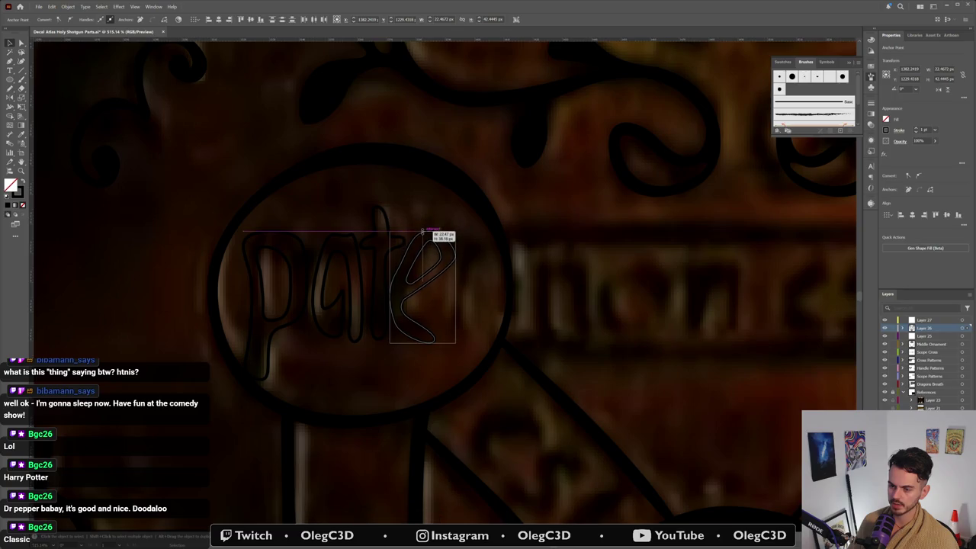
mouse_move(456, 287)
left_mouse_down()
mouse_move(435, 281)
mouse_move(453, 288)
left_mouse_up()
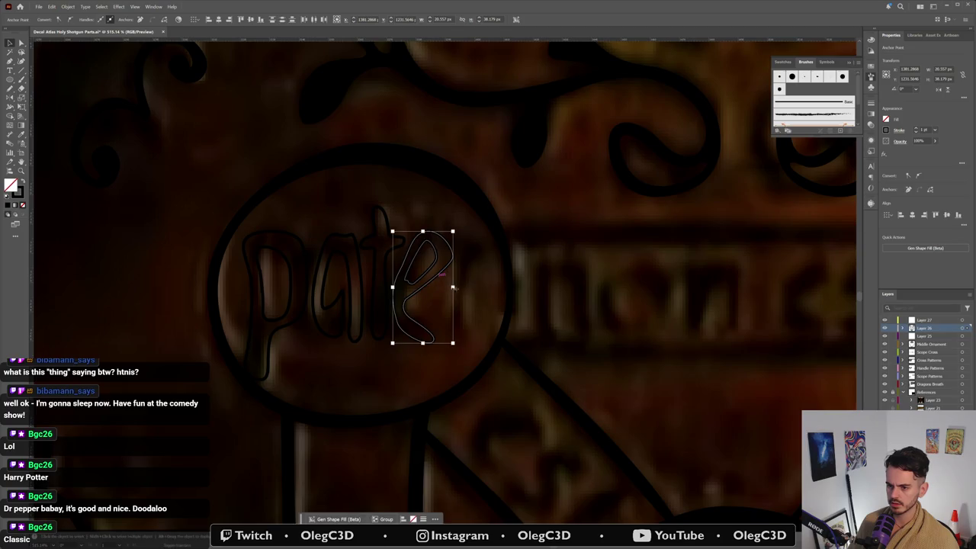
left_click(475, 290)
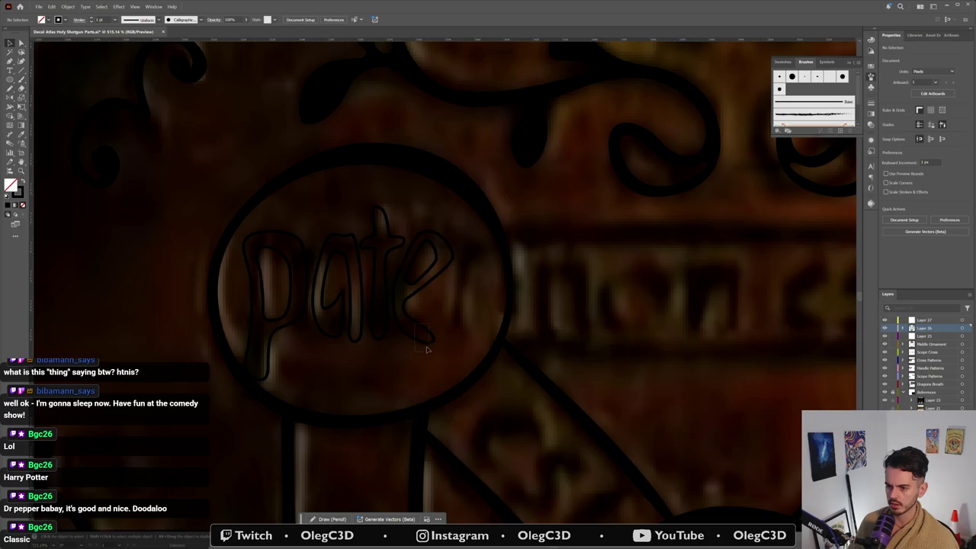
Step: Select the e with its counter, then shorten and narrow it further
left_click(427, 281)
left_click(427, 275, "shift")
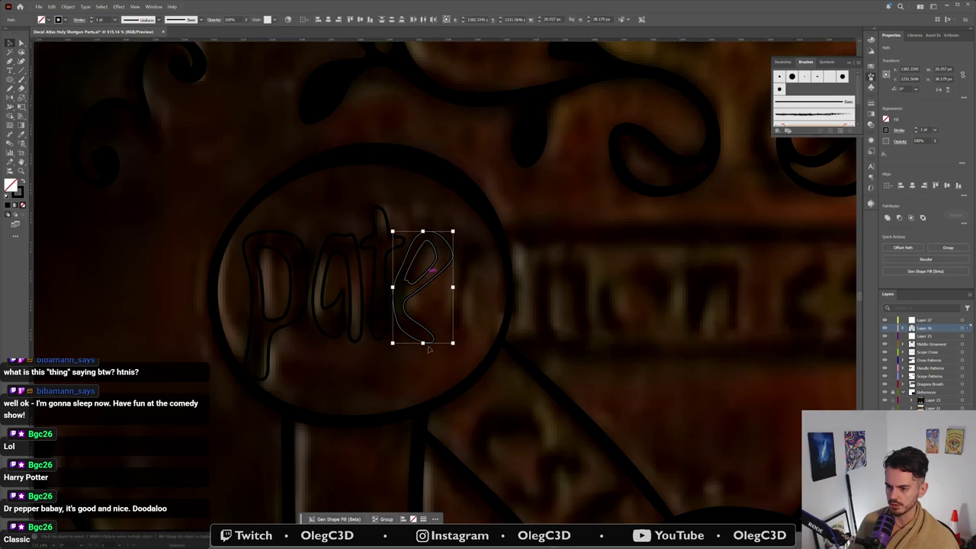
left_click_drag(423, 344, 423, 338)
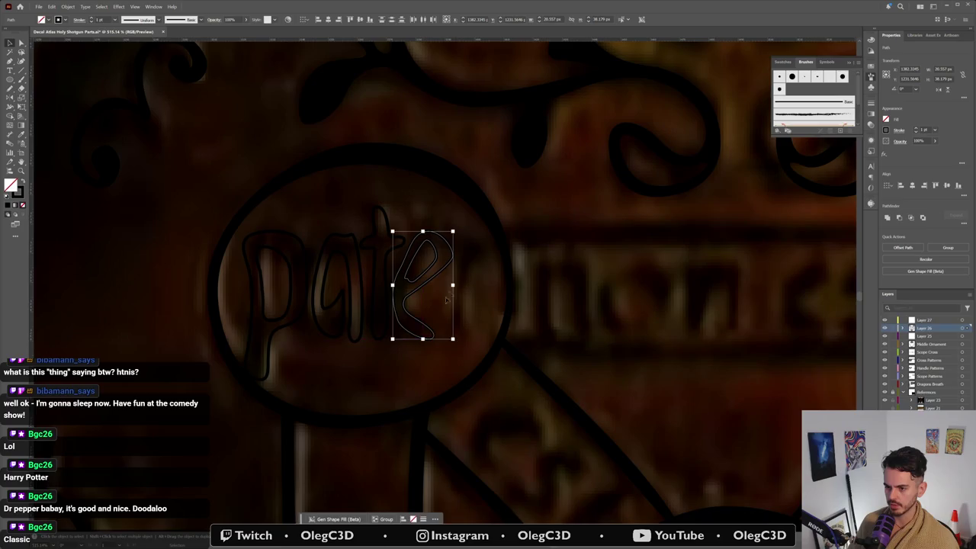
left_click_drag(453, 285, 446, 286)
left_click(470, 219)
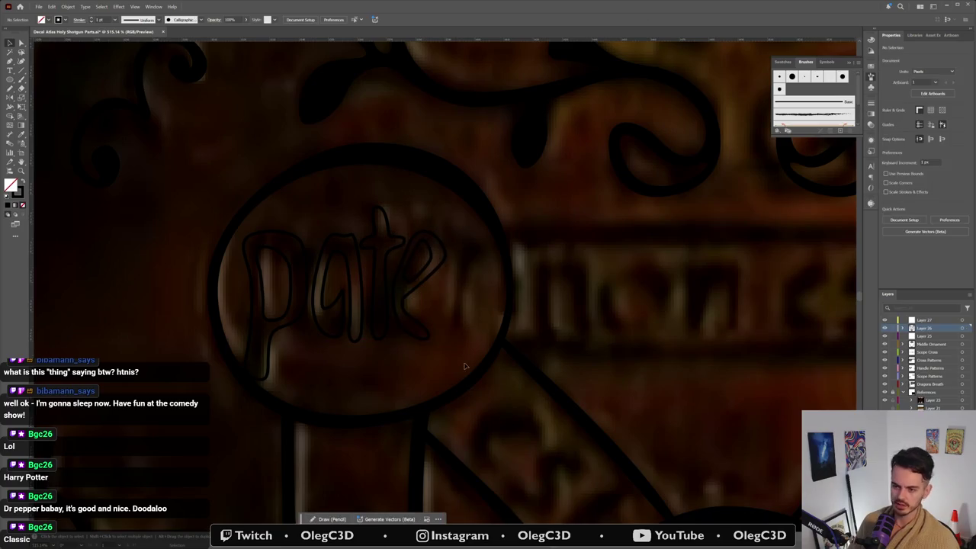
Step: Draw the r's stem up from its base and extend its arm right
key("p")
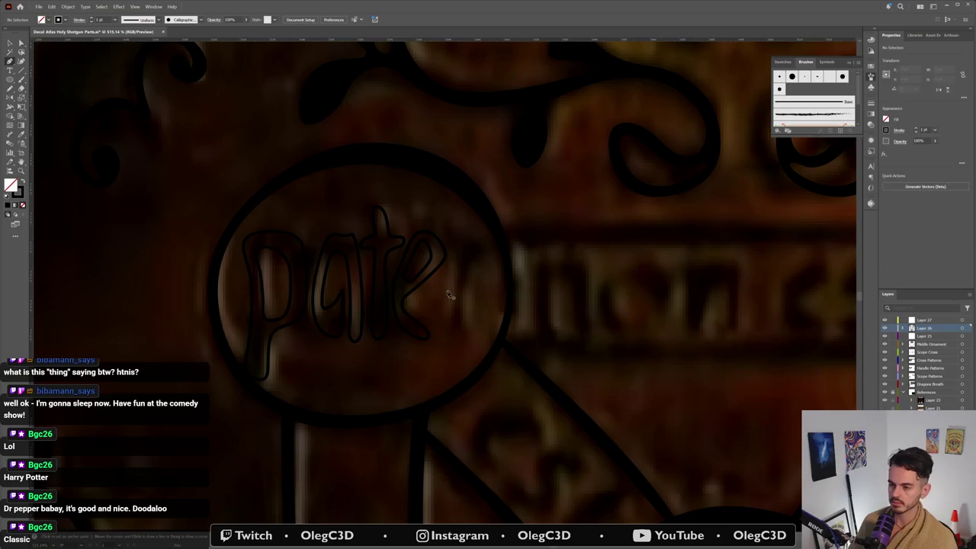
left_click(446, 331)
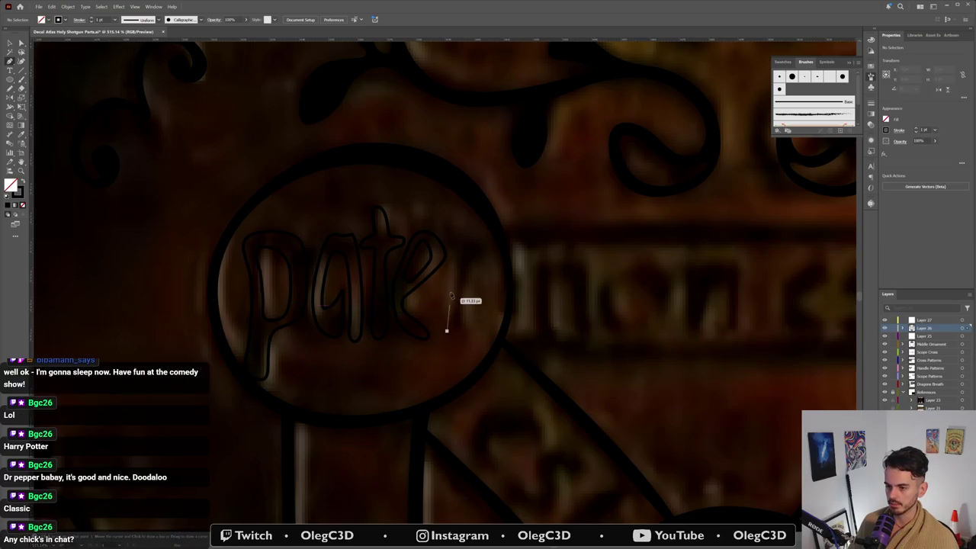
left_click_drag(454, 282, 454, 266)
left_click(455, 229)
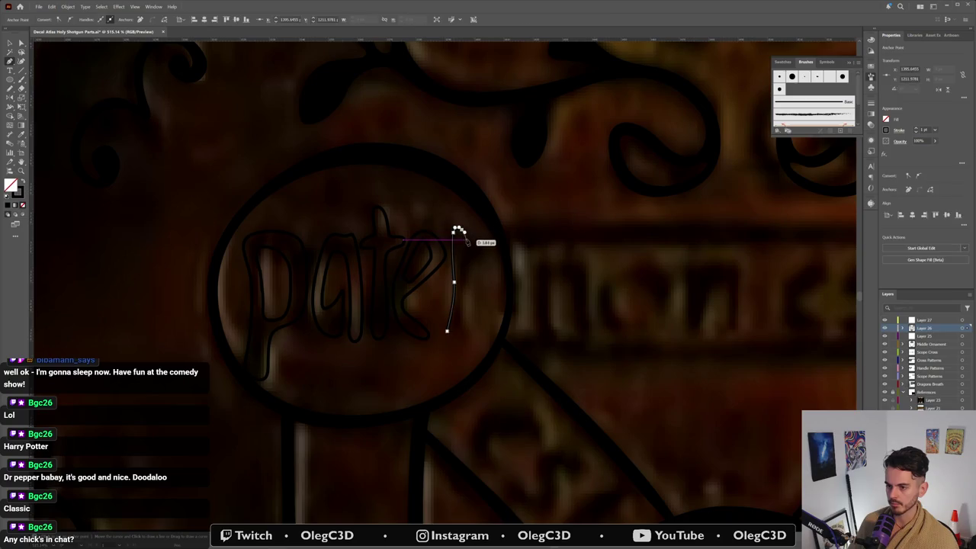
left_click_drag(466, 242, 488, 245)
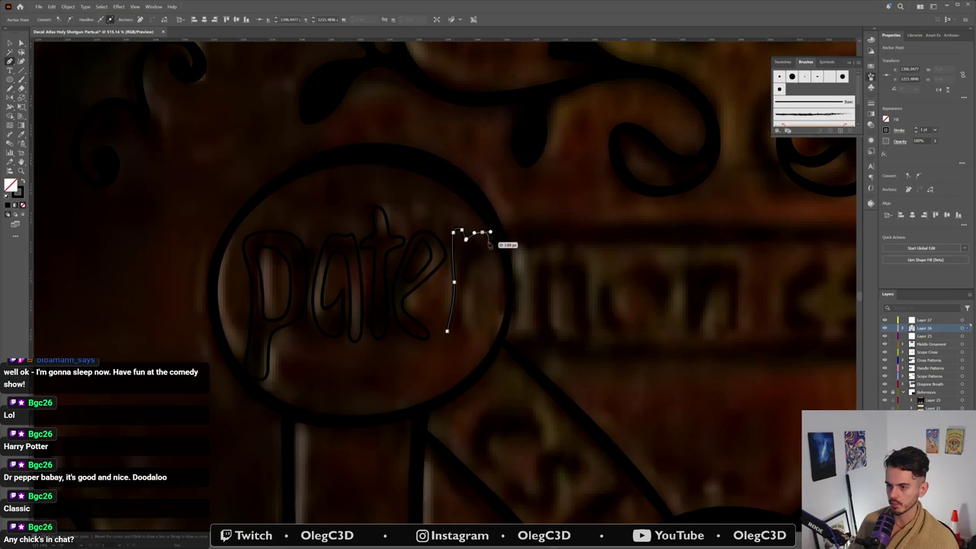
key("Escape")
Step: Curve the arm's underside, close the r at its base, and select all letters
mouse_move(483, 247)
left_mouse_down()
mouse_move(491, 249)
mouse_move(468, 267)
left_mouse_up()
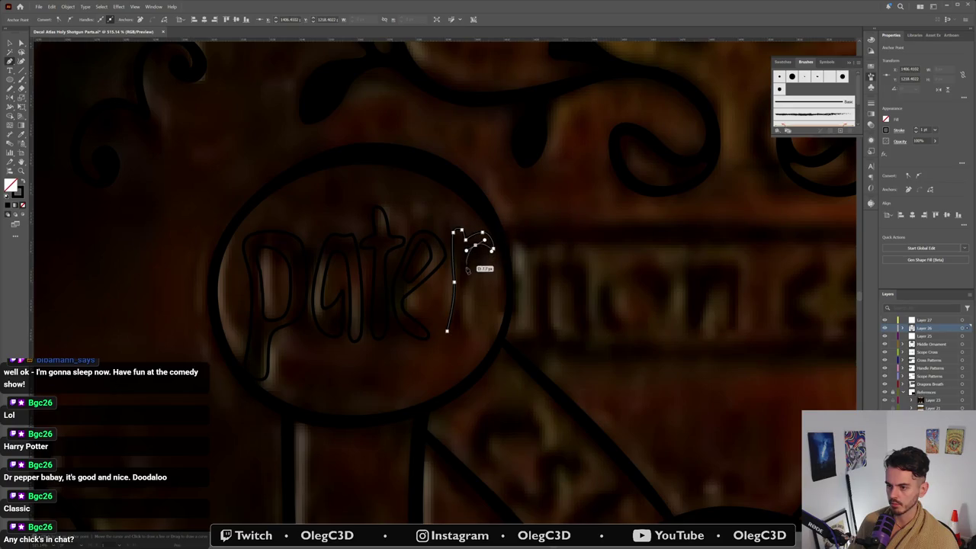
left_click(463, 309)
left_click_drag(462, 332, 451, 341)
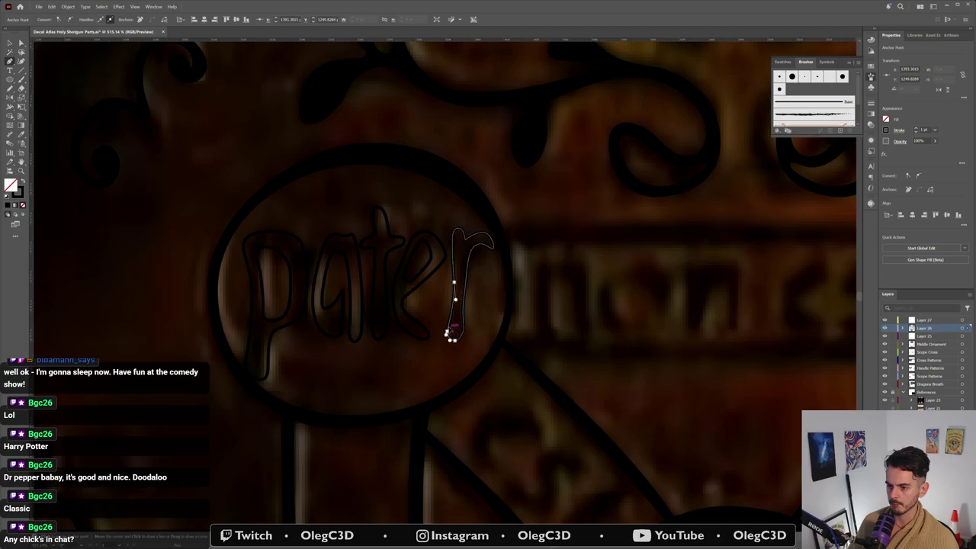
key("v")
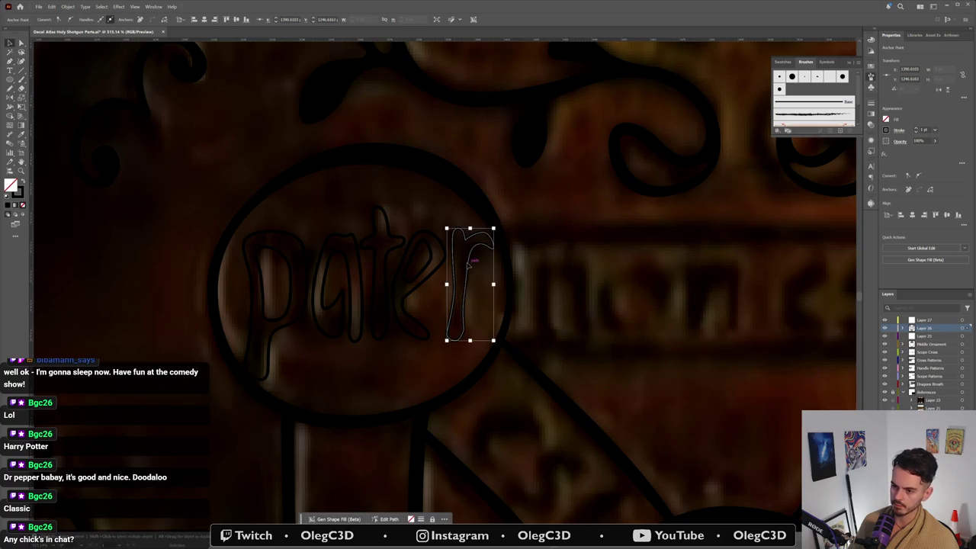
key("ctrl+a")
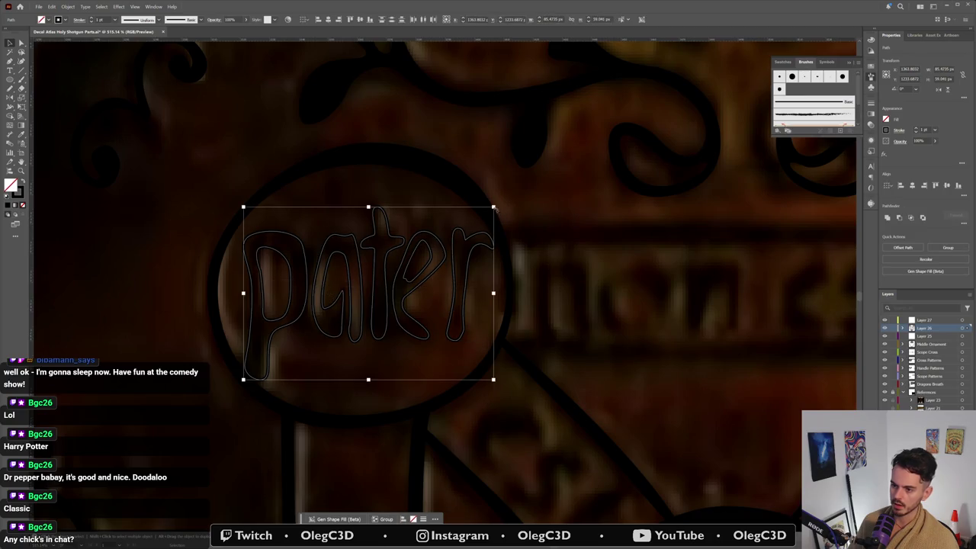
Step: Scale and centre the pater lettering to fill its circle
left_click_drag(493, 206, 462, 228)
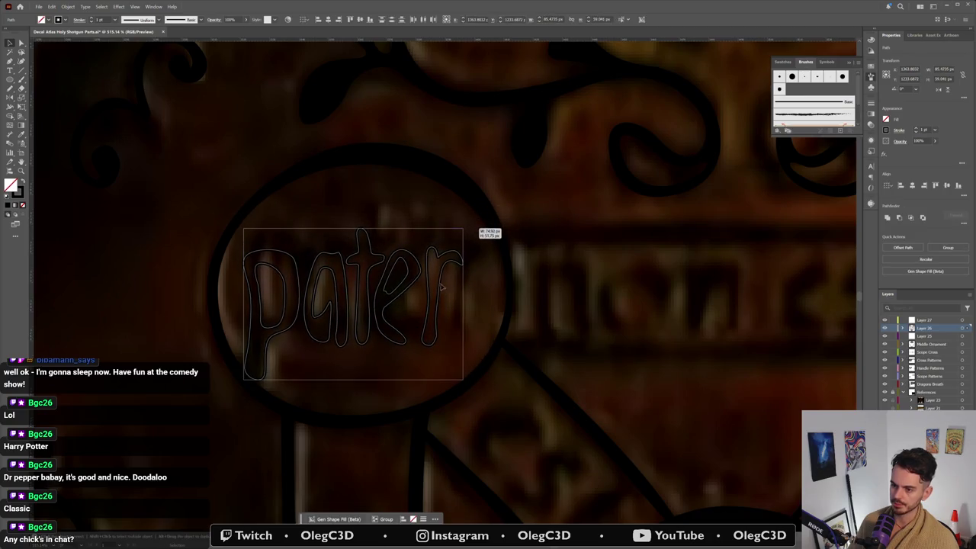
left_click_drag(446, 276, 449, 262)
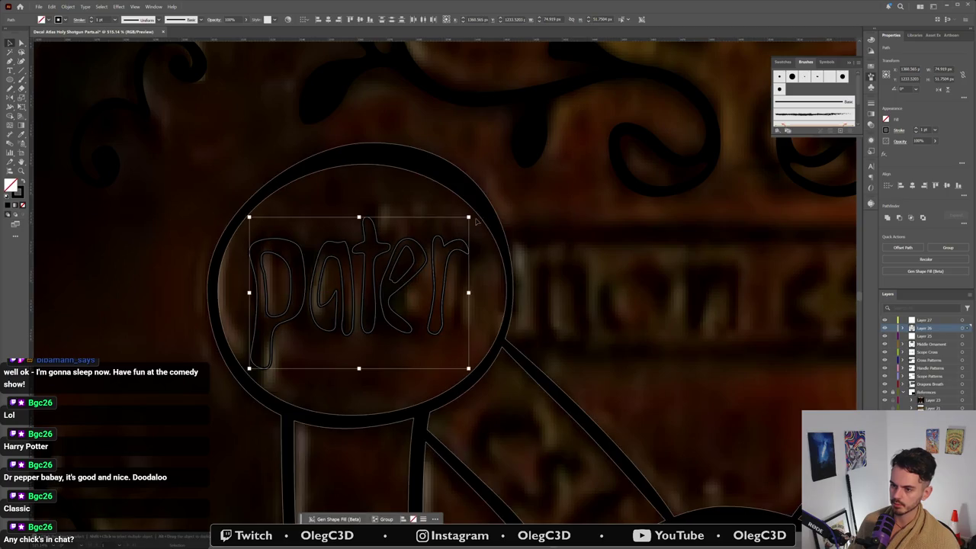
left_click_drag(474, 218, 485, 206)
left_click(540, 218)
Step: Check the r's top curl points, then fill pater solid black with Shift+X
key("a")
left_click(480, 245)
left_click(483, 243)
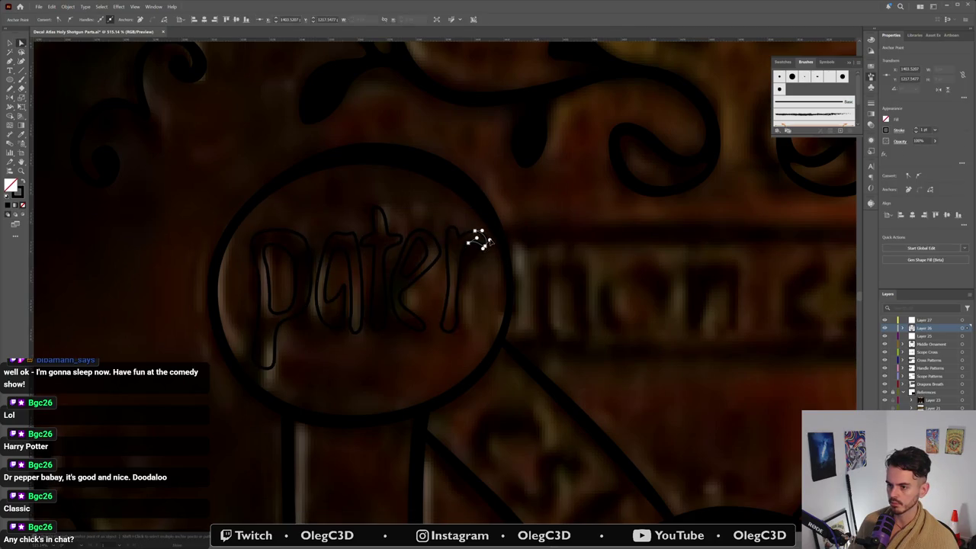
left_click(512, 262)
scroll(515, 270, "down", 5)
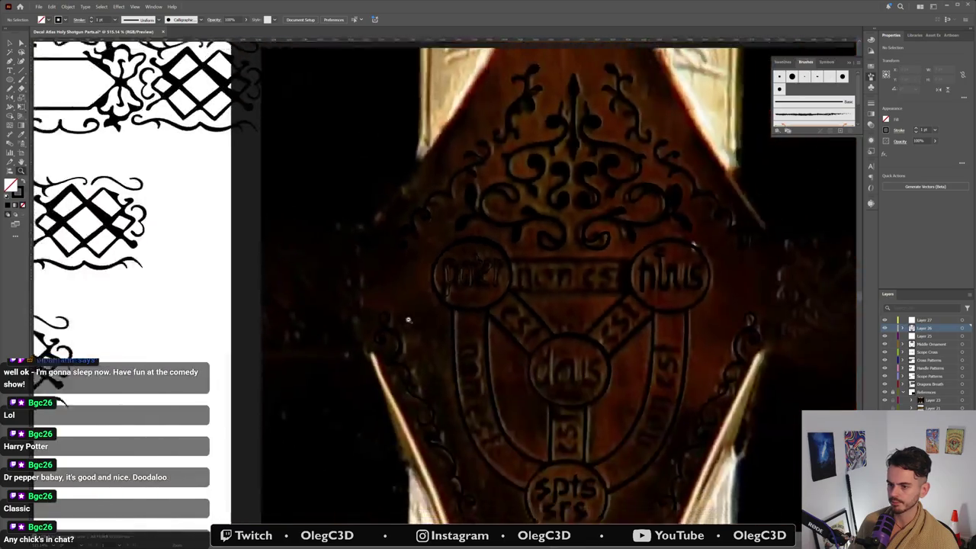
scroll(463, 282, "up", 5)
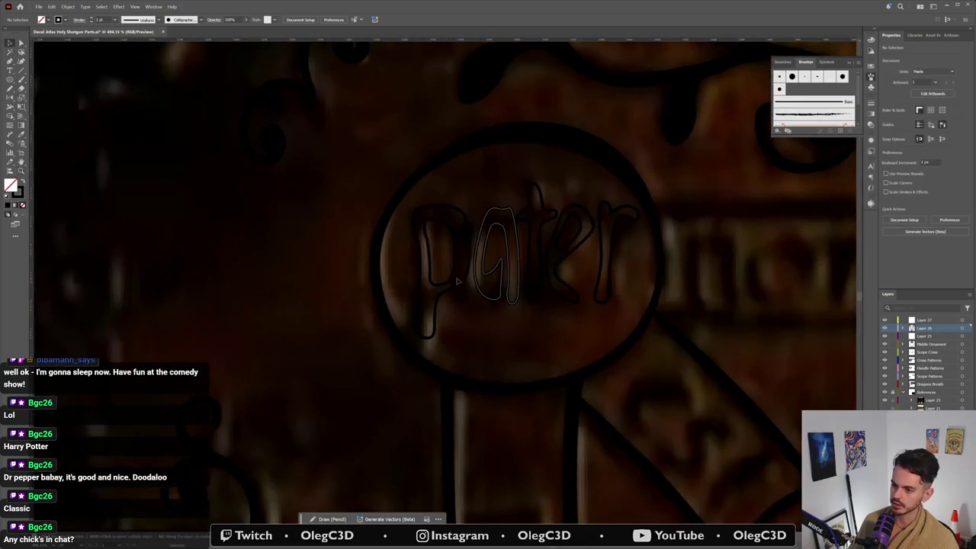
left_click(603, 274)
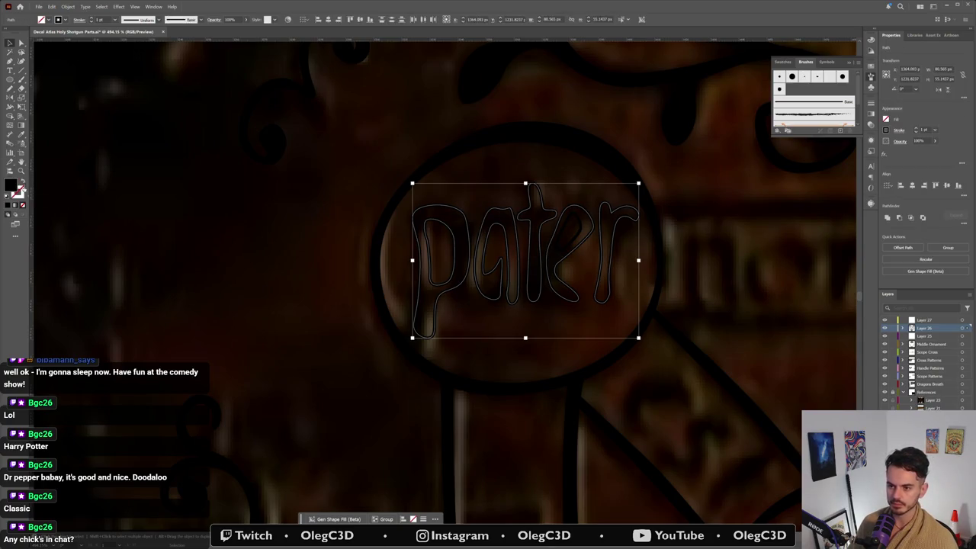
key("shift+x")
scroll(462, 375, "up", 1)
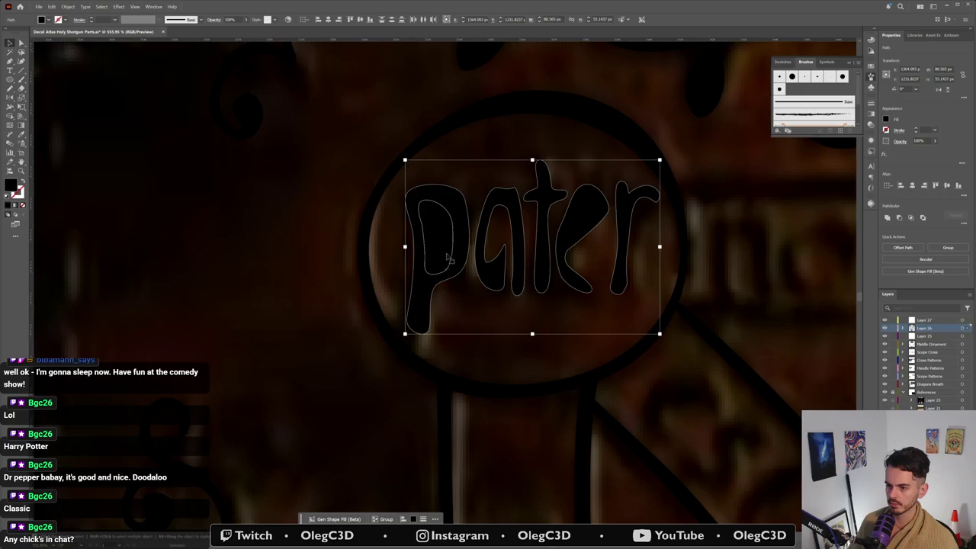
Step: Cut the p's counter out with Pathfinder Minus Front
double_click(451, 255)
left_click(430, 244)
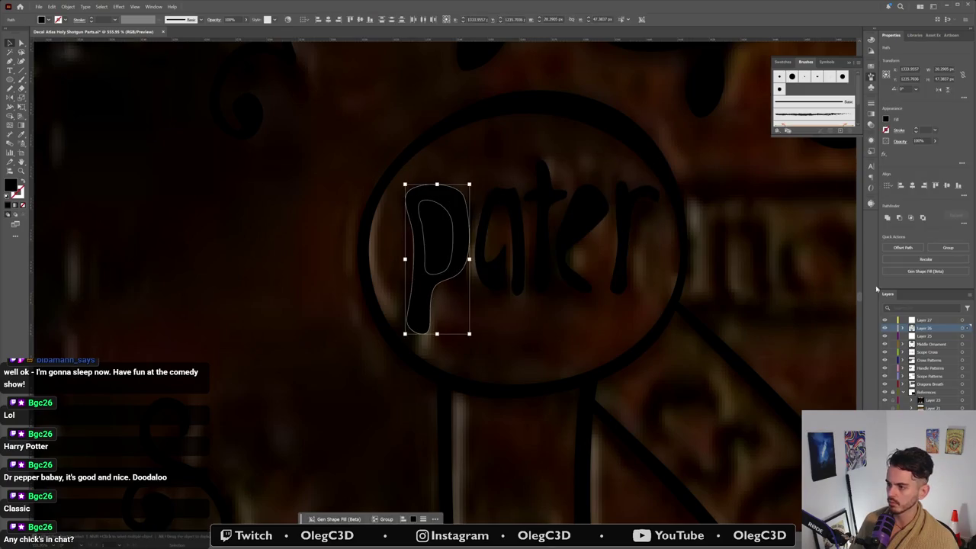
left_click(898, 219)
Step: Select the e's counter and outer shape and subtract the counter with Minus Front
left_click(579, 221)
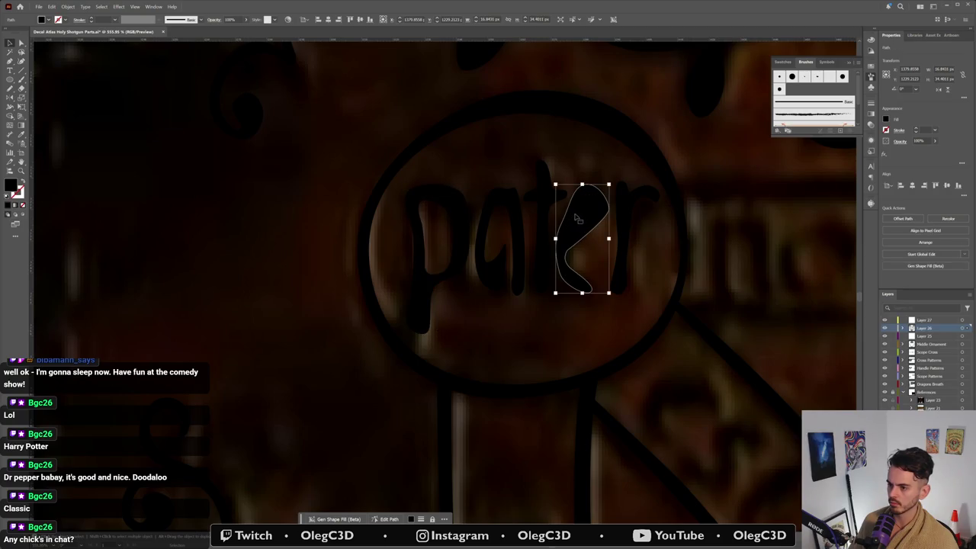
double_click(579, 221)
key("Escape")
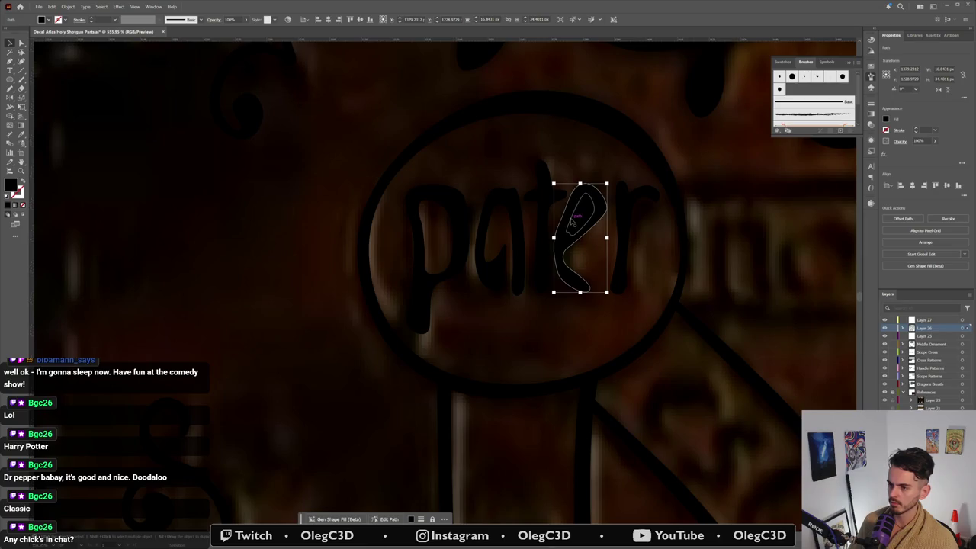
left_click(567, 215)
left_click(560, 258, "shift")
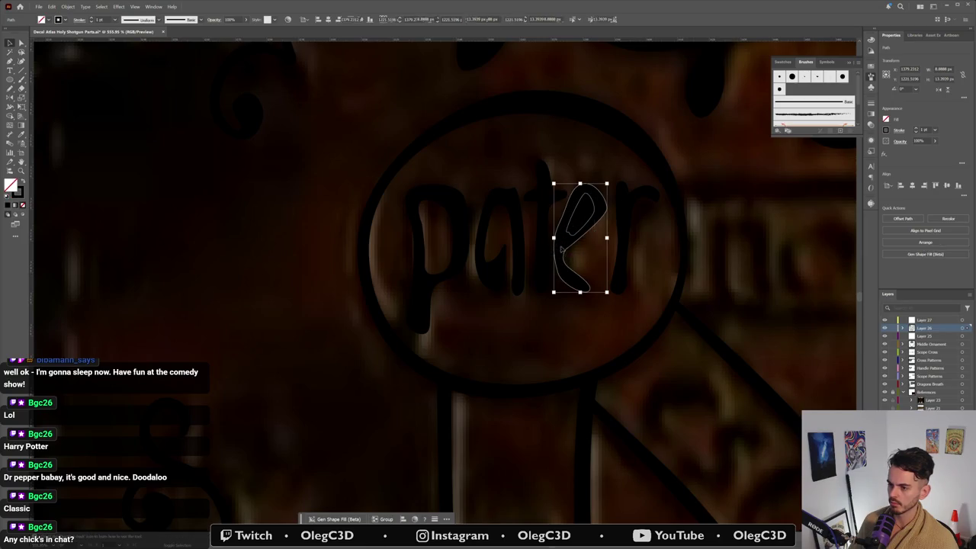
left_click(889, 220)
left_click(737, 304)
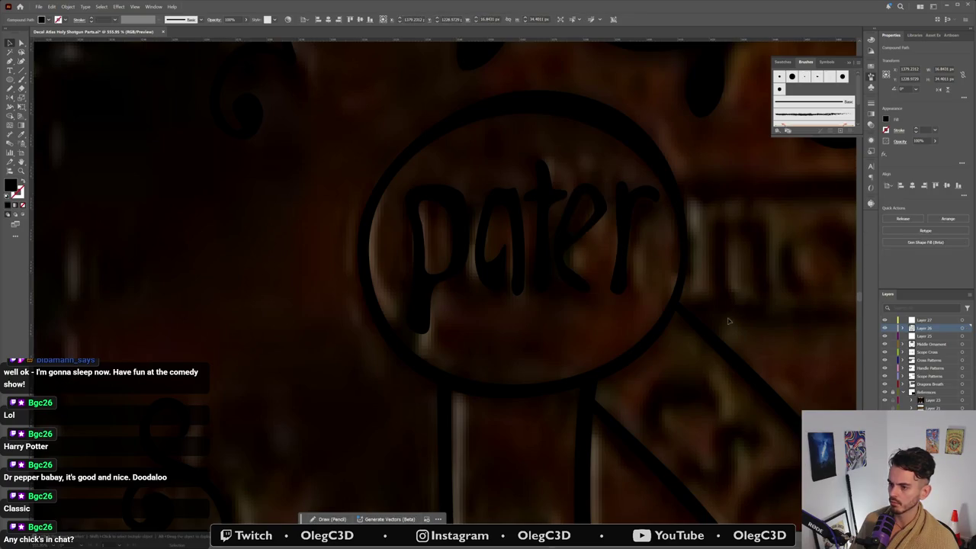
scroll(671, 359, "down", 3)
scroll(660, 354, "down", 2)
scroll(572, 276, "up", 3)
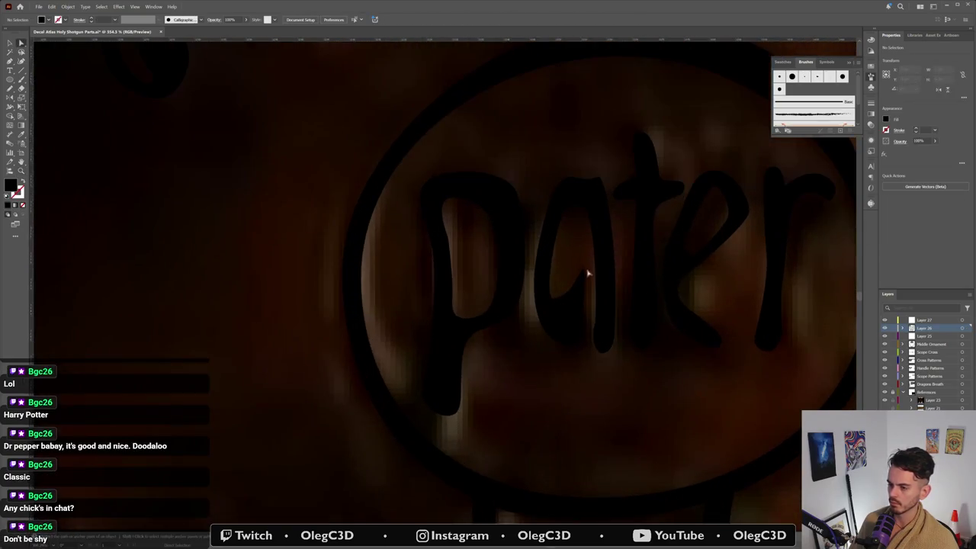
Step: Move one of the a's anchor points to match the engraved reference
left_click(579, 272)
left_click_drag(579, 272, 586, 265)
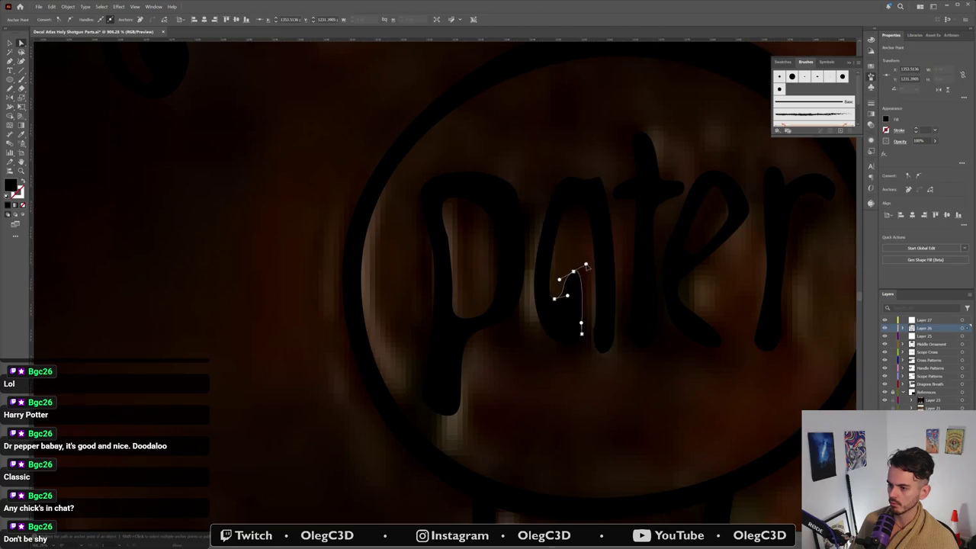
left_click(588, 375)
scroll(540, 399, "down", 5)
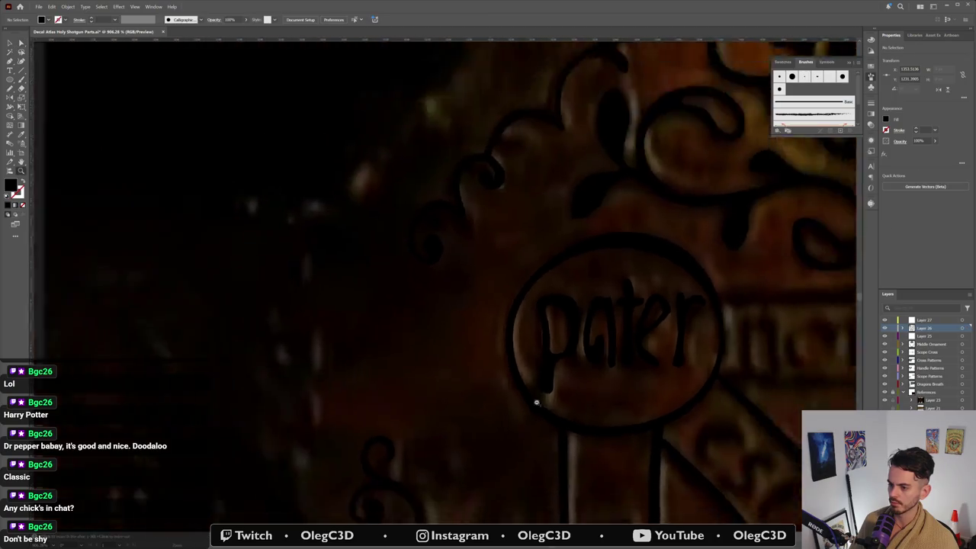
scroll(620, 355, "up", 5)
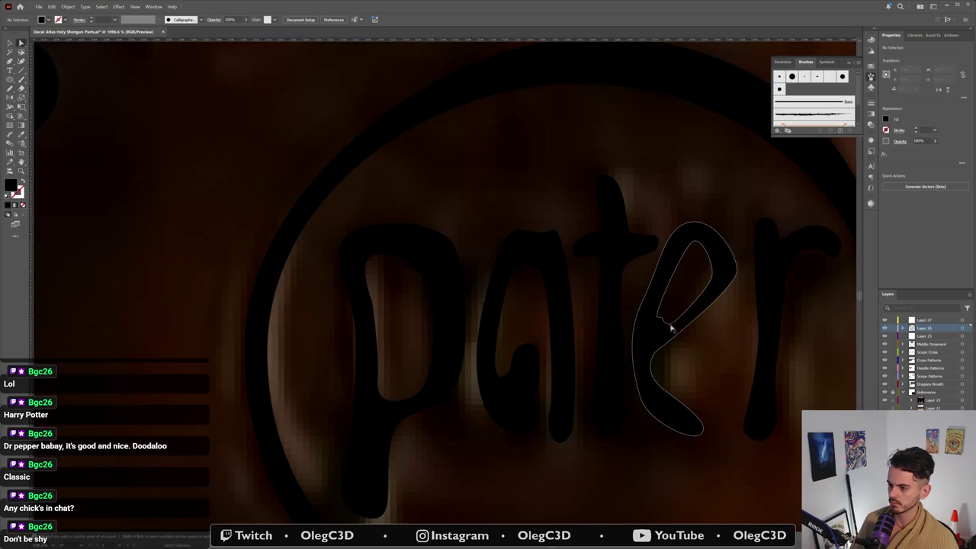
Step: Inspect the e outline's points and zoom around the traced lettering
left_click(668, 323)
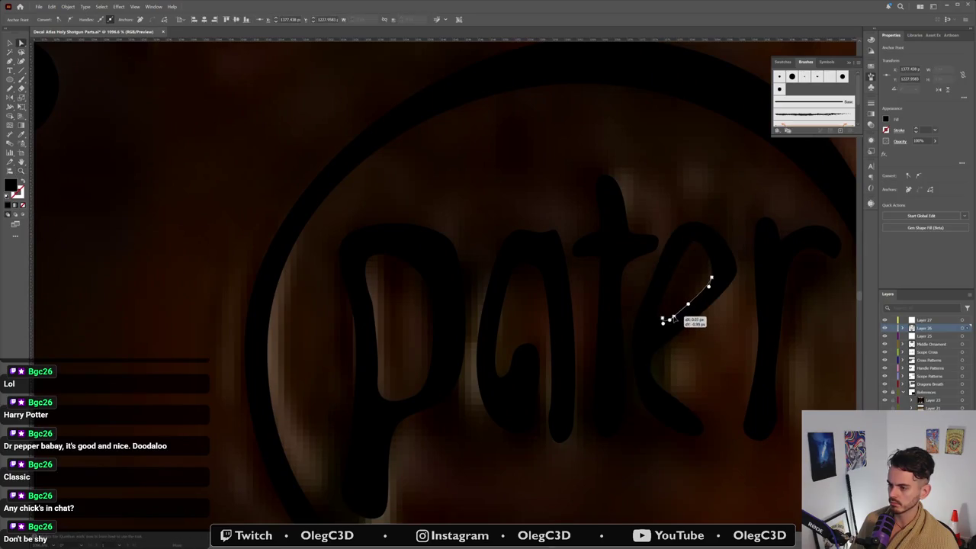
left_click(676, 321)
scroll(668, 375, "down", 3)
scroll(639, 409, "down", 3)
scroll(639, 410, "down", 3)
scroll(534, 343, "up", 2)
scroll(488, 290, "up", 2)
scroll(442, 239, "up", 1)
scroll(442, 239, "down", 1)
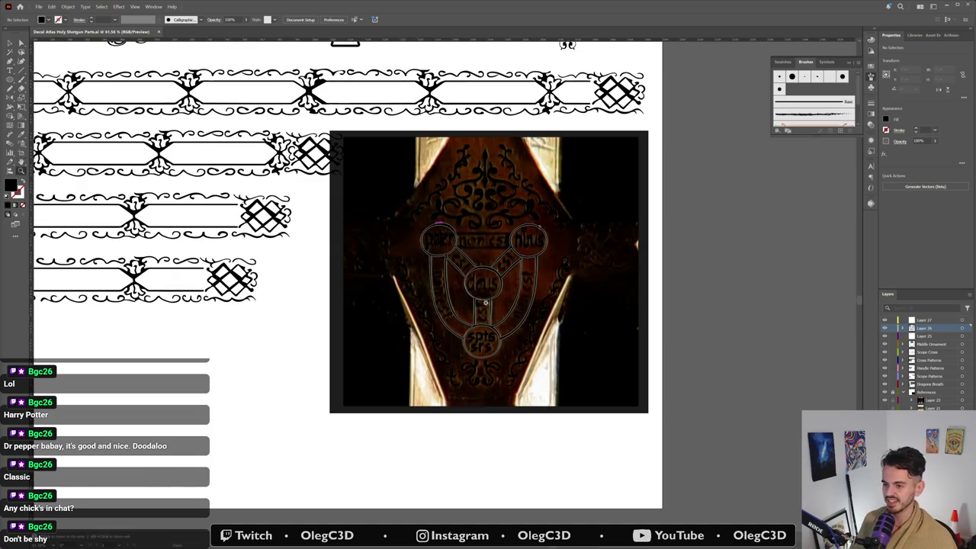
Step: Reshape the p's stem by moving its lower-left and right-edge anchors
scroll(477, 307, "up", 3)
scroll(487, 168, "up", 1)
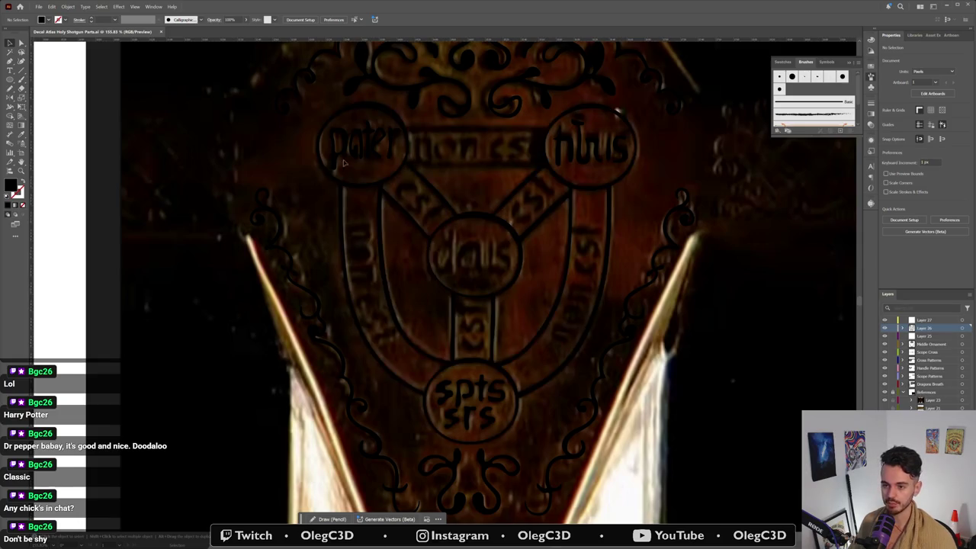
scroll(324, 166, "up", 3)
scroll(374, 211, "up", 2)
left_click(362, 218)
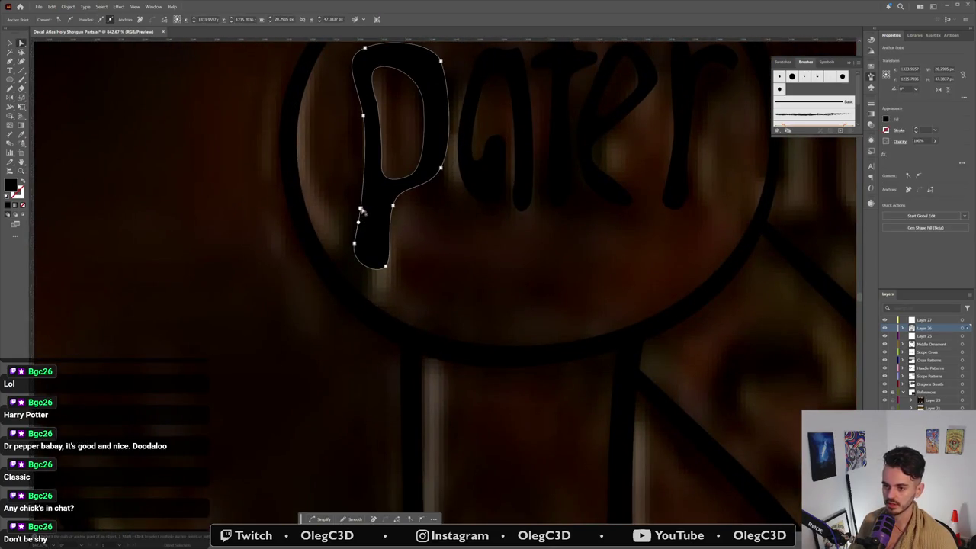
left_click_drag(359, 219, 361, 251)
left_click(450, 277)
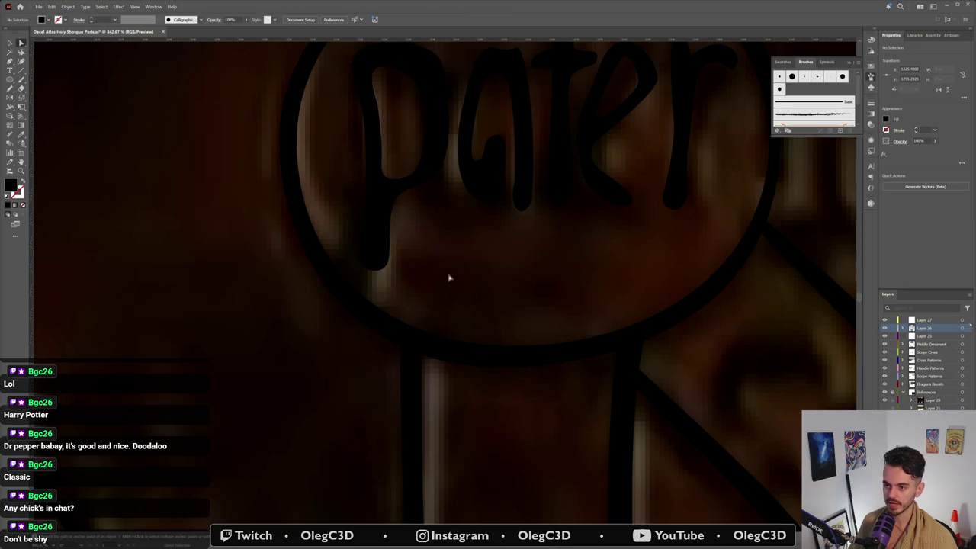
left_click(394, 215)
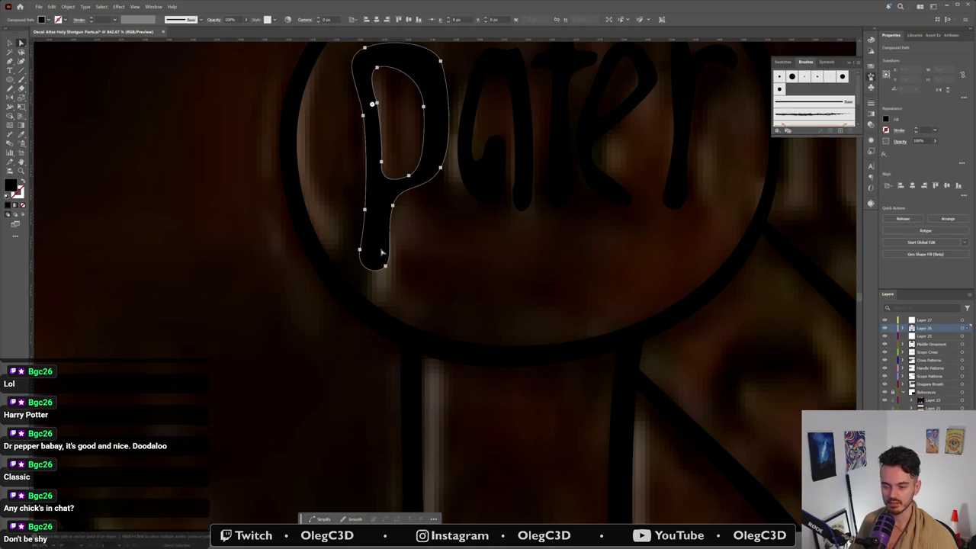
left_click(393, 210)
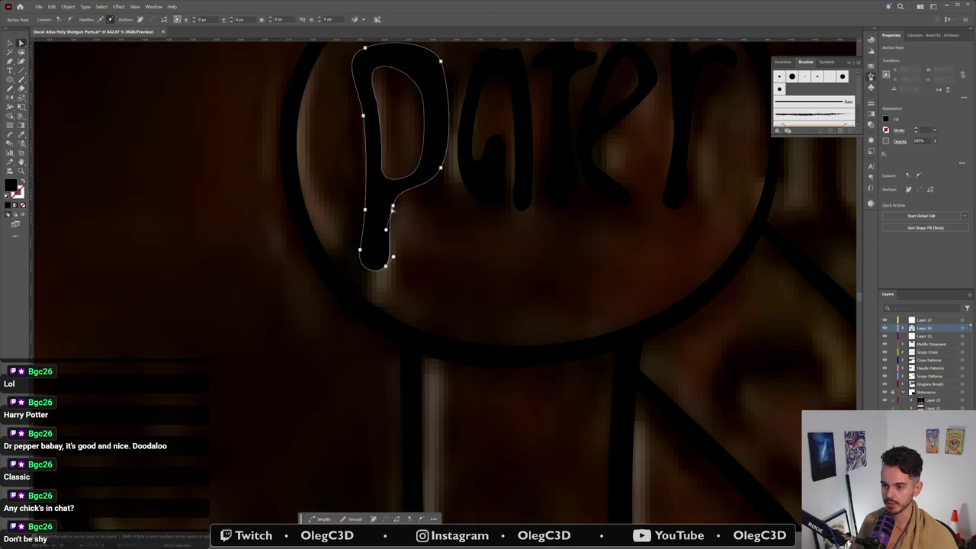
left_click(394, 209)
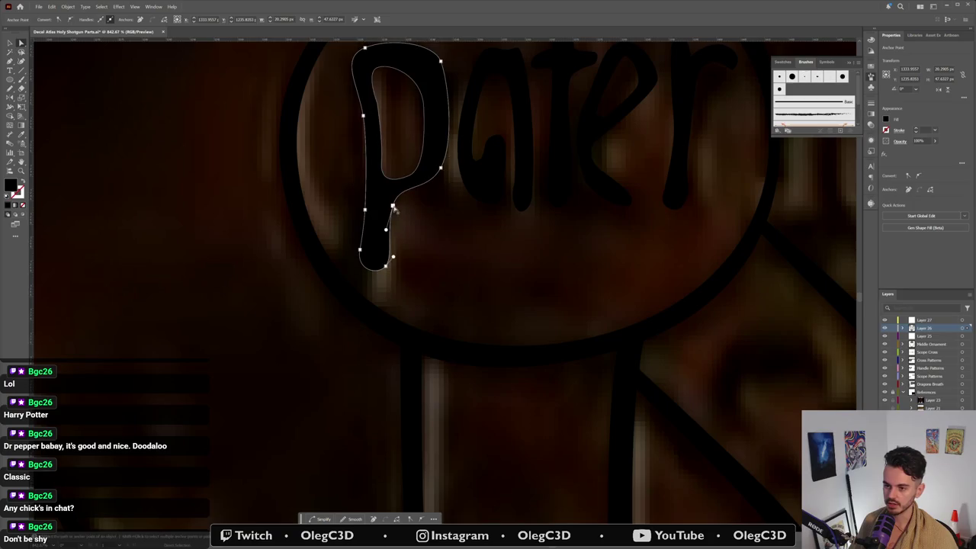
left_click(413, 241)
Step: Zoom in and move an anchor on the a to refine its outline
key("shift+b")
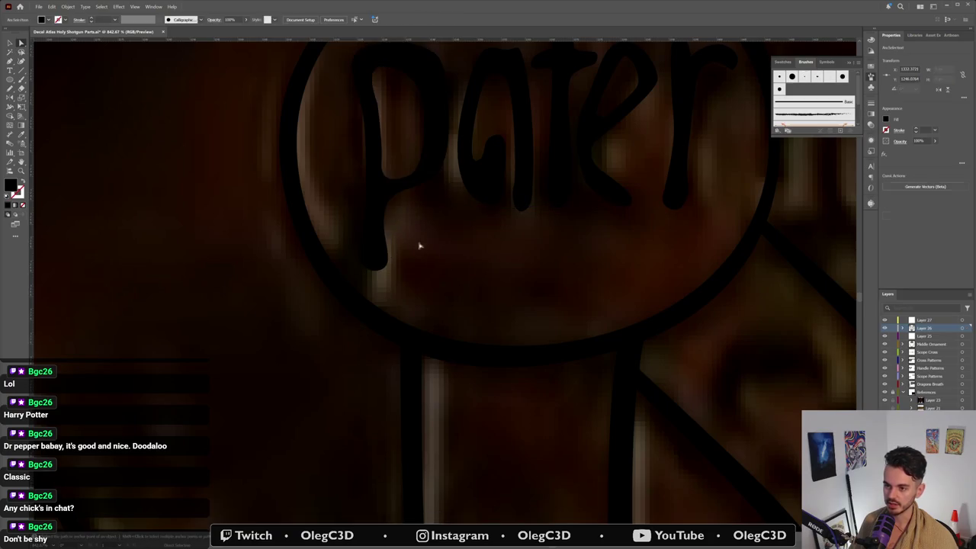
key("ctrl+plus")
key("a")
left_click(500, 284)
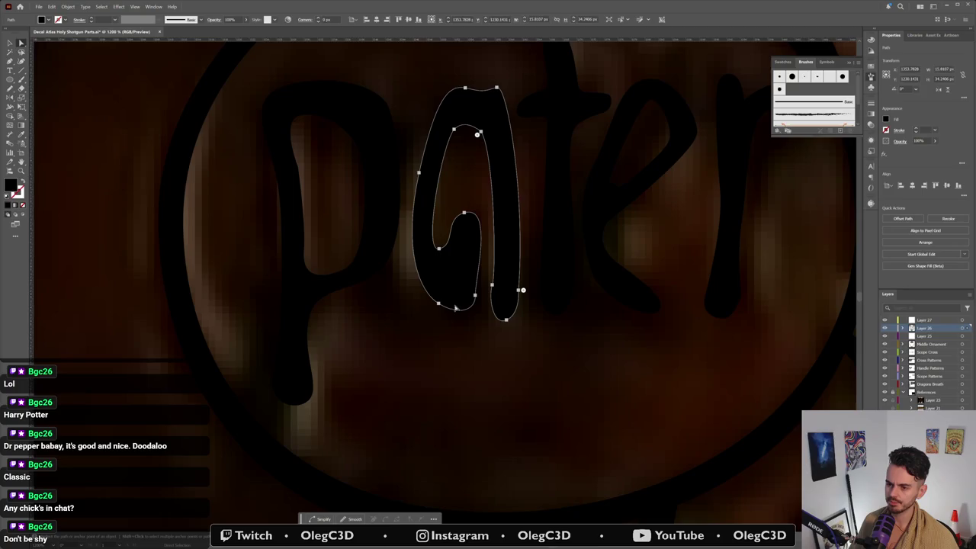
left_click_drag(438, 304, 450, 301)
left_click(431, 364)
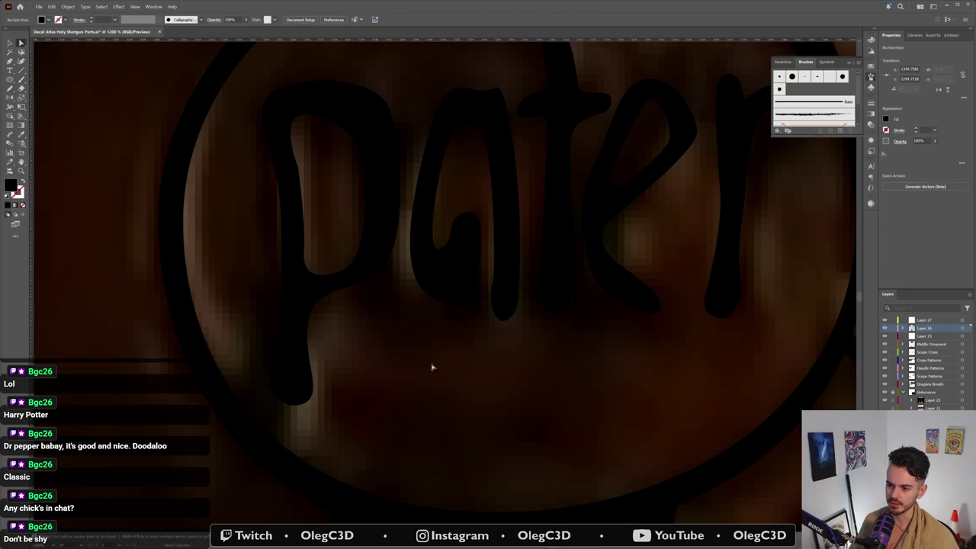
key("shift+b")
key("ctrl+minus")
Step: Adjust anchors on the r's stem and top to match the engraving
scroll(442, 408, "down", 2)
scroll(441, 366, "down", 1)
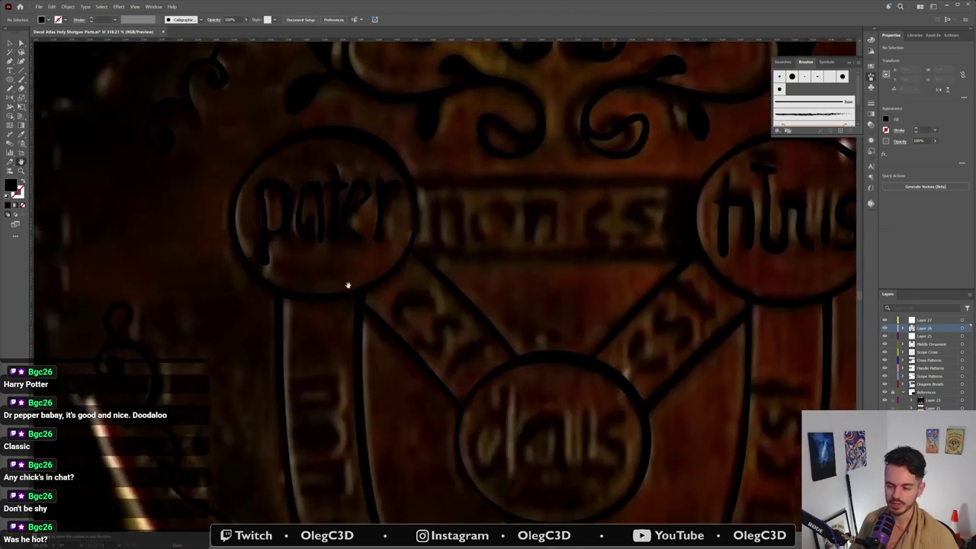
scroll(442, 346, "down", 1)
scroll(470, 310, "down", 1)
scroll(462, 301, "up", 2)
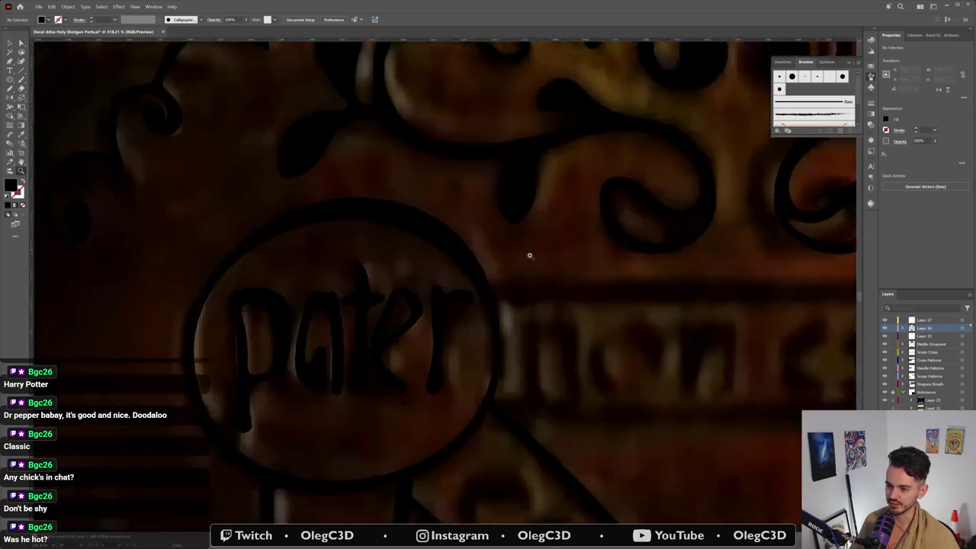
scroll(523, 254, "up", 1)
key("v")
left_click(440, 393)
left_click_drag(448, 400, 448, 402)
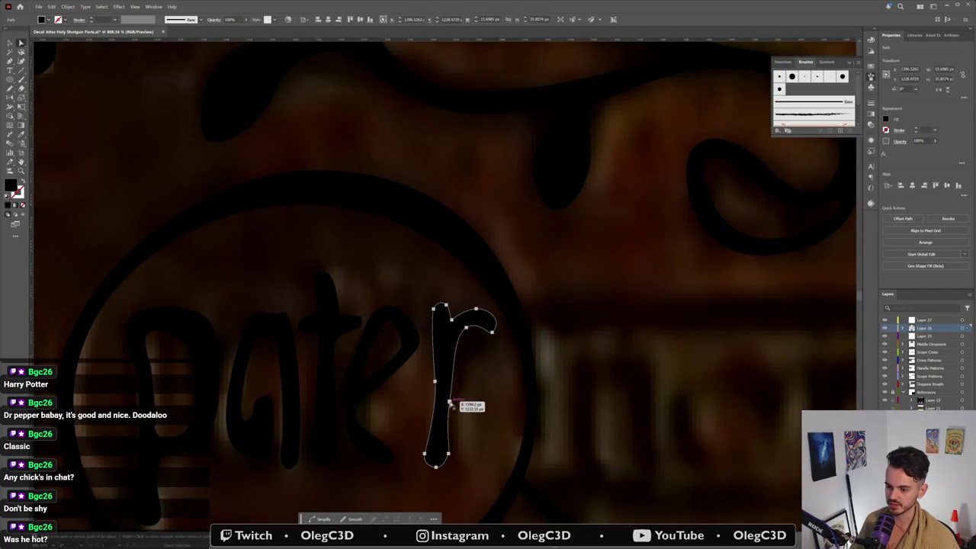
left_click_drag(464, 328, 461, 333)
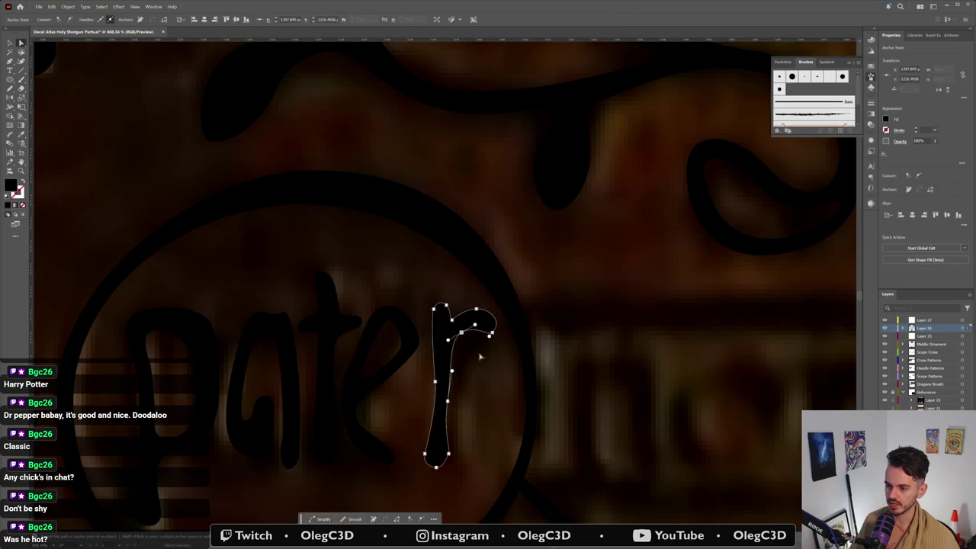
left_click(536, 419)
Step: Review the reshaped lettering and return to the Brush tool
scroll(477, 431, "down", 2)
scroll(477, 431, "down", 2)
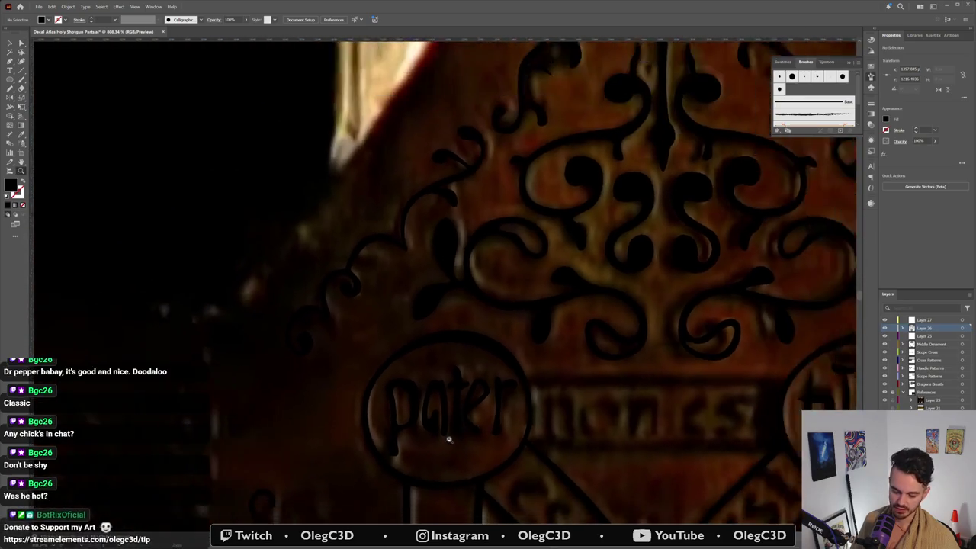
scroll(449, 437, "down", 2)
scroll(496, 371, "down", 2)
scroll(481, 318, "down", 2)
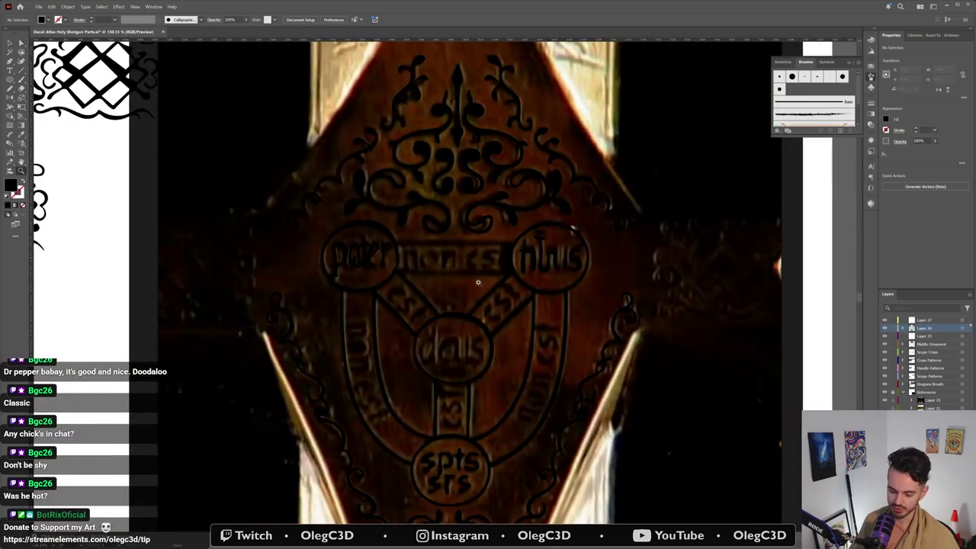
scroll(477, 286, "up", 2)
scroll(455, 247, "up", 2)
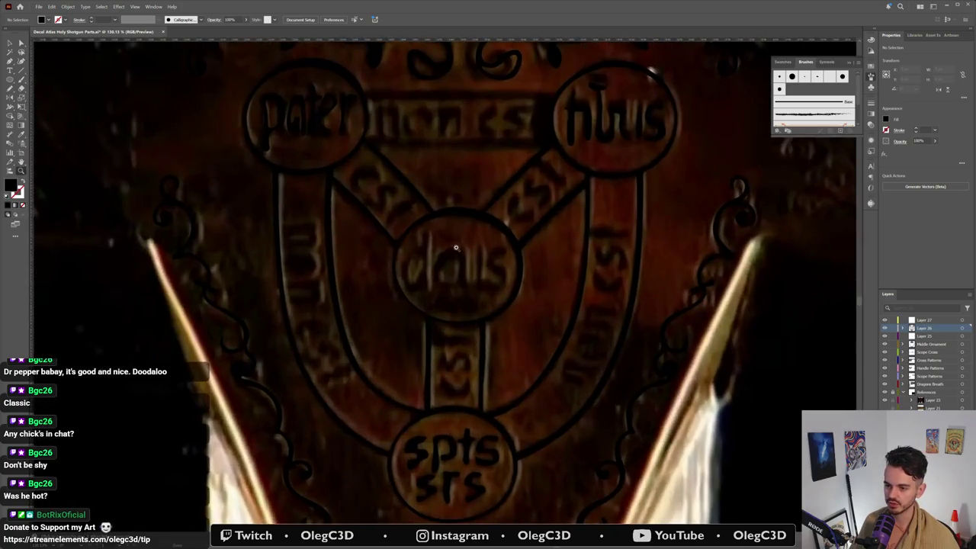
scroll(456, 247, "up", 2)
scroll(495, 254, "up", 2)
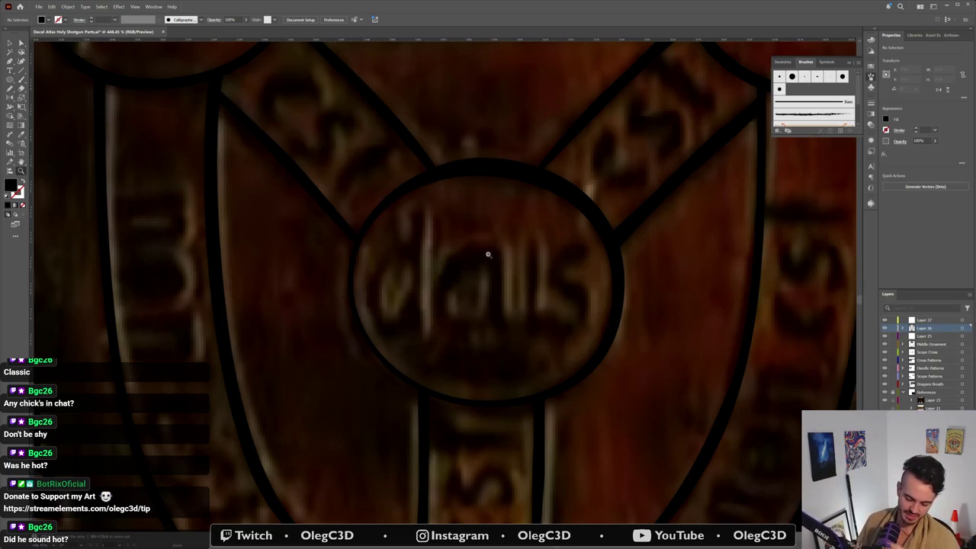
key("b")
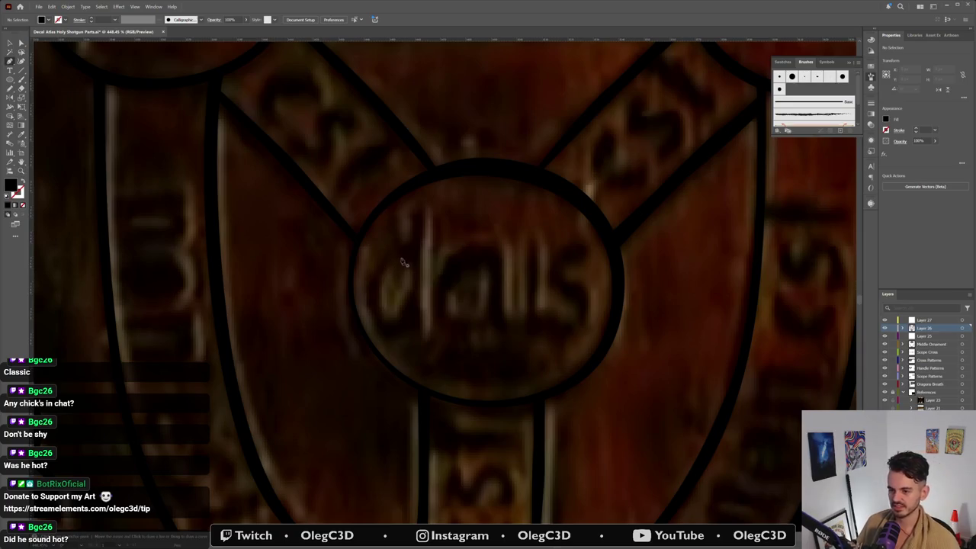
Step: Trace the d's inner bowl as a closed, unfilled Pen path
left_click(402, 260)
left_click(414, 277)
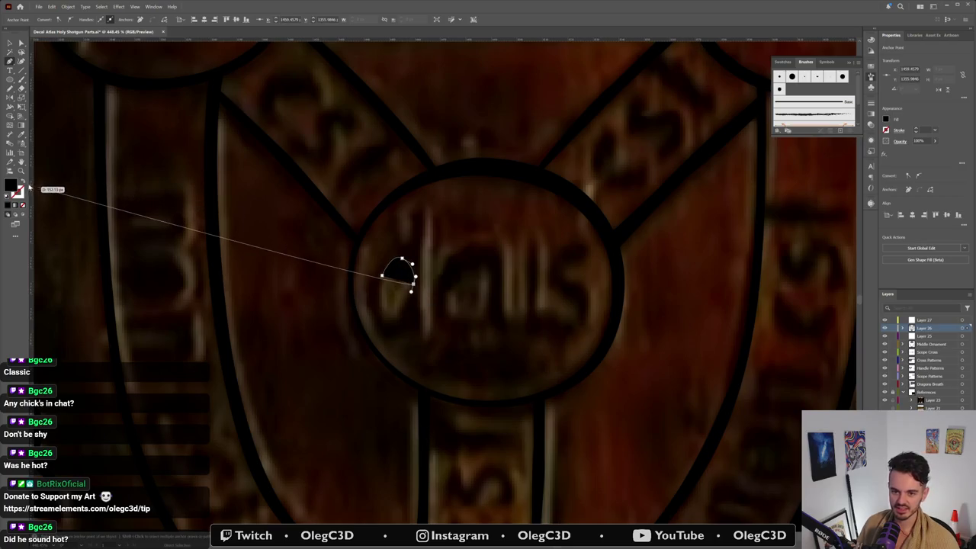
left_click(23, 183)
left_click(382, 275)
left_click(402, 304)
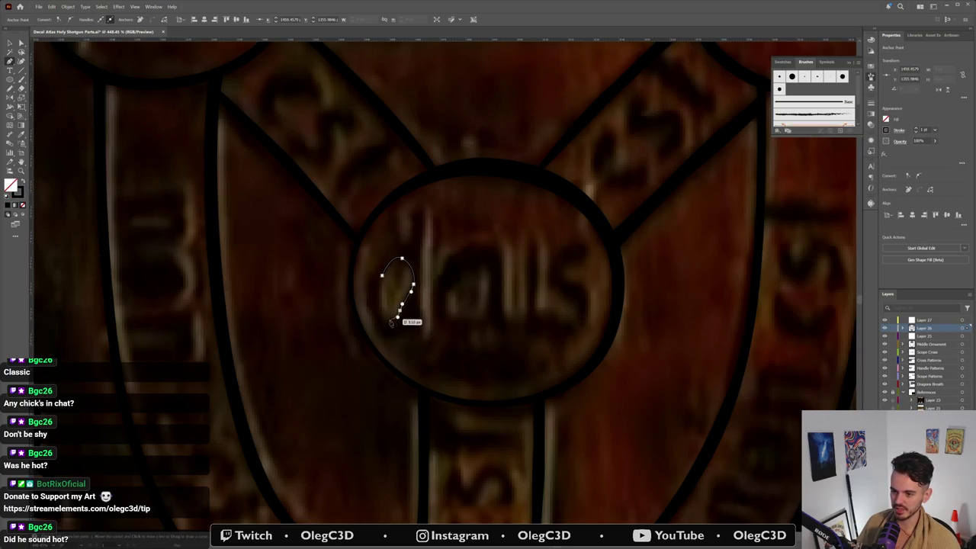
left_click(387, 318)
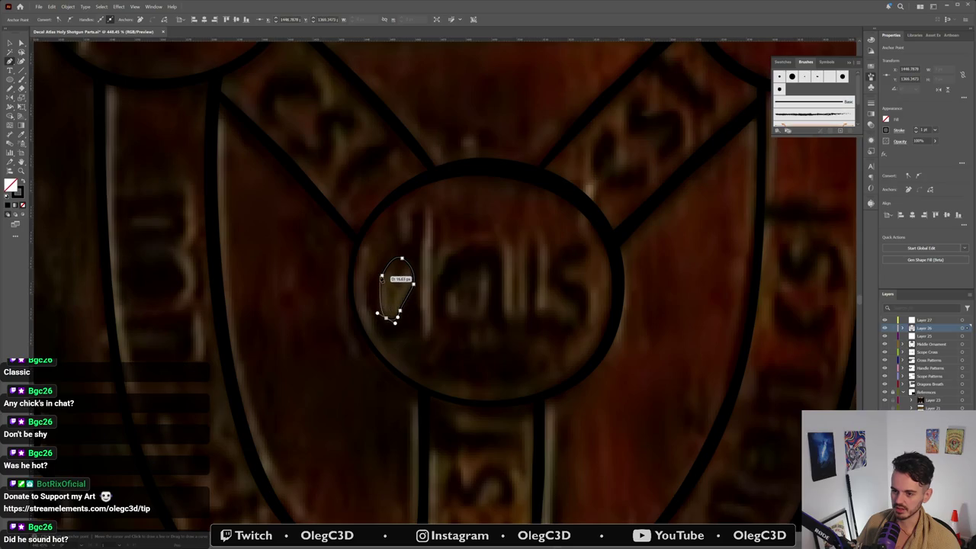
left_click(380, 276)
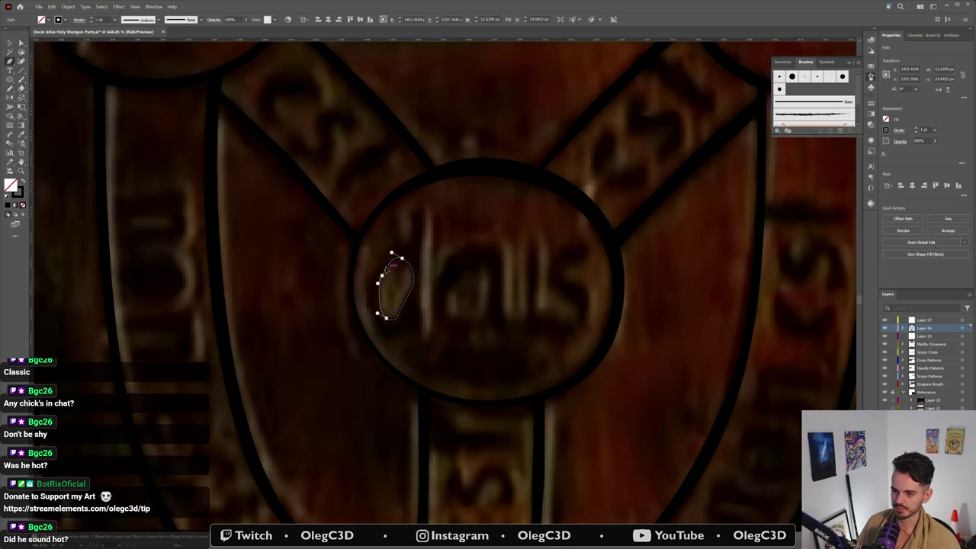
left_click(411, 223, "ctrl")
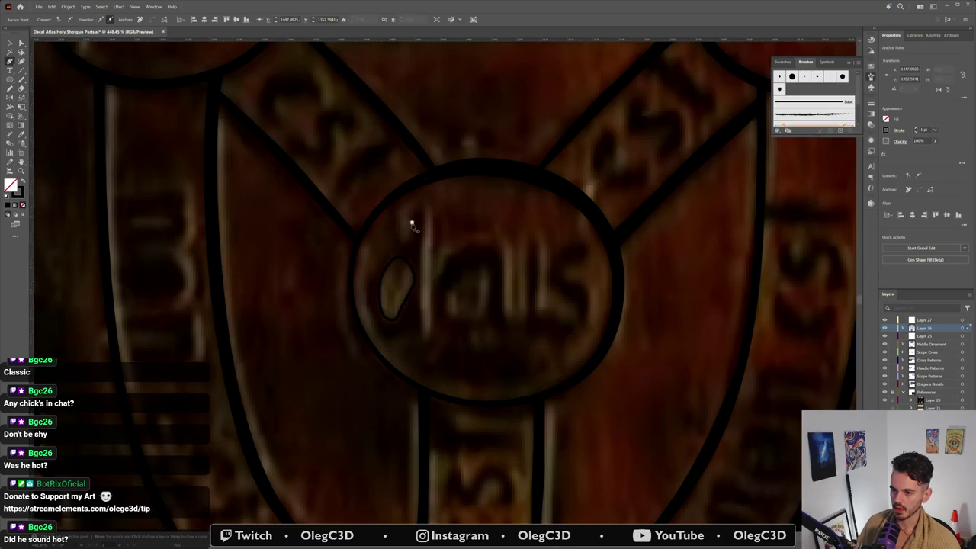
Step: Draw the d's outer outline around the bowl and up its stem
left_click_drag(409, 243, 370, 288)
mouse_move(381, 337)
left_mouse_down()
mouse_move(398, 344)
mouse_move(431, 334)
left_mouse_up()
key("Escape")
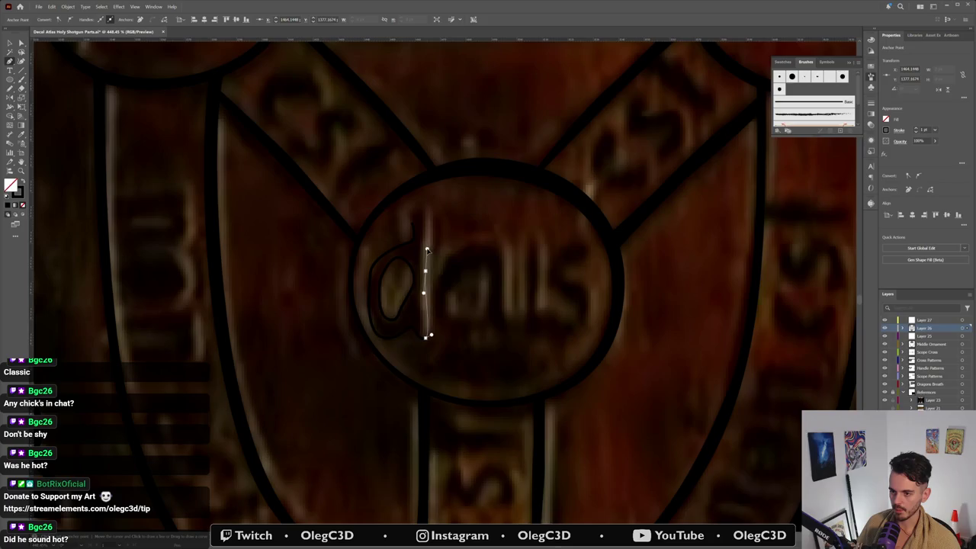
mouse_move(422, 203)
left_mouse_down()
mouse_move(427, 215)
mouse_move(416, 221)
left_mouse_up()
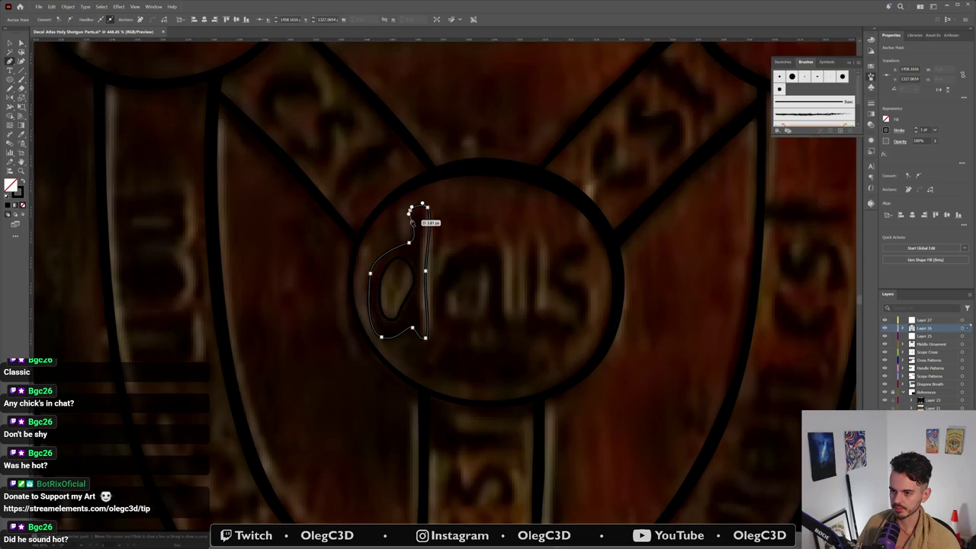
Step: Trace the a's inner counter as a closed curved shape
left_click(468, 270)
left_click(448, 299)
left_click(445, 316)
left_click(468, 317)
left_click_drag(486, 317, 491, 280)
left_click(467, 272)
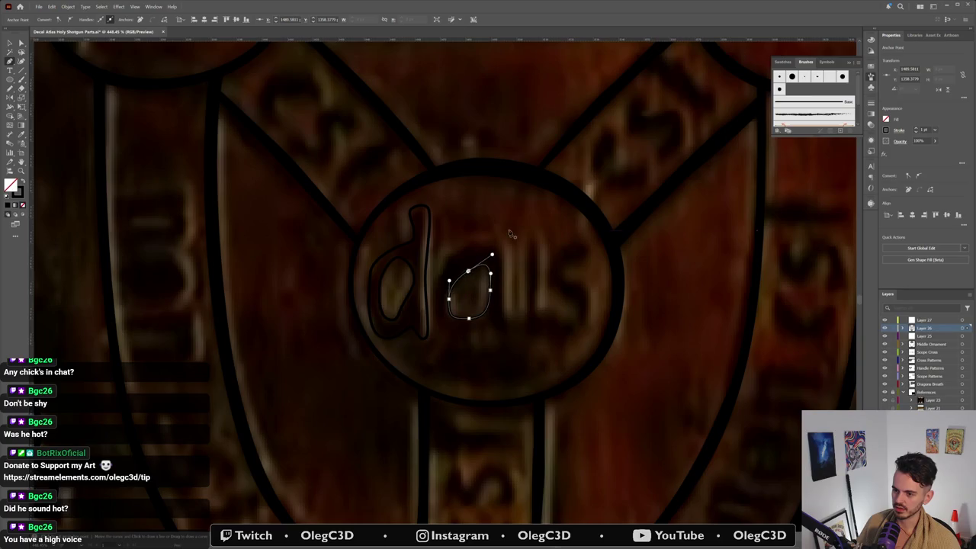
Step: Outline the a's outer shape and reshape the top of its counter
left_click(502, 287)
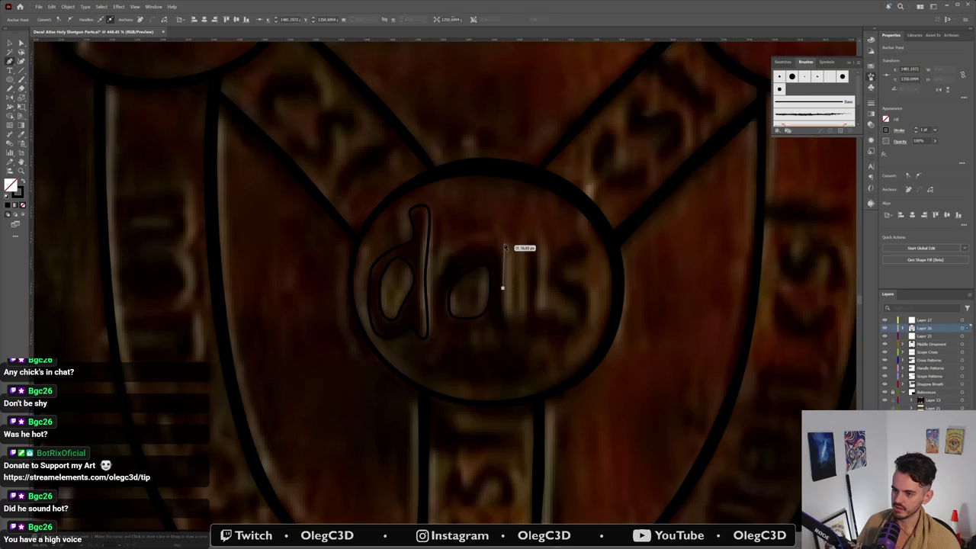
left_click(503, 258)
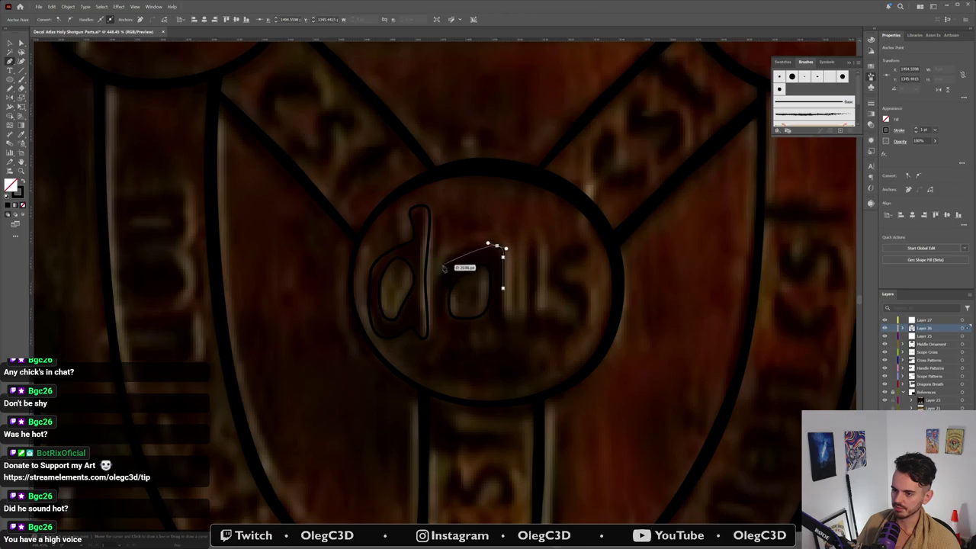
left_click_drag(442, 267, 427, 292)
mouse_move(435, 330)
left_mouse_down()
mouse_move(446, 339)
mouse_move(495, 326)
left_mouse_up()
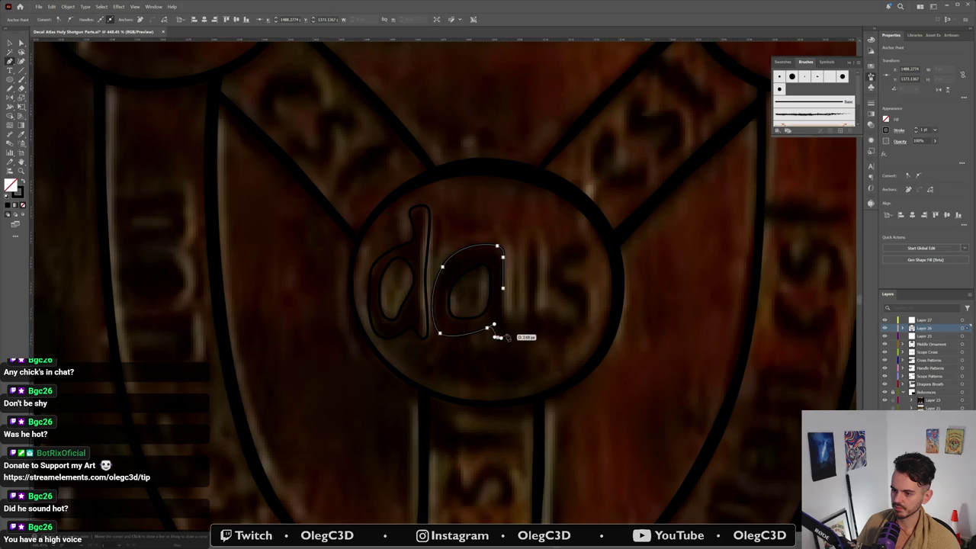
left_click_drag(503, 338, 508, 331)
left_click(503, 313)
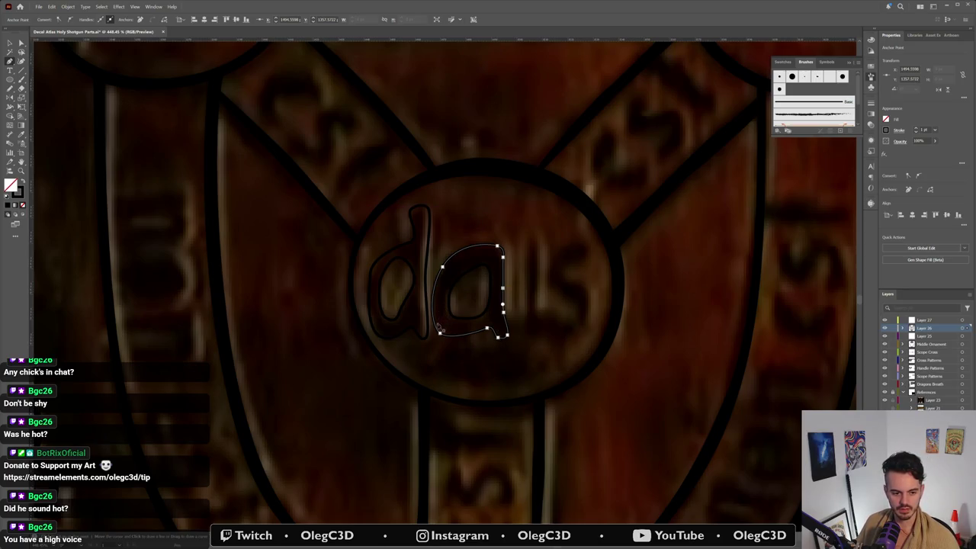
left_click(440, 332)
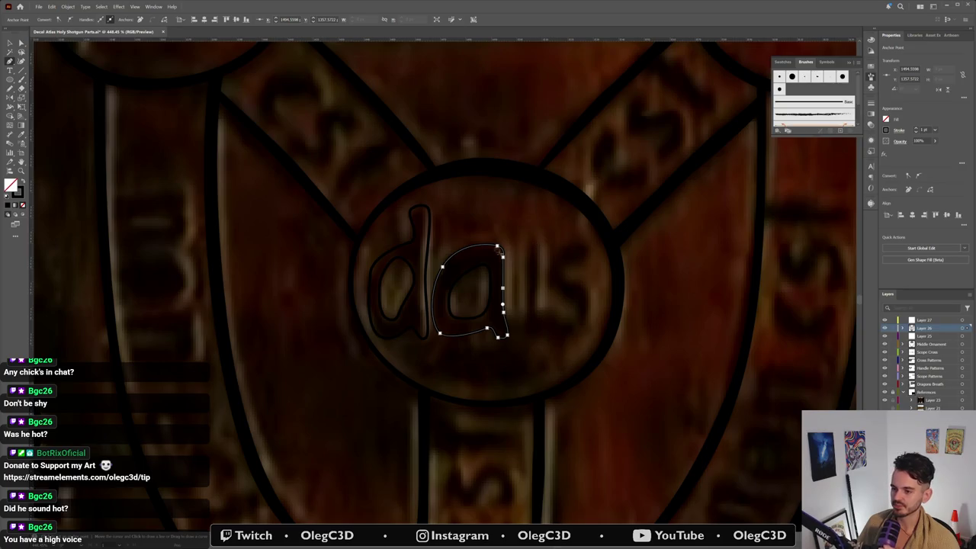
mouse_move(457, 295)
left_mouse_down()
mouse_move(445, 299)
mouse_move(468, 267)
left_mouse_up()
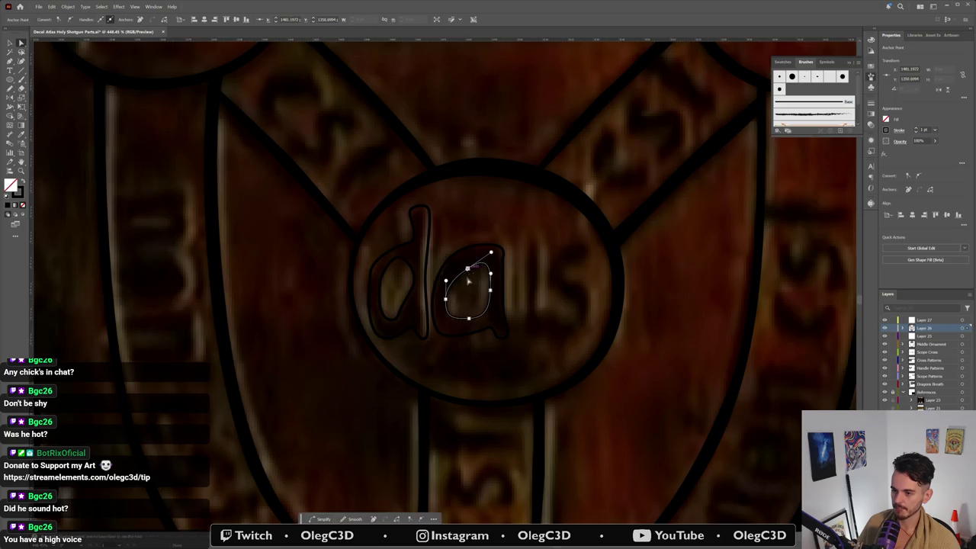
left_click(471, 322)
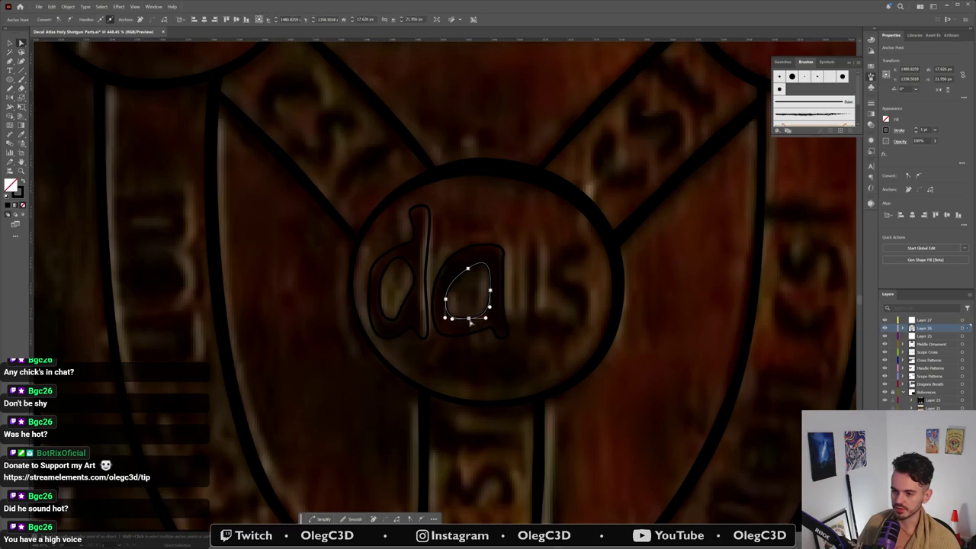
Step: Finish the a's counter and nudge an anchor on the d's stem
left_click(471, 287)
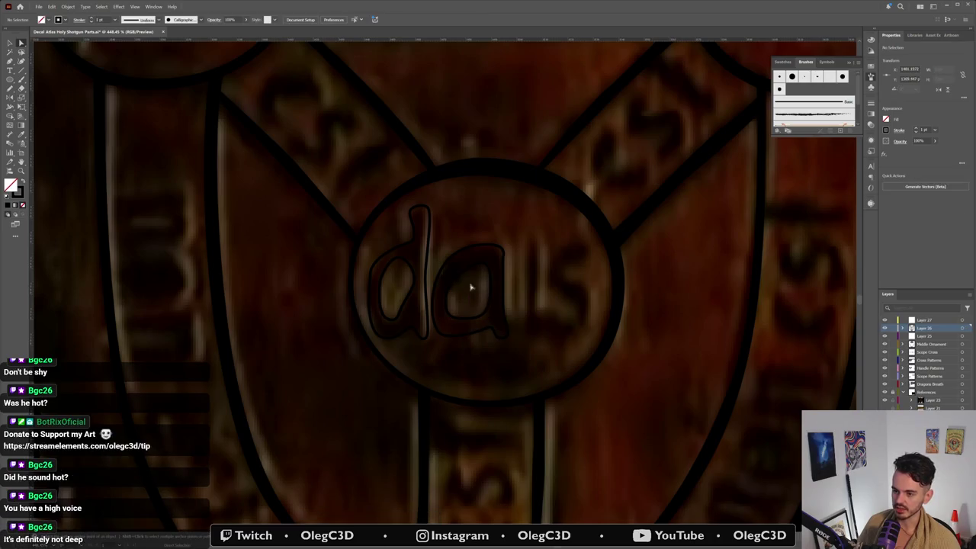
left_click(427, 284)
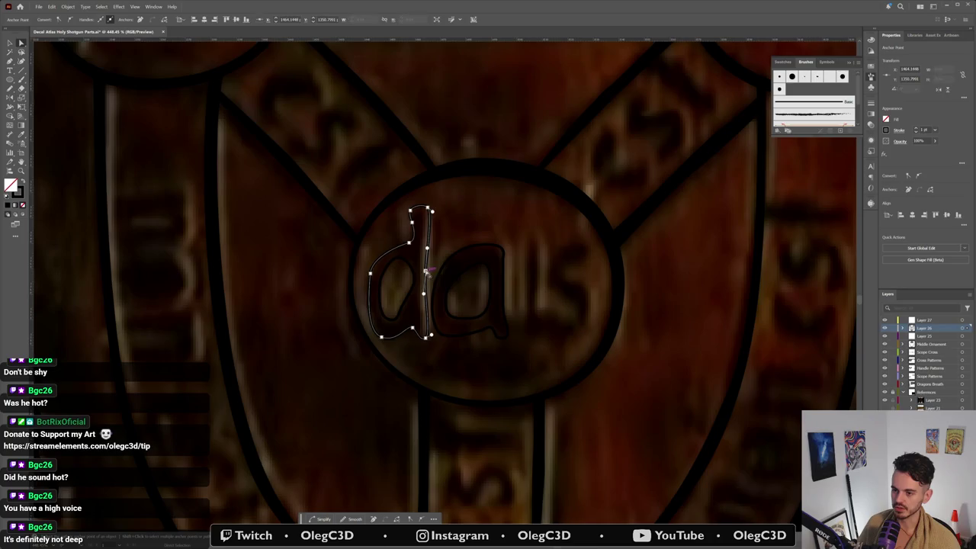
left_click_drag(426, 273, 426, 271)
left_click(482, 213)
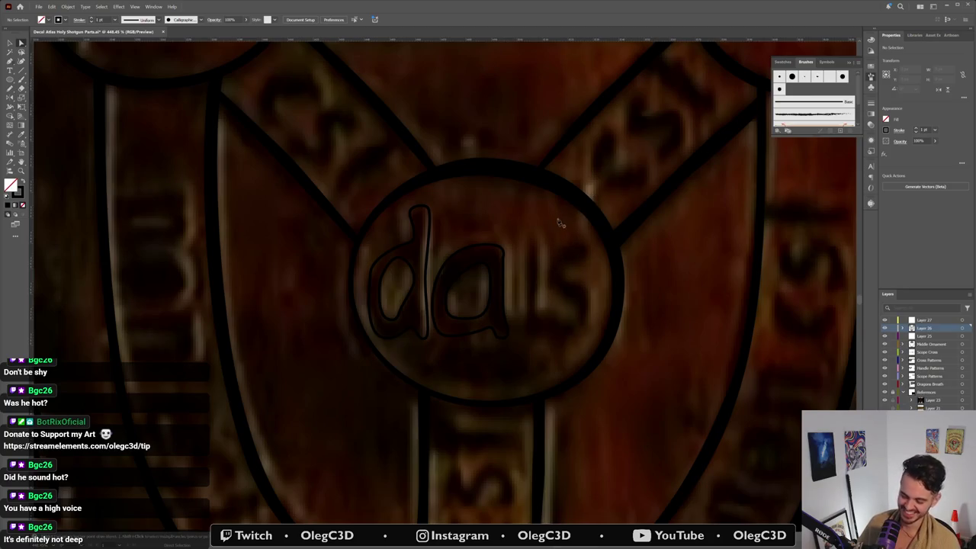
Step: Draw the i's stem, undo the stray stroke, and zoom out to the whole emblem
mouse_move(525, 294)
left_mouse_down()
mouse_move(523, 248)
mouse_move(538, 259)
mouse_move(538, 314)
mouse_move(559, 241)
left_mouse_up()
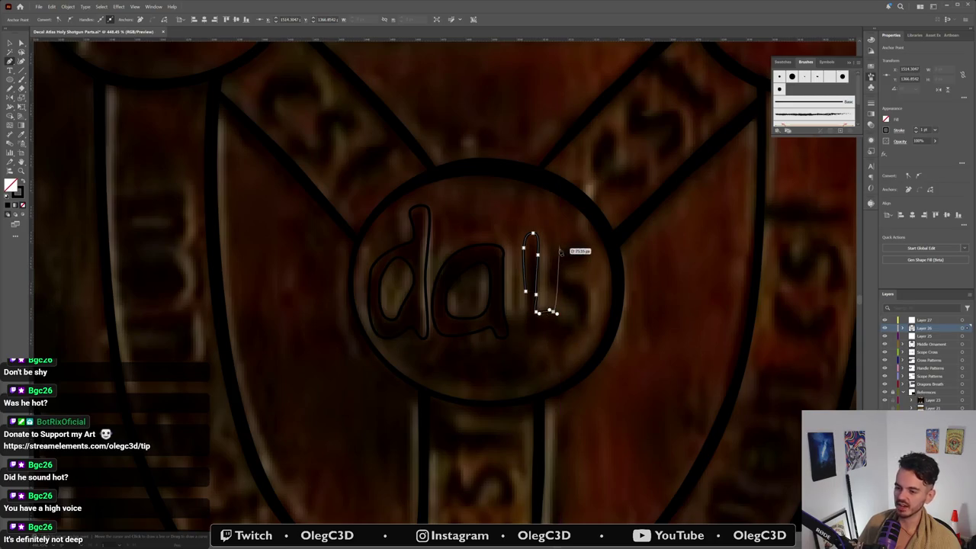
key("ctrl+z")
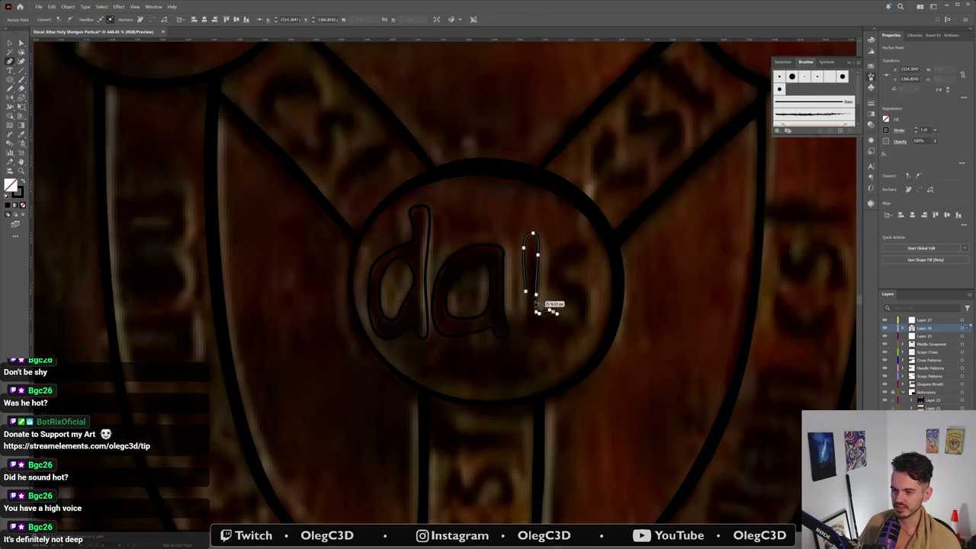
mouse_move(554, 329)
left_mouse_down()
mouse_move(443, 373)
mouse_move(488, 372)
left_mouse_up()
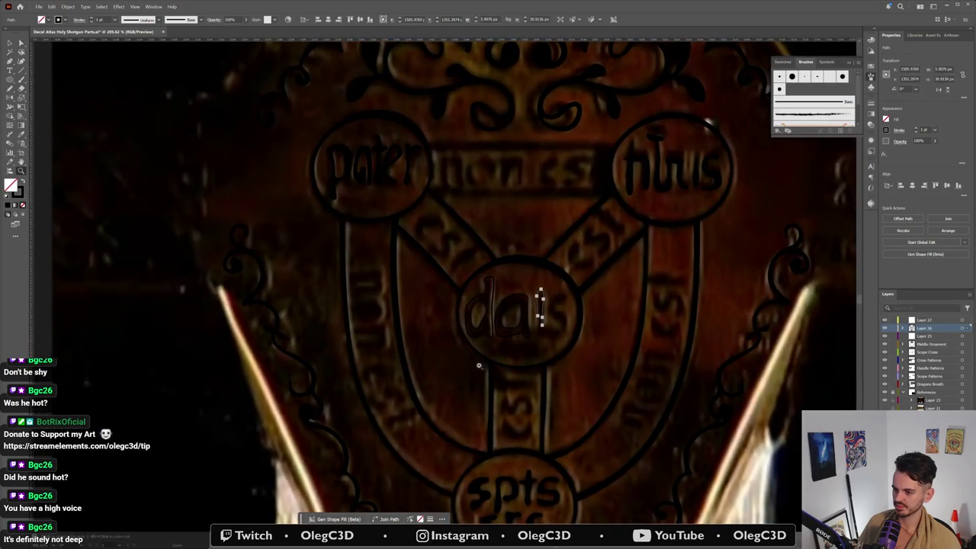
key("super")
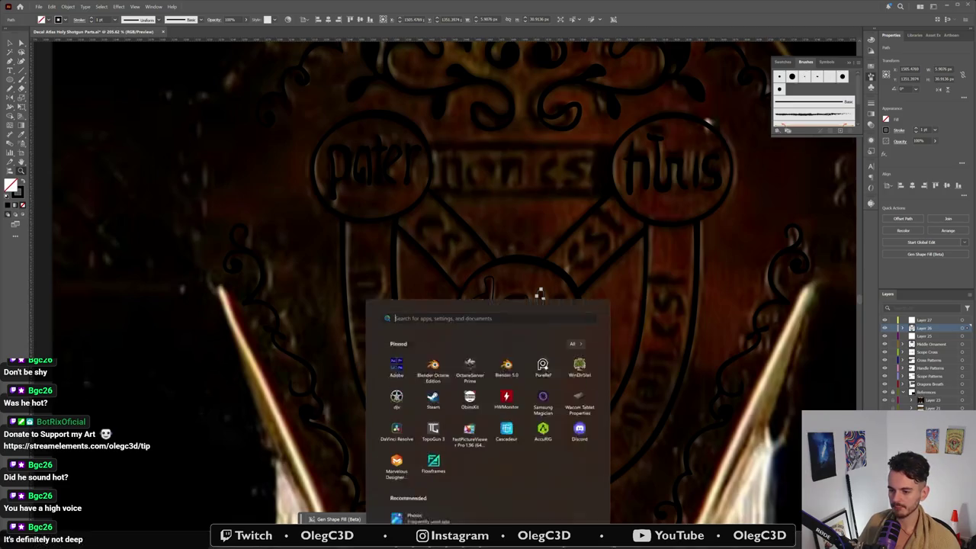
Step: Open PureRef, shift its board left, and zoom into the blue shield and triangle diagrams
left_click(443, 546)
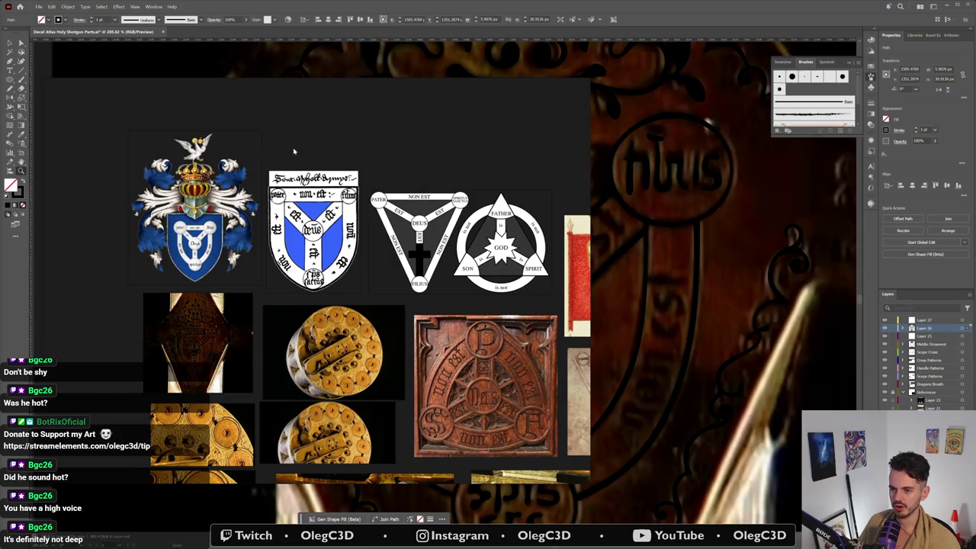
scroll(294, 151, "up", 3)
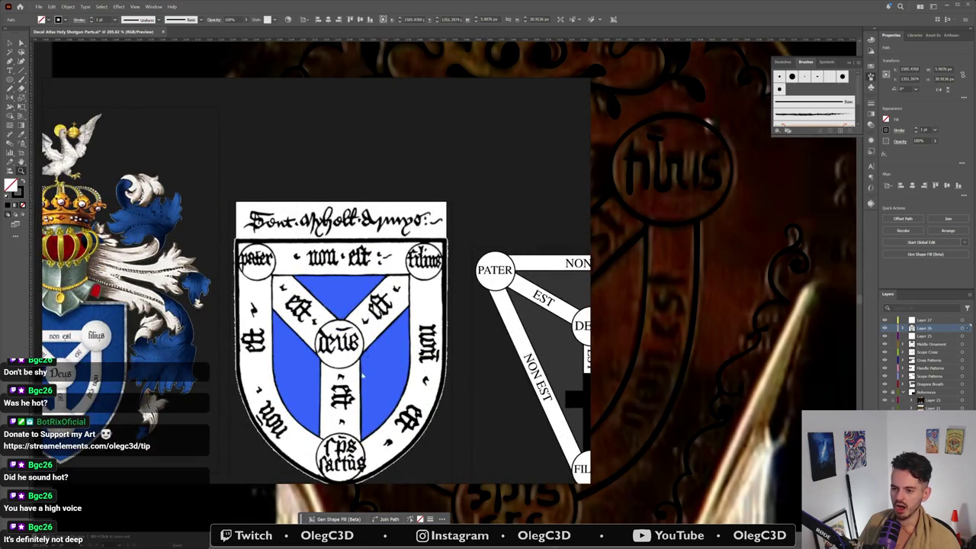
left_click_drag(448, 109, 322, 92)
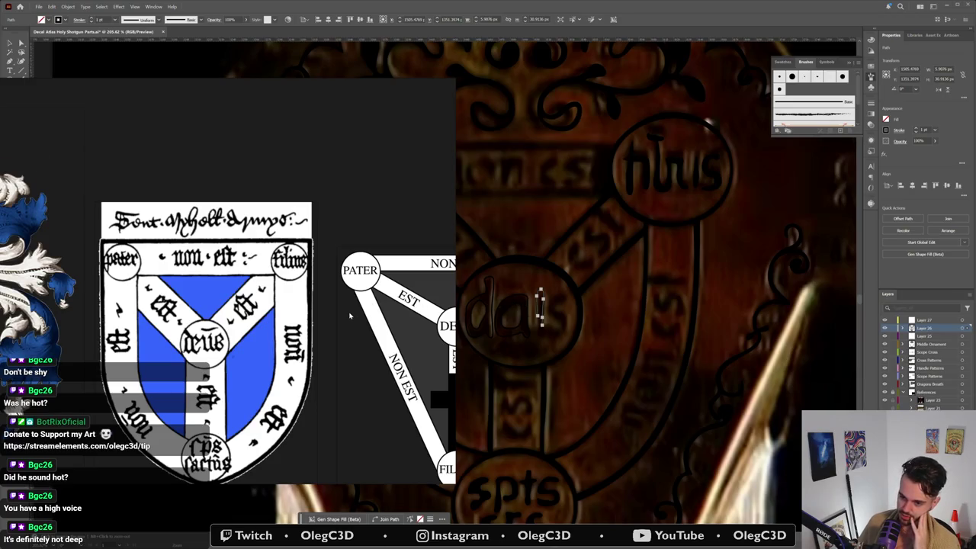
scroll(350, 313, "down", 3)
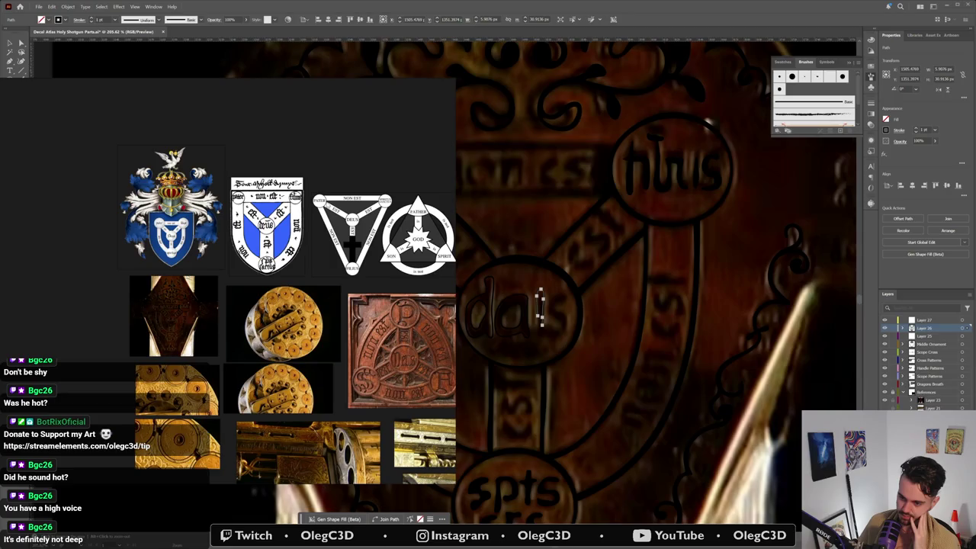
scroll(312, 196, "up", 3)
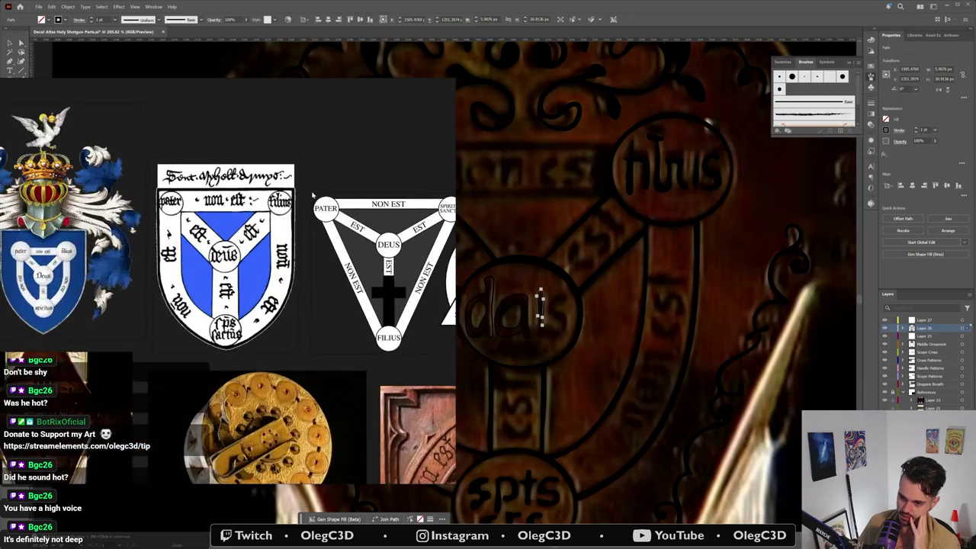
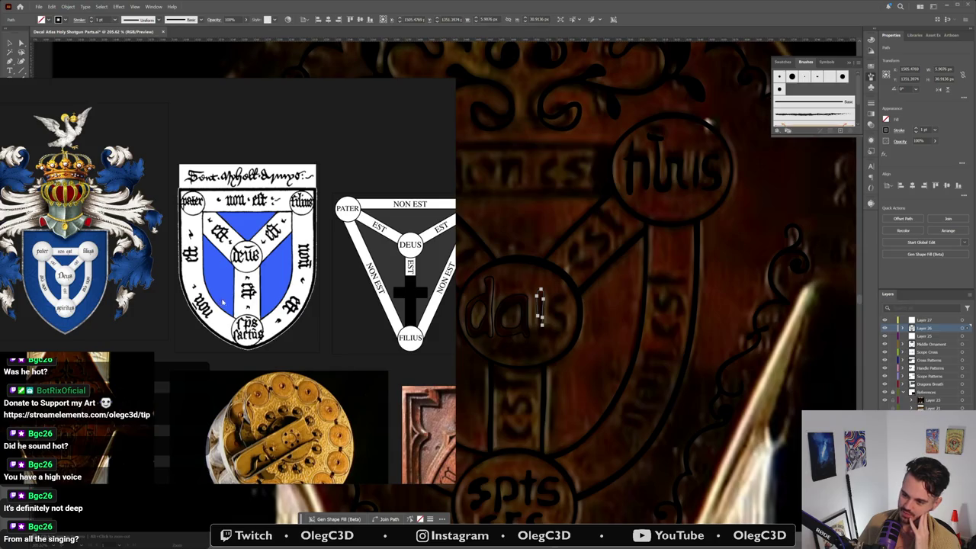
Step: Pan across the PureRef board to the carved wooden panel references
scroll(255, 271, "up", 3)
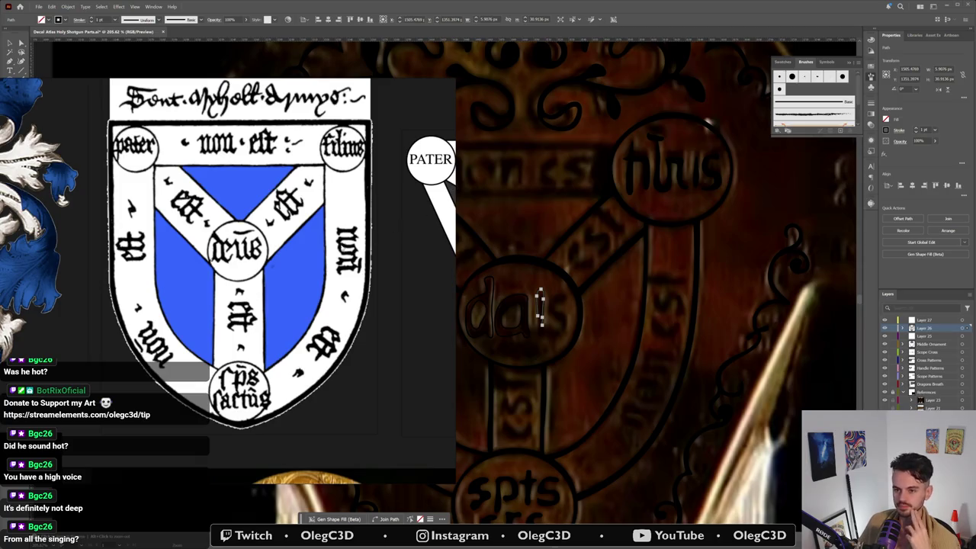
scroll(302, 269, "down", 3)
scroll(301, 269, "down", 2)
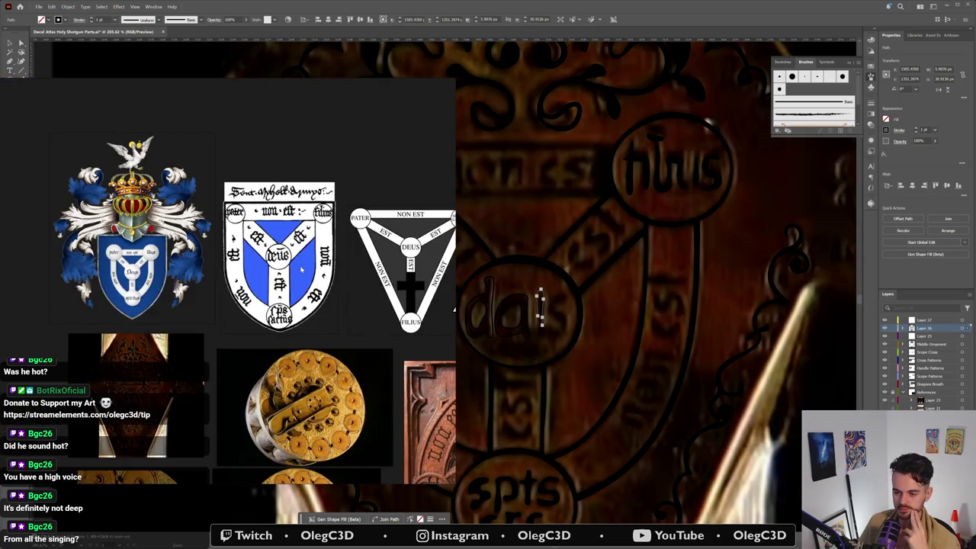
left_click_drag(279, 332, 251, 267)
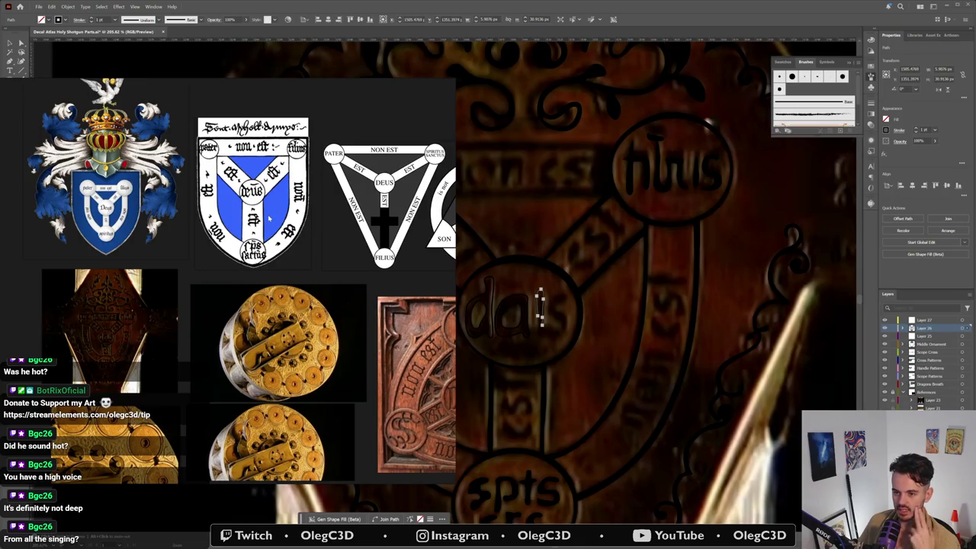
mouse_move(342, 346)
left_mouse_down()
mouse_move(173, 221)
mouse_move(160, 235)
left_mouse_up()
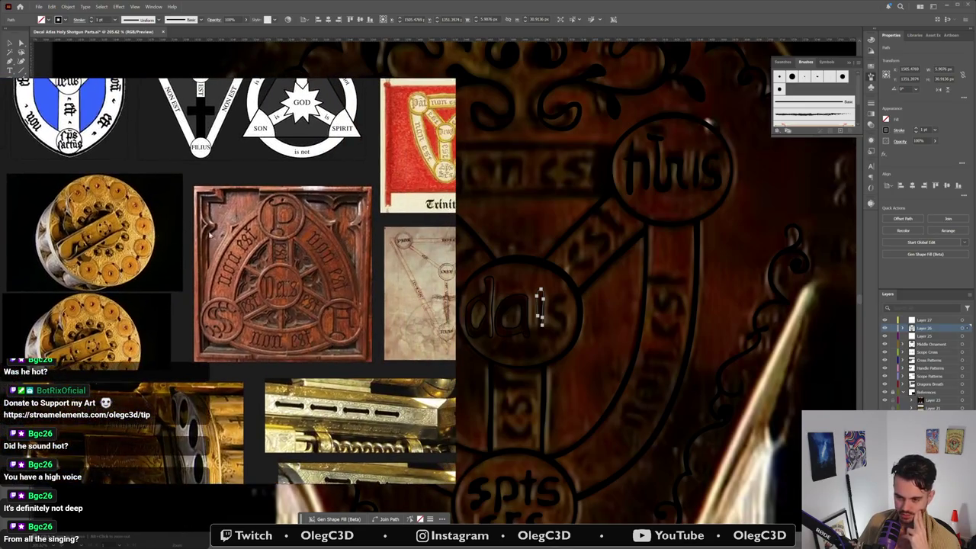
Step: Zoom in on the red Trinity banner until its Pat, Fil and Deus roundels are legible
scroll(300, 280, "up", 3)
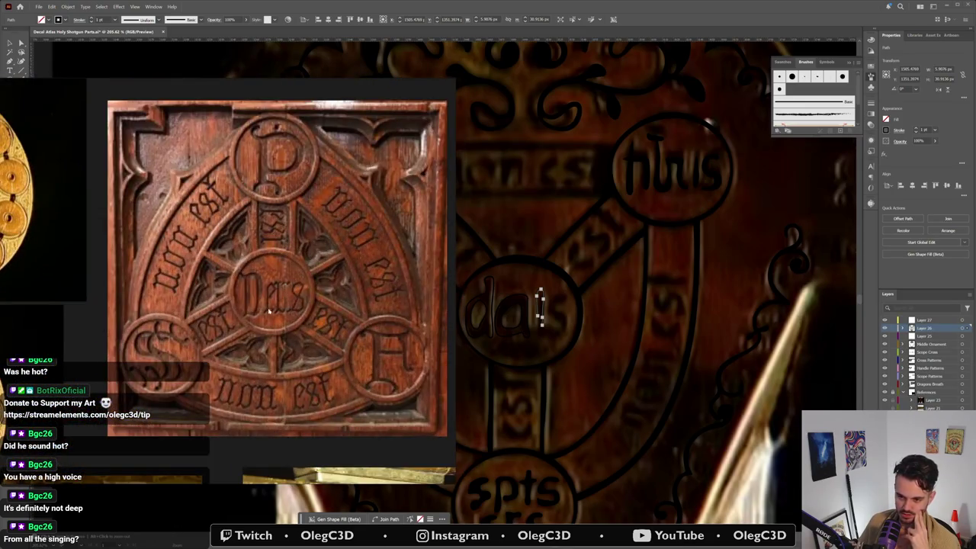
scroll(287, 299, "down", 3)
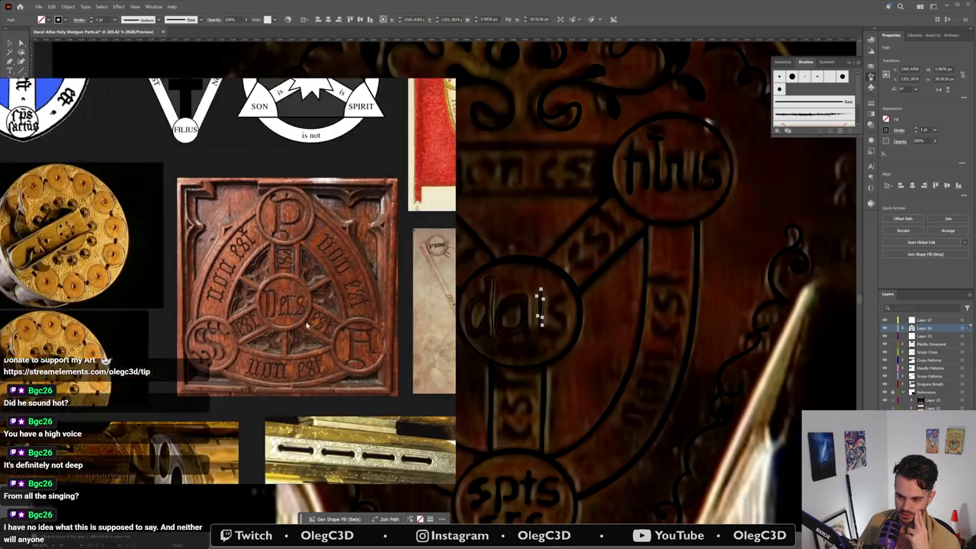
scroll(305, 324, "down", 2)
left_click_drag(305, 324, 191, 385)
scroll(285, 292, "up", 3)
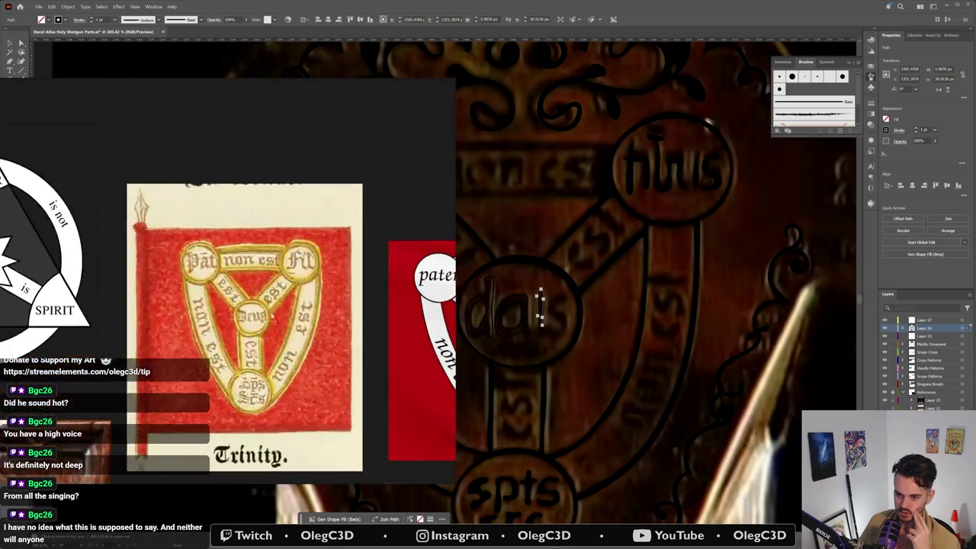
scroll(236, 320, "up", 2)
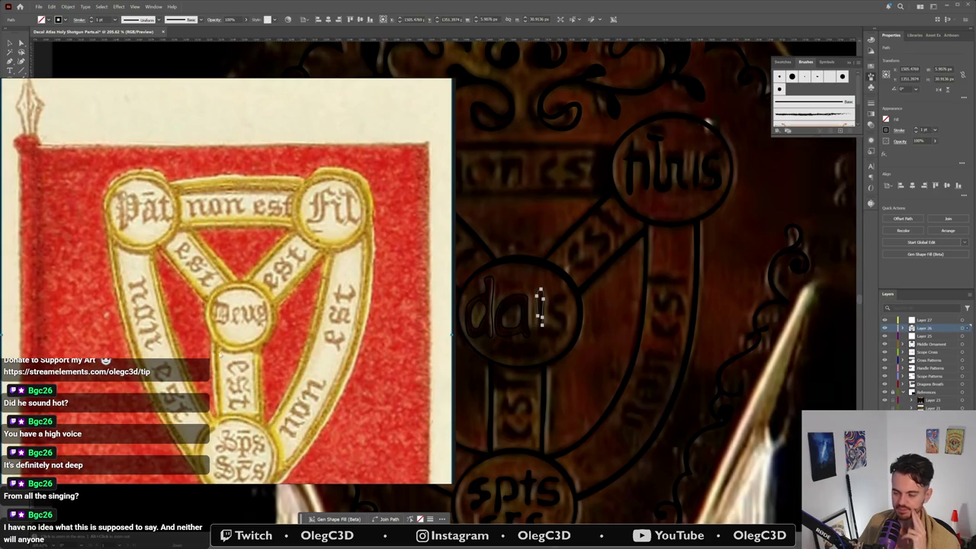
scroll(259, 288, "up", 1)
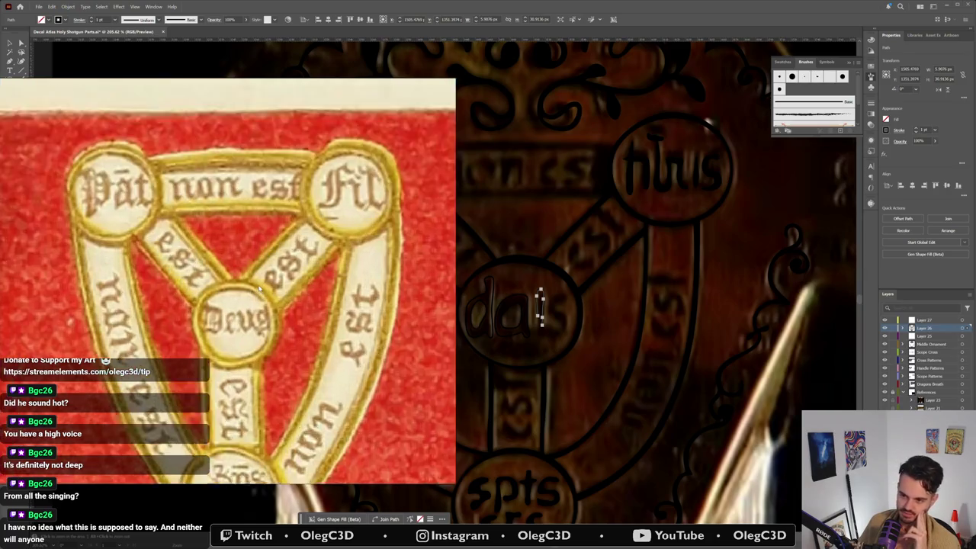
scroll(259, 288, "up", 1)
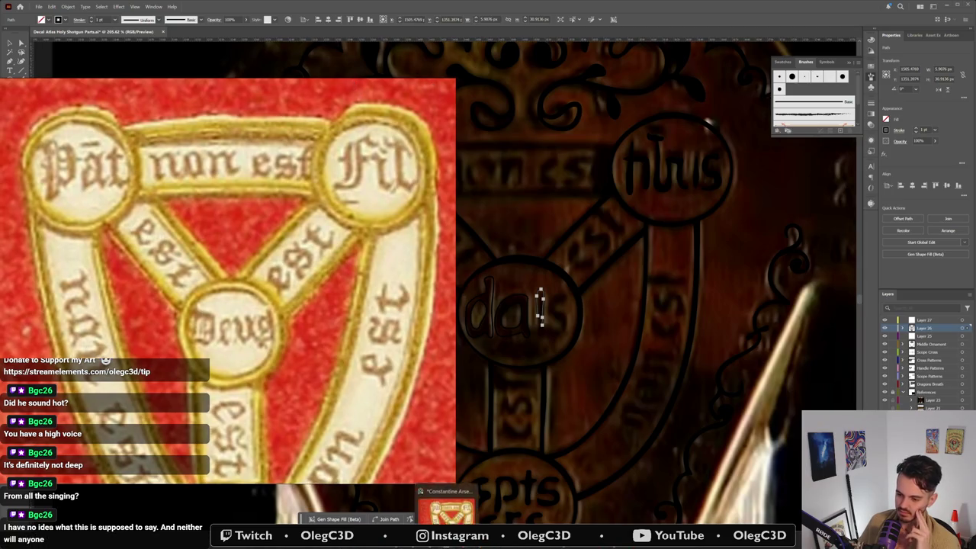
Step: Slide the PureRef reference window aside, then minimize it to uncover the tracing
key("alt+Tab")
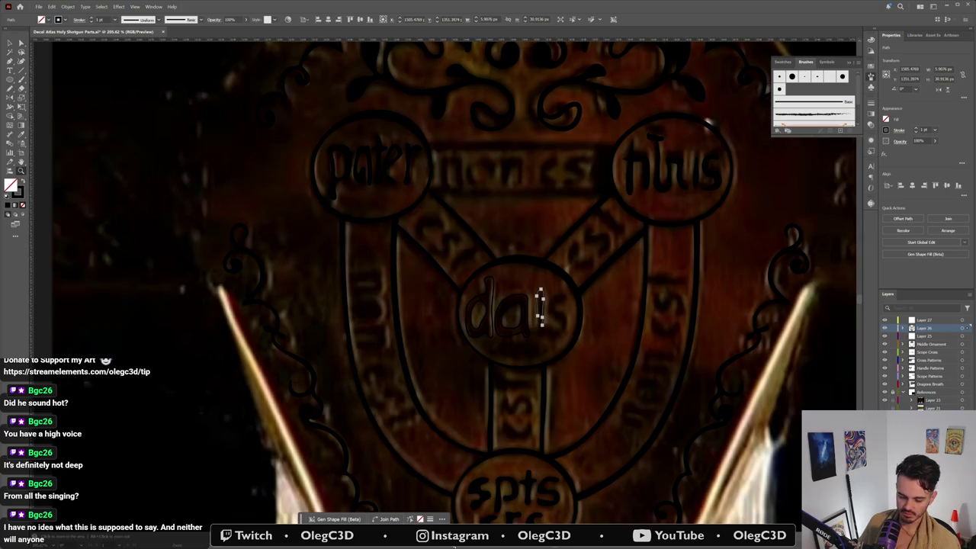
key("super")
key("alt+Tab")
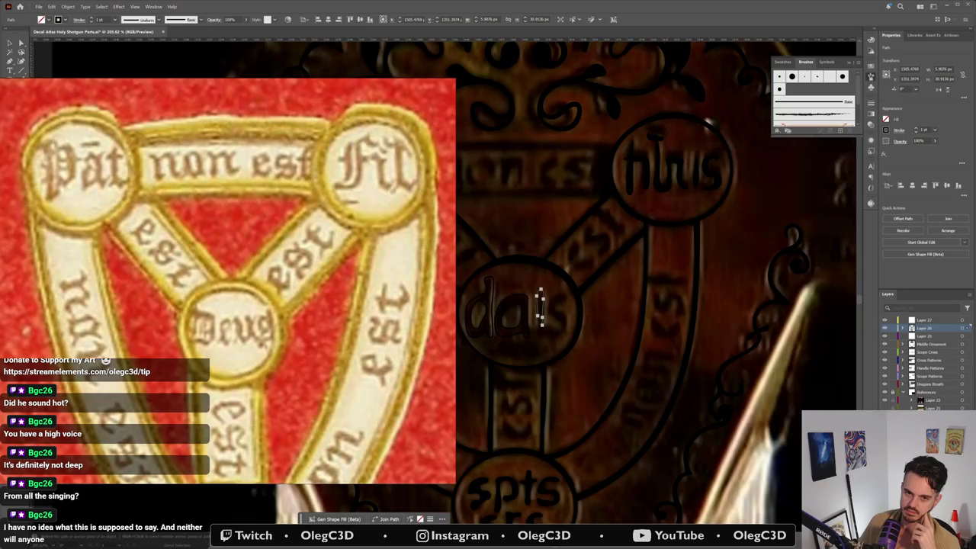
left_click_drag(257, 105, 428, 105)
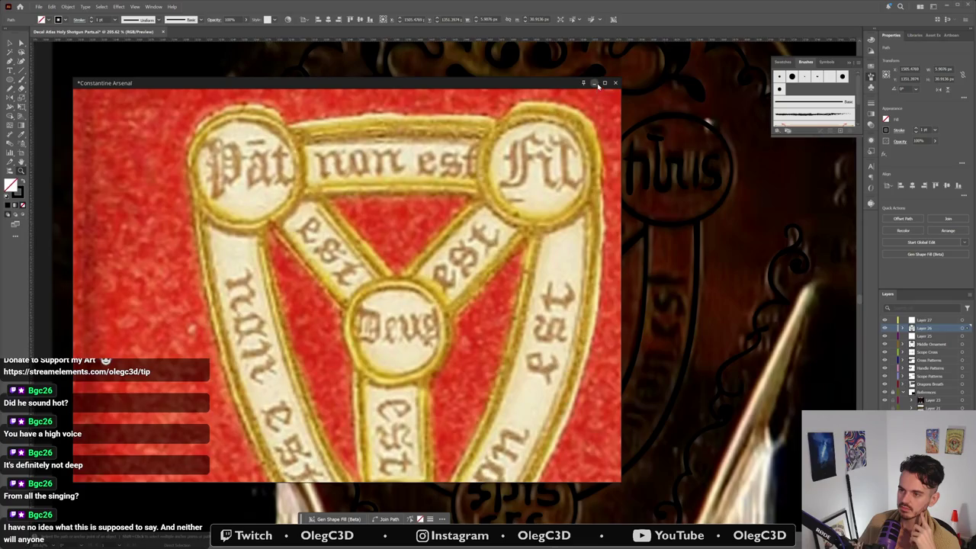
left_click(595, 83)
Step: Inspect the small stroke and the traced 'a' beside the d by selecting and deselecting them
left_click_drag(541, 315, 553, 314)
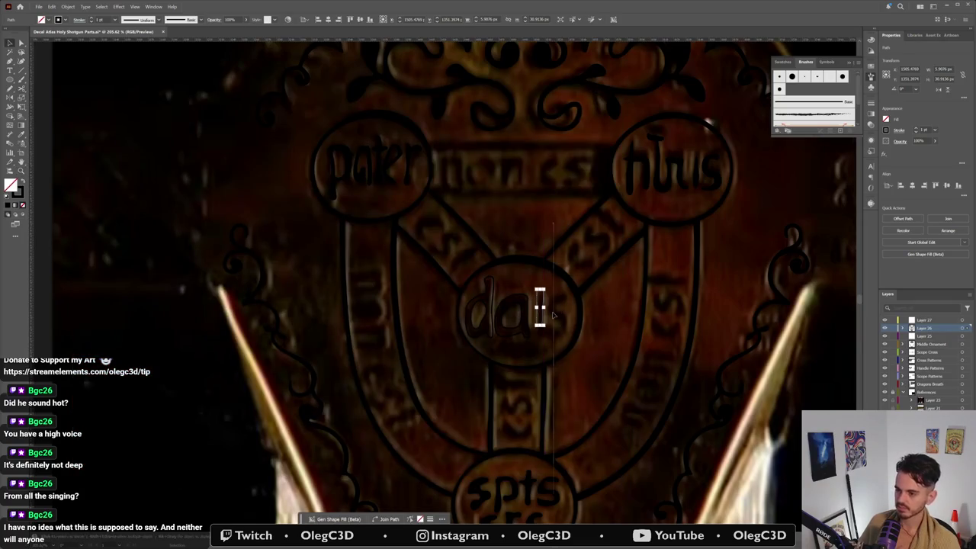
left_click(554, 314)
left_click(516, 322)
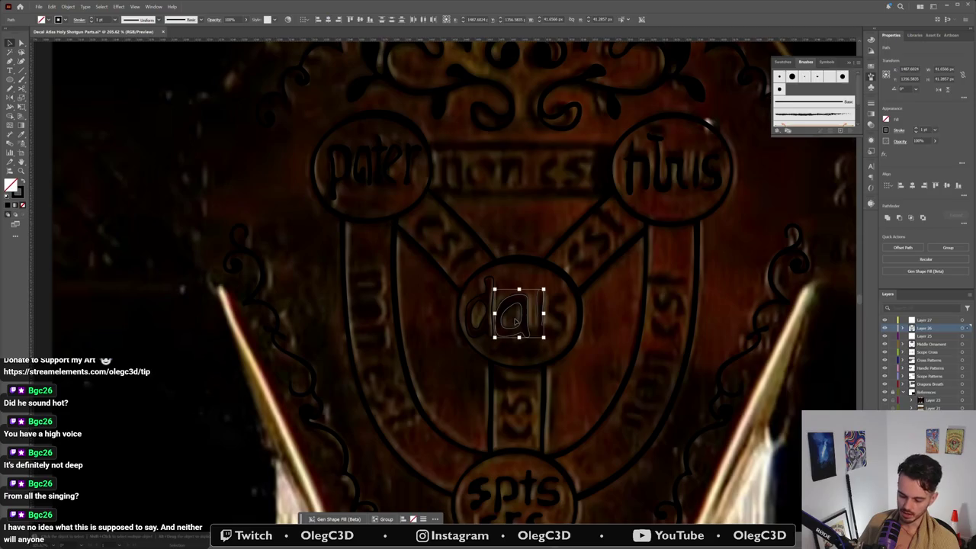
left_click(534, 318)
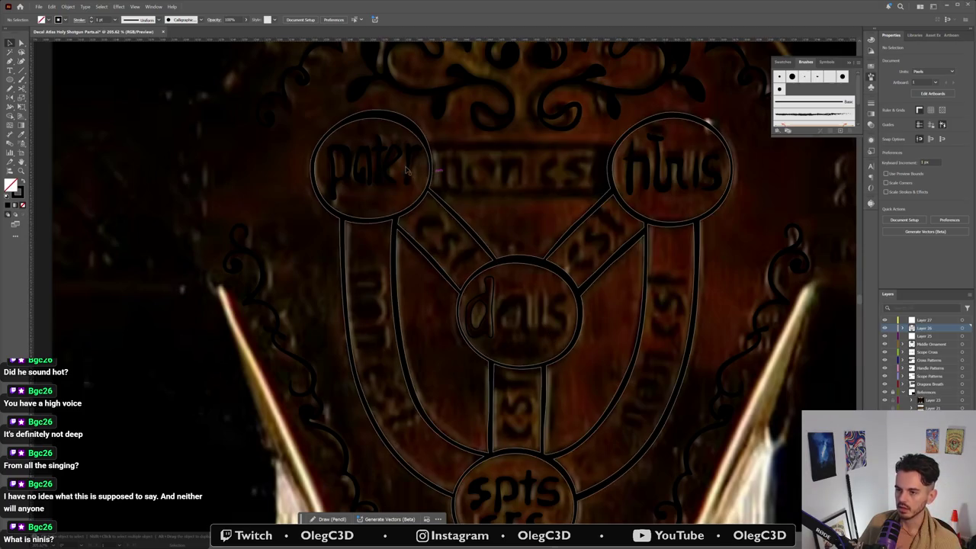
scroll(398, 163, "up", 2)
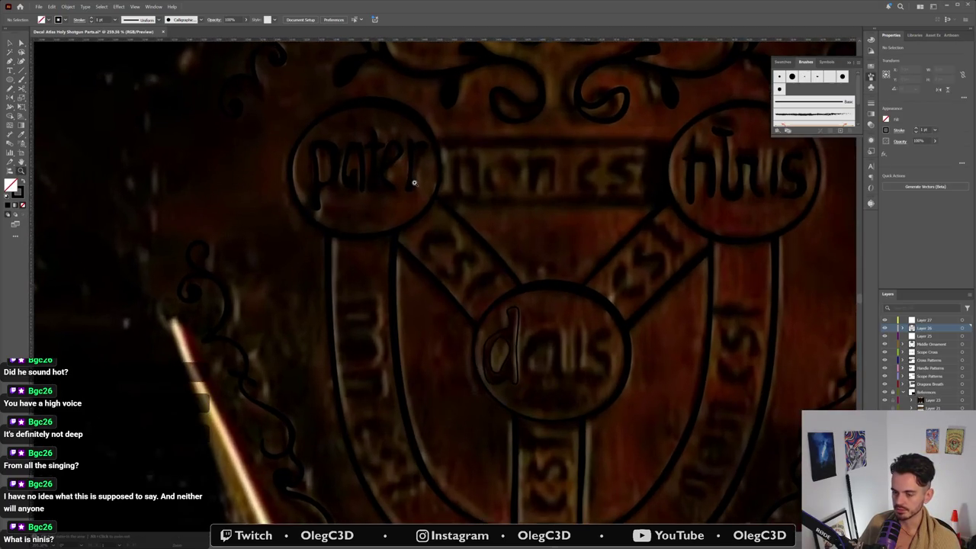
Step: Select the traced d of deus and fill it solid black
key("v")
mouse_move(404, 169)
left_mouse_down()
mouse_move(500, 279)
mouse_move(540, 350)
left_mouse_up()
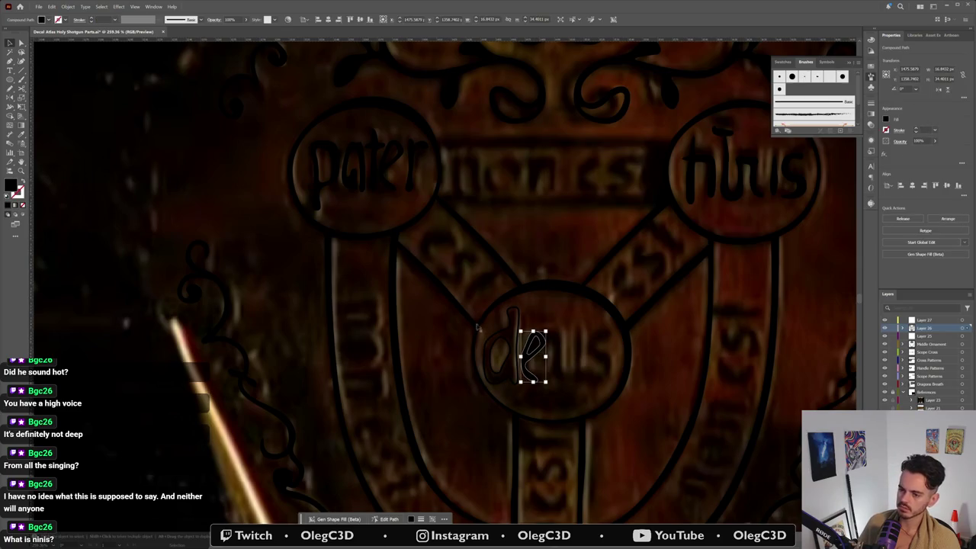
left_click(505, 344)
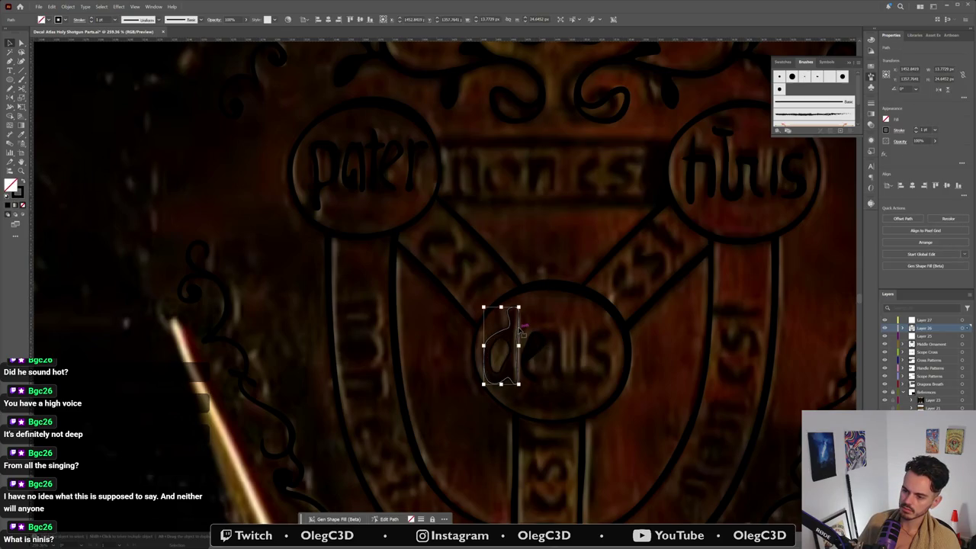
left_click(22, 181)
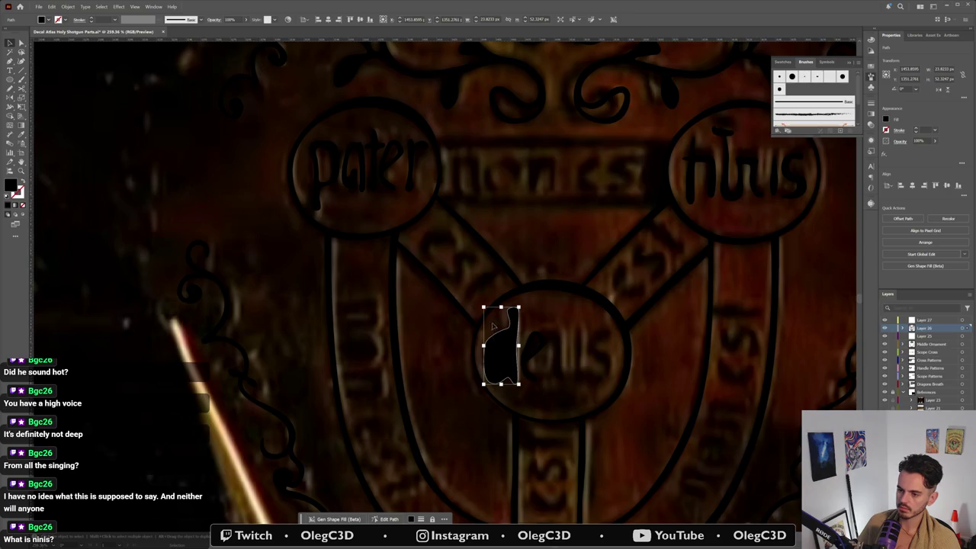
Step: Select the d outline and its inner oval; attempting to punch the oval out returns no results
left_click(504, 354, "shift")
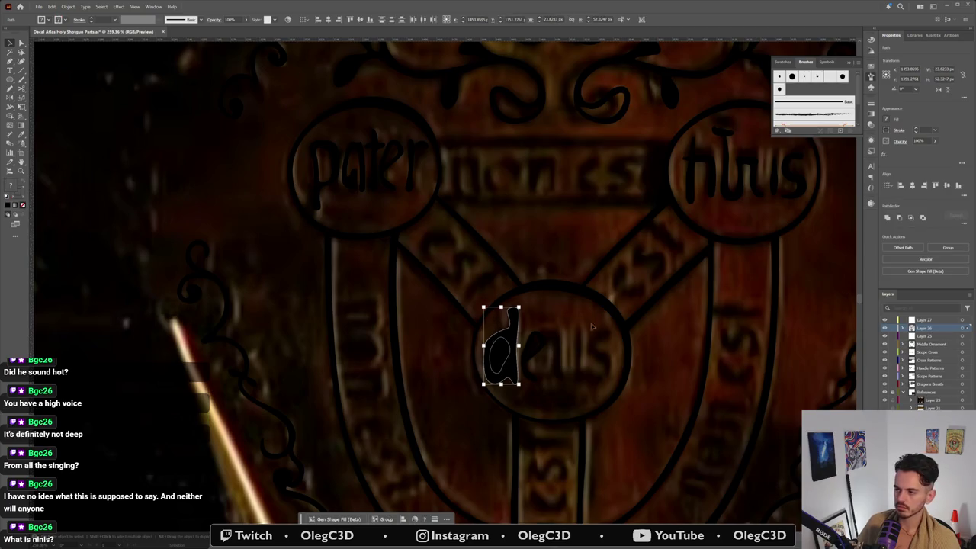
left_click(902, 329)
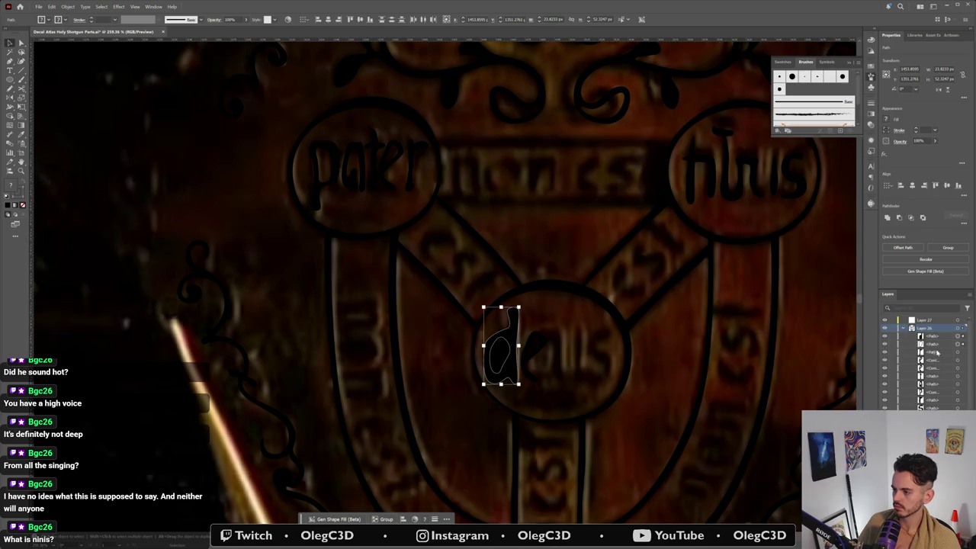
left_click(956, 344)
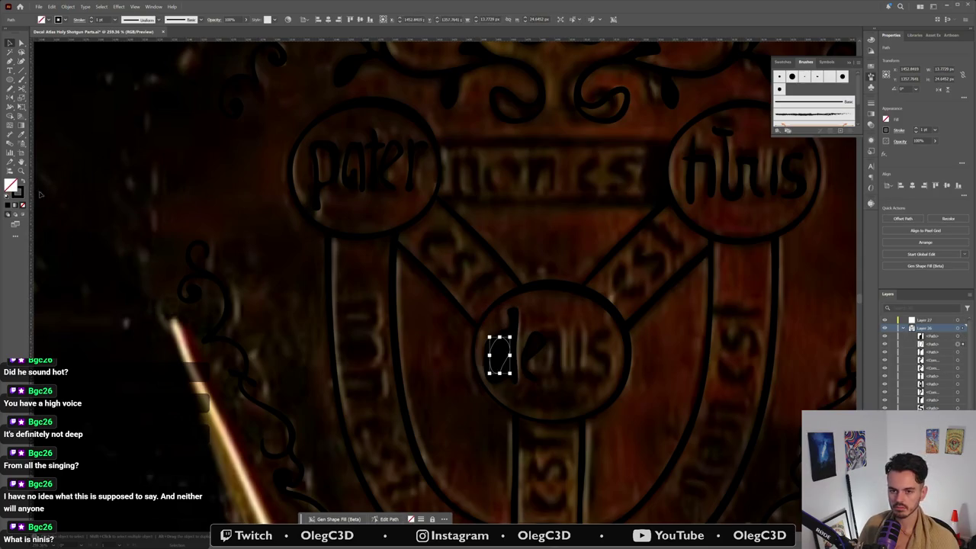
left_click(523, 327, "shift")
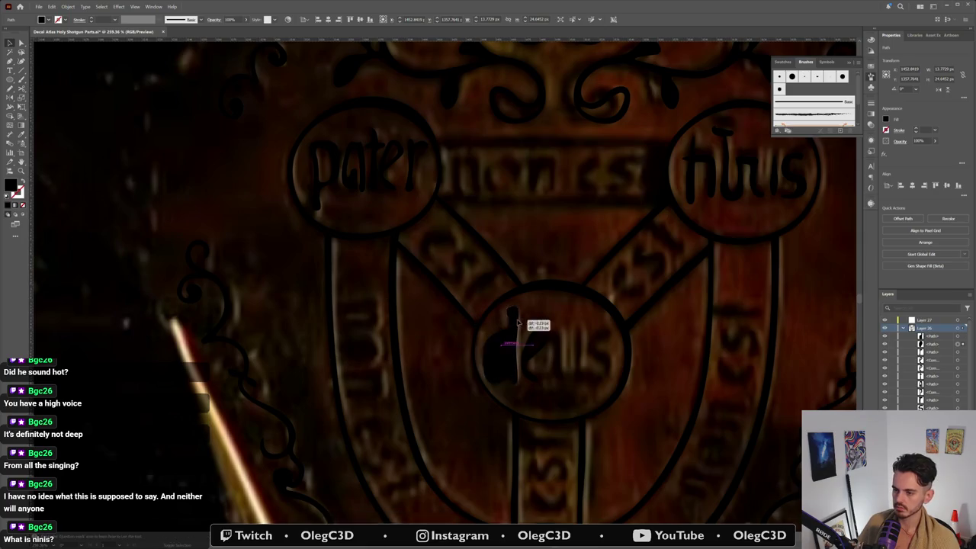
left_click(900, 218)
left_click(558, 290)
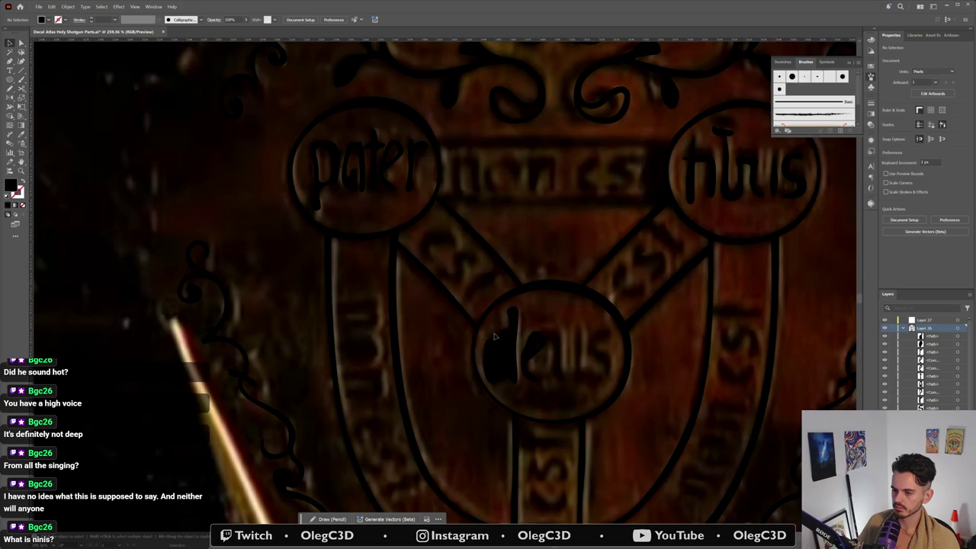
left_click(507, 356)
left_click(936, 344)
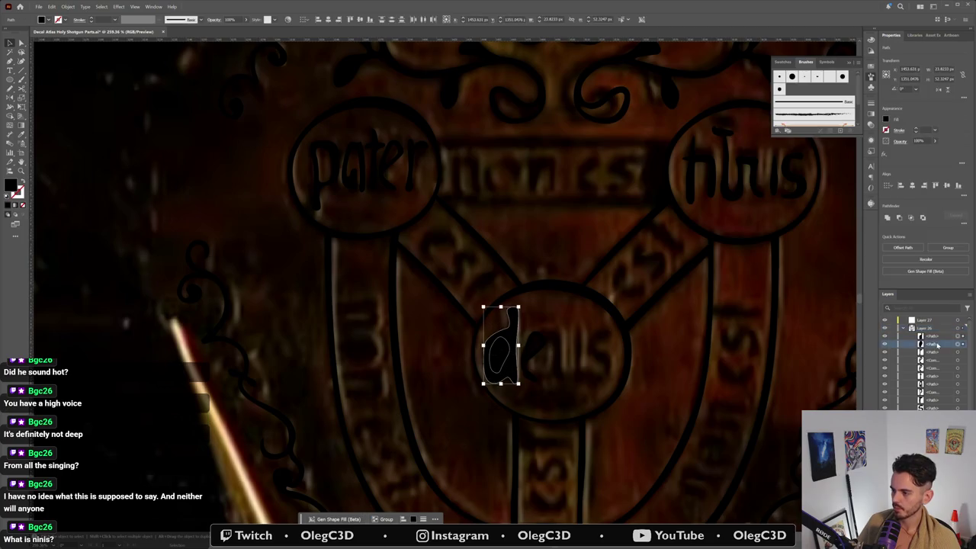
left_click(899, 218)
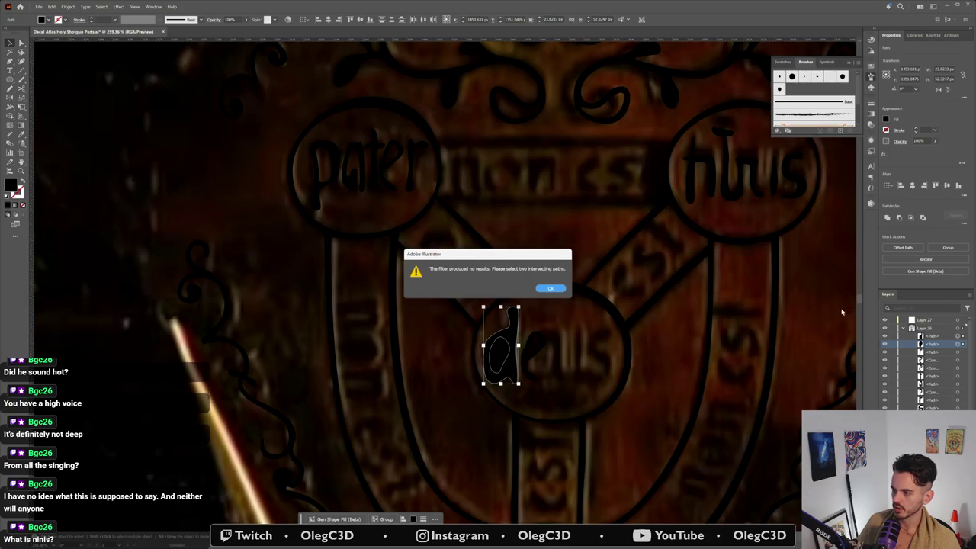
key("Return")
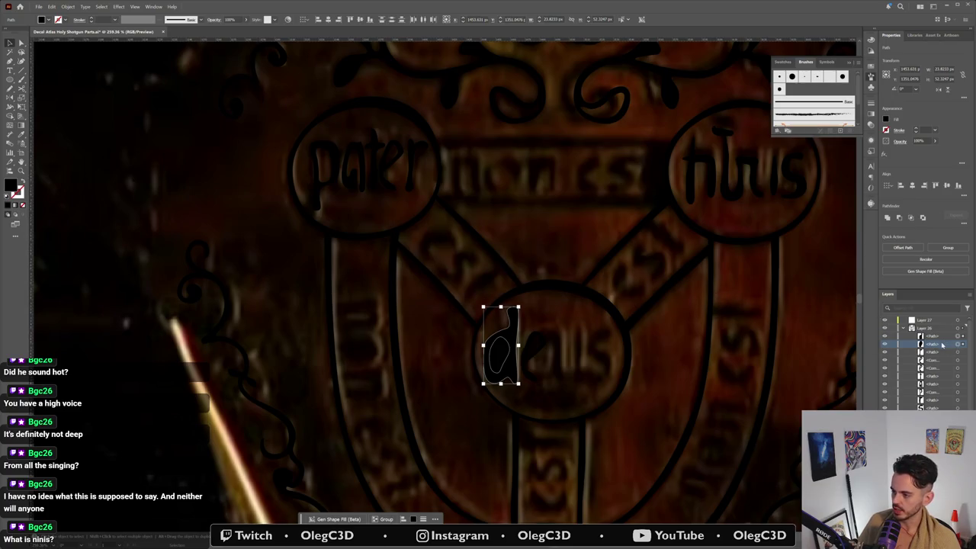
Step: Combine the d and its oval into a compound path, deselect, and bring up Start
key("ctrl+8")
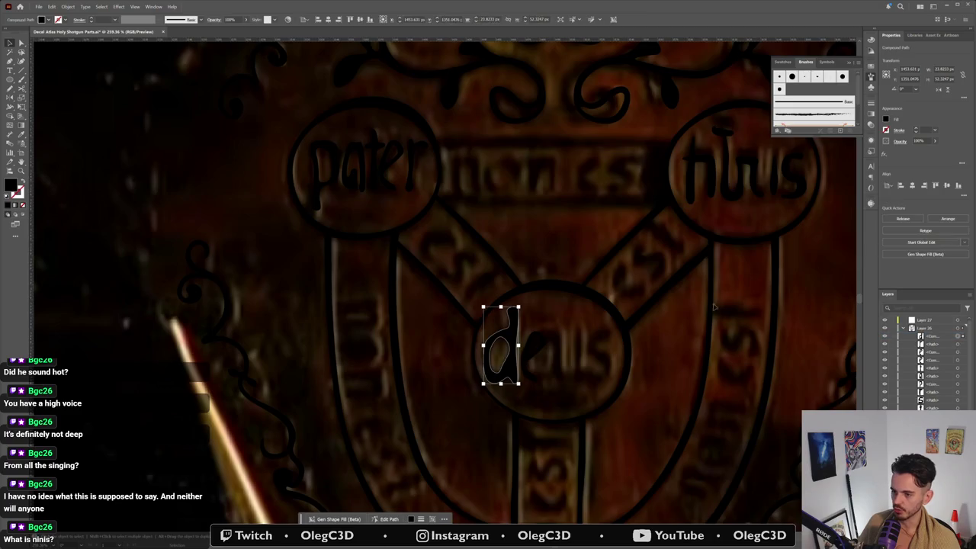
left_click(727, 303)
left_click(535, 348)
left_click(554, 340)
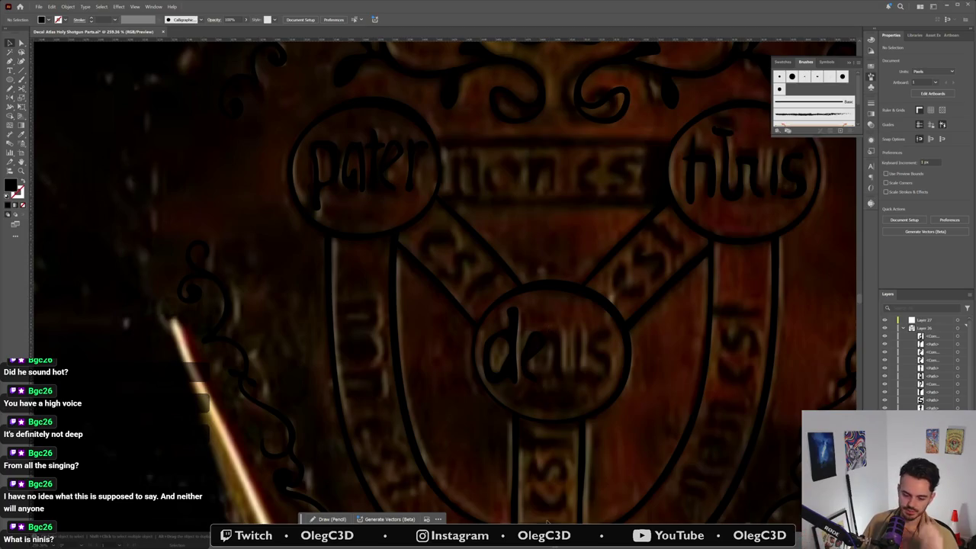
key("super")
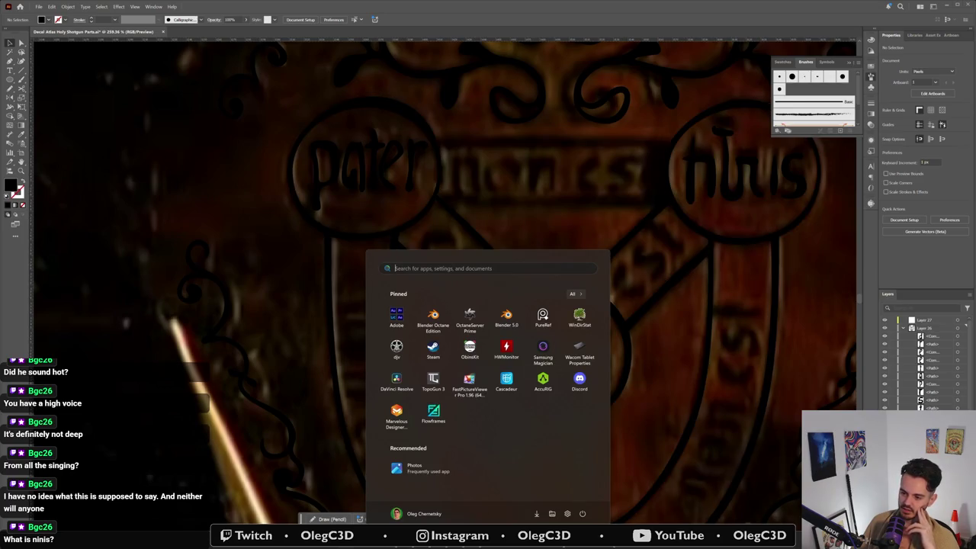
mouse_move(446, 518)
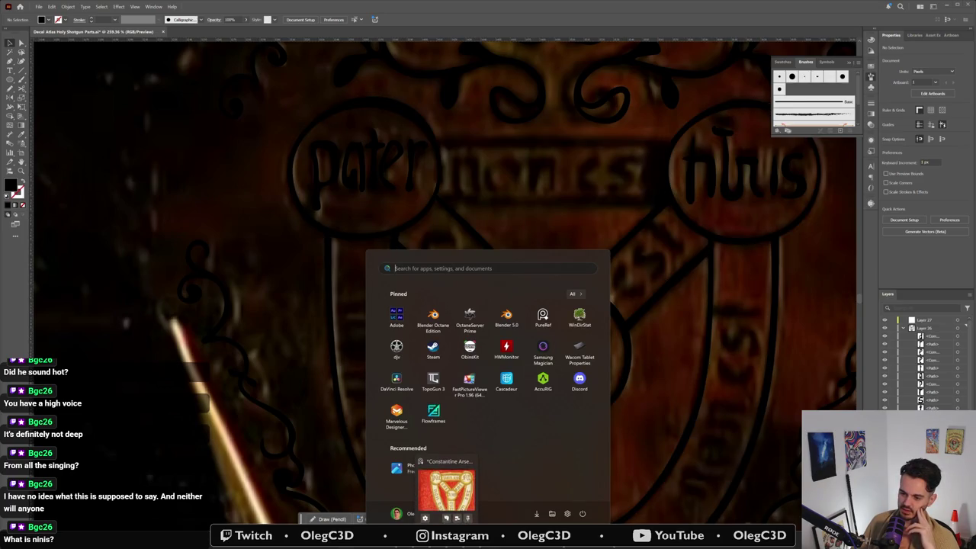
Step: Launch PureRef and pan the board over to the Close ups gun images
left_click(446, 491)
scroll(556, 173, "down", 5)
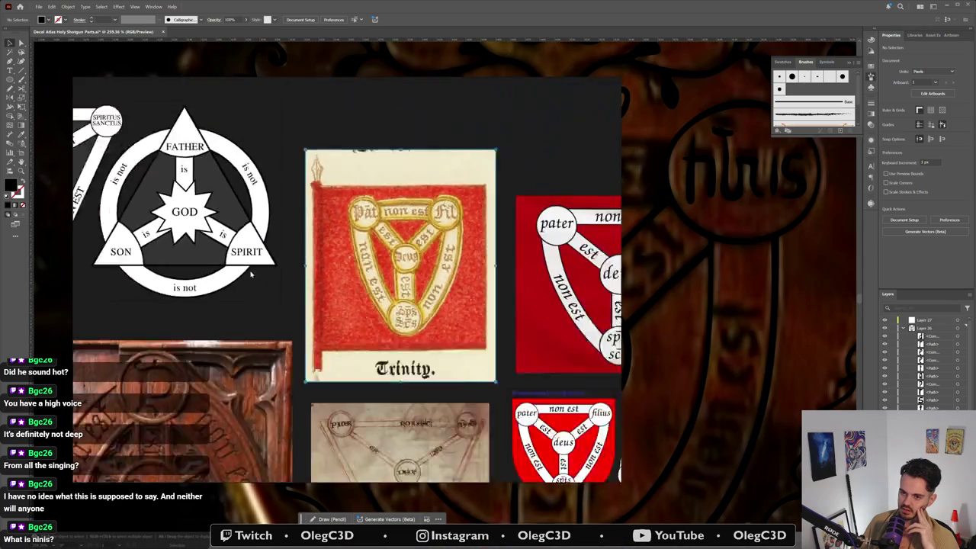
scroll(335, 278, "left", 3)
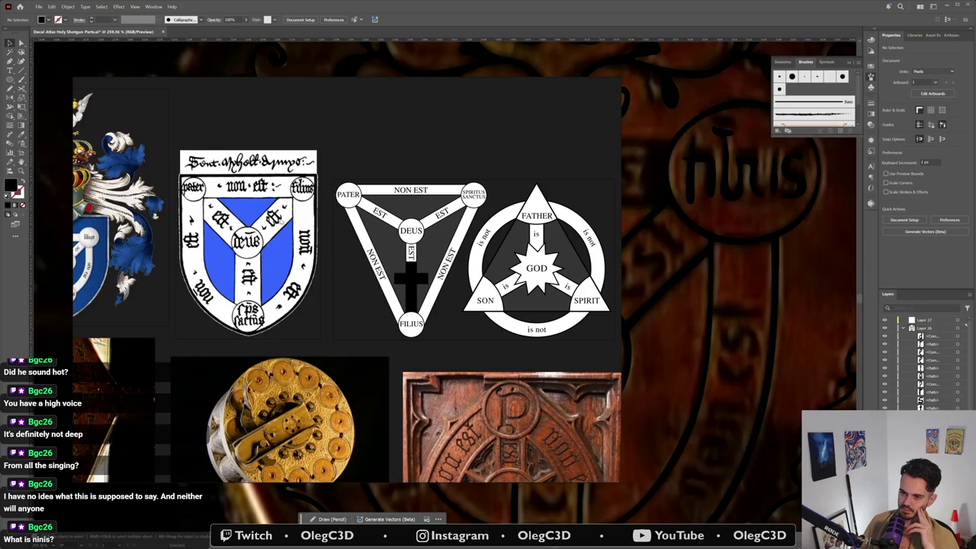
scroll(280, 219, "up", 2)
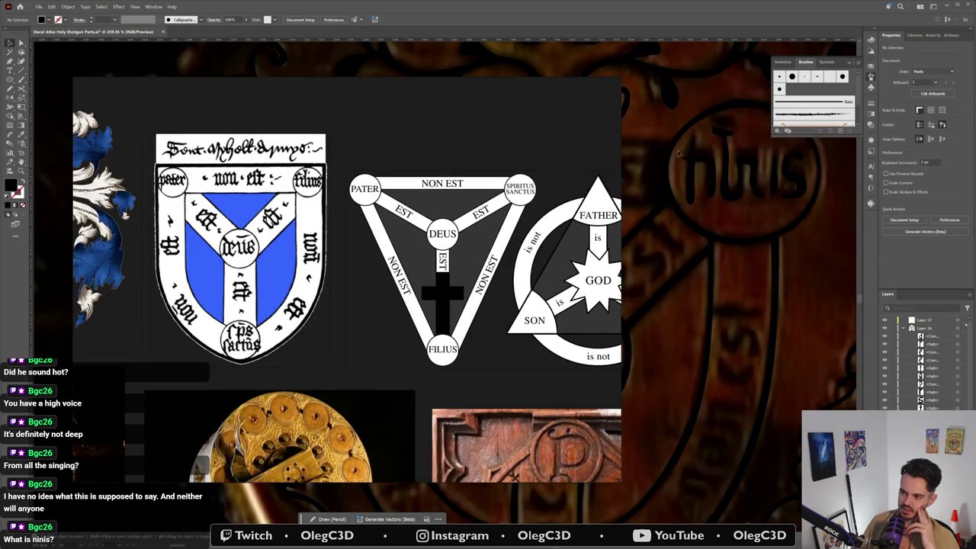
scroll(337, 189, "up", 2)
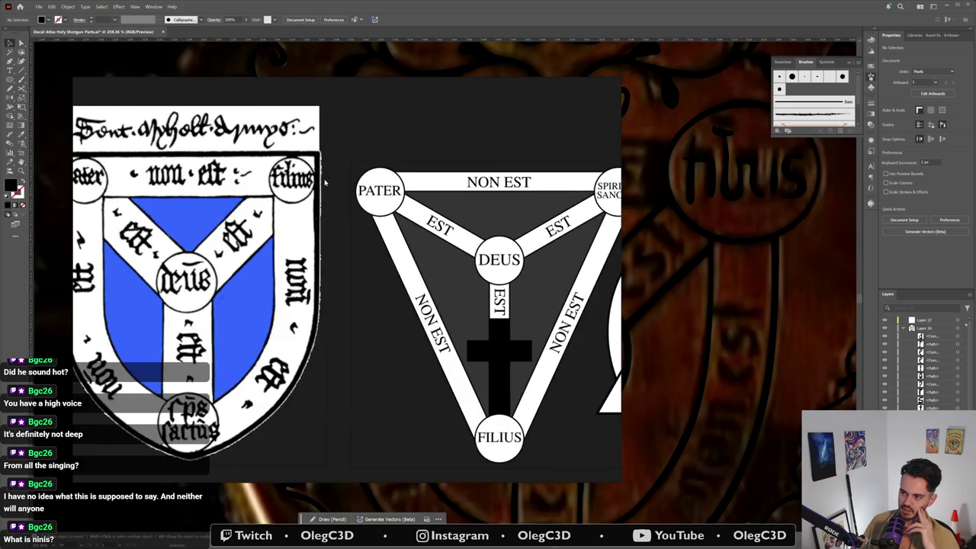
scroll(318, 197, "down", 2)
scroll(303, 242, "down", 2)
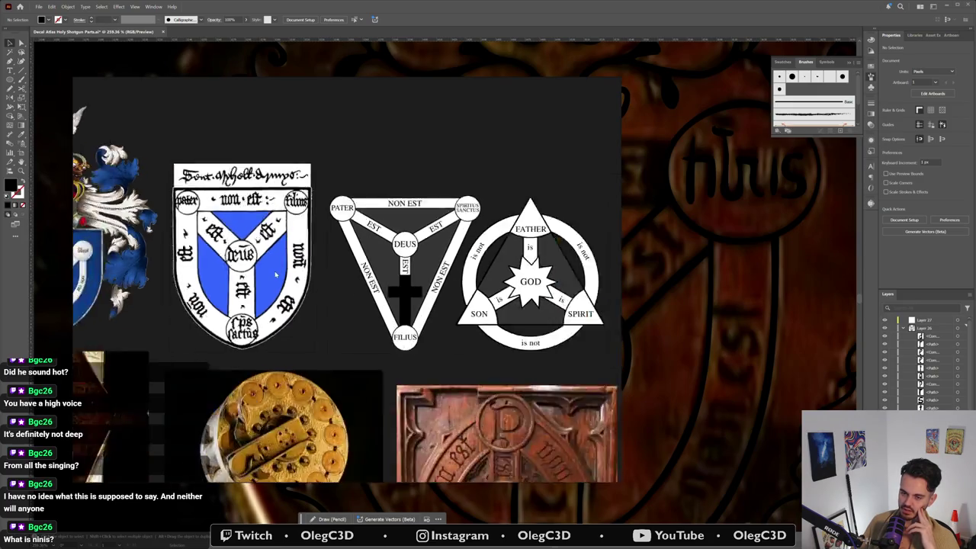
scroll(302, 242, "down", 2)
left_click_drag(288, 322, 352, 278)
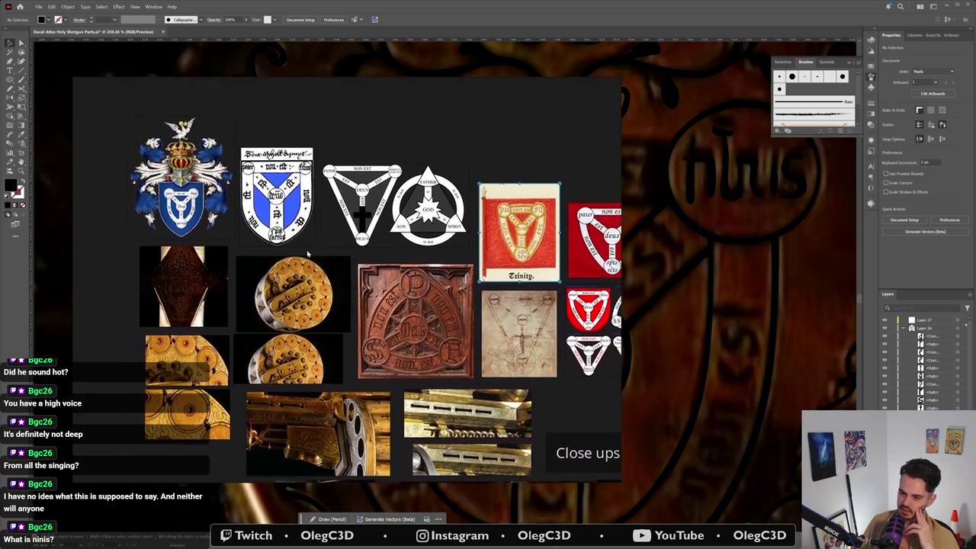
scroll(216, 278, "right", 5)
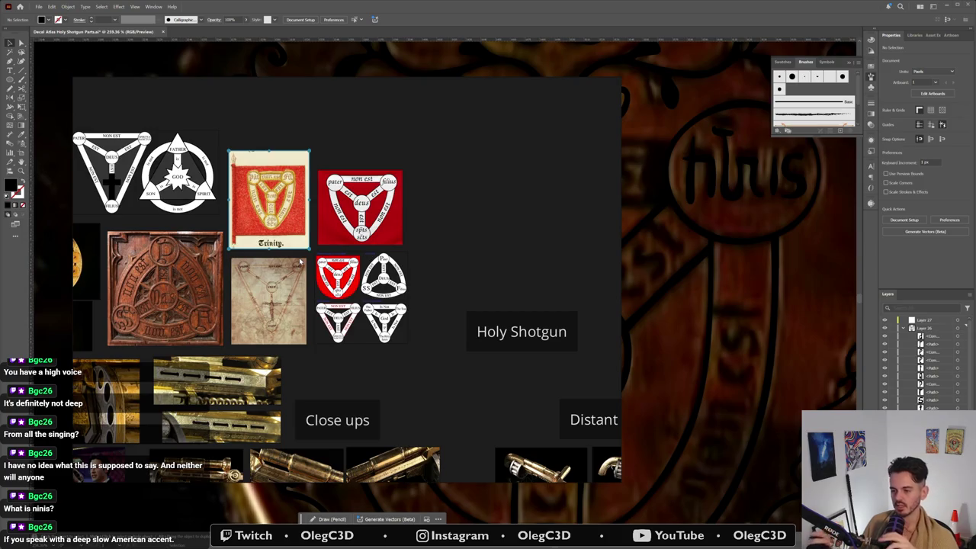
Step: Bring the color-coded and English translation Trinity diagrams into view
scroll(298, 253, "up", 2)
scroll(343, 257, "up", 2)
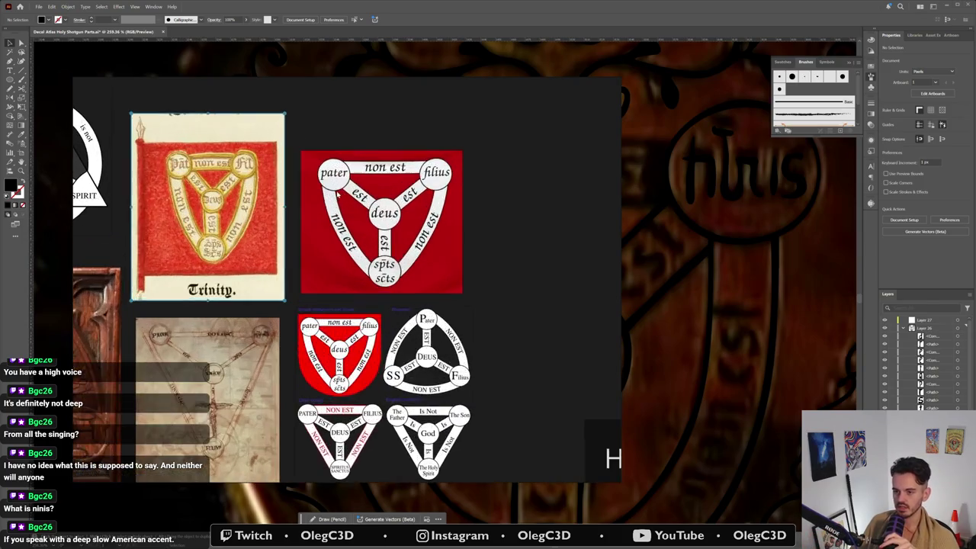
scroll(400, 335, "up", 2)
scroll(400, 335, "up", 1)
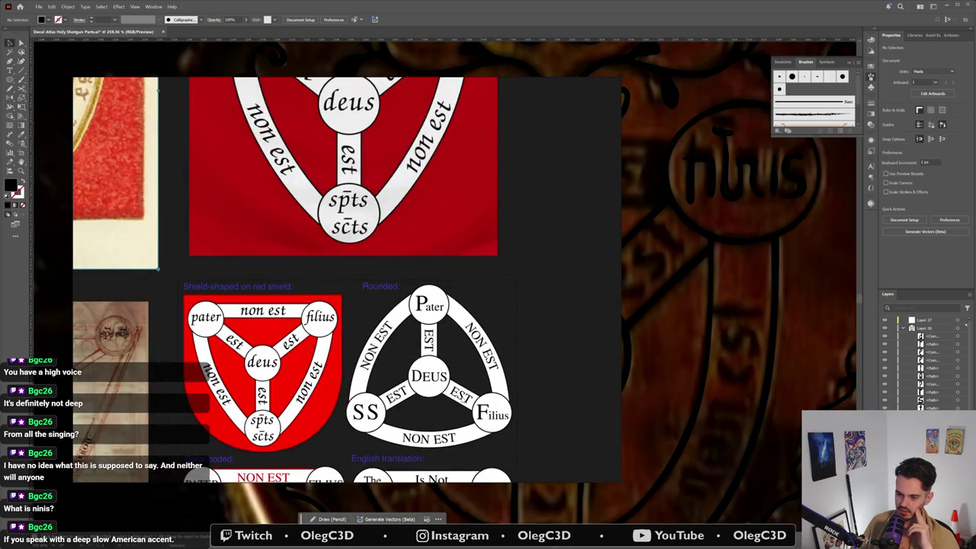
left_click_drag(394, 310, 473, 227)
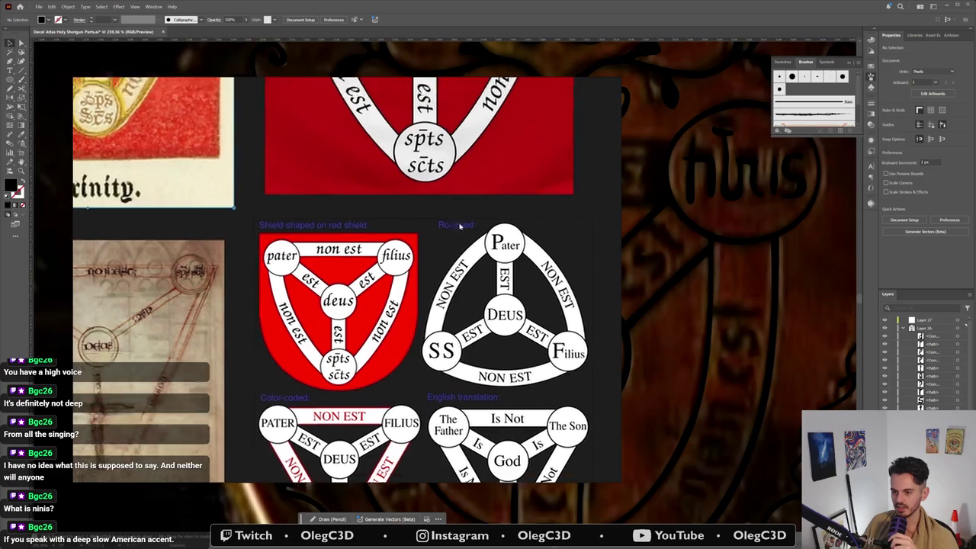
scroll(315, 370, "down", 1)
scroll(316, 370, "down", 3)
Step: Zoom in on the carved wooden Trinity panel, then deselect and minimize PureRef
left_click_drag(315, 370, 403, 322)
scroll(324, 250, "up", 2)
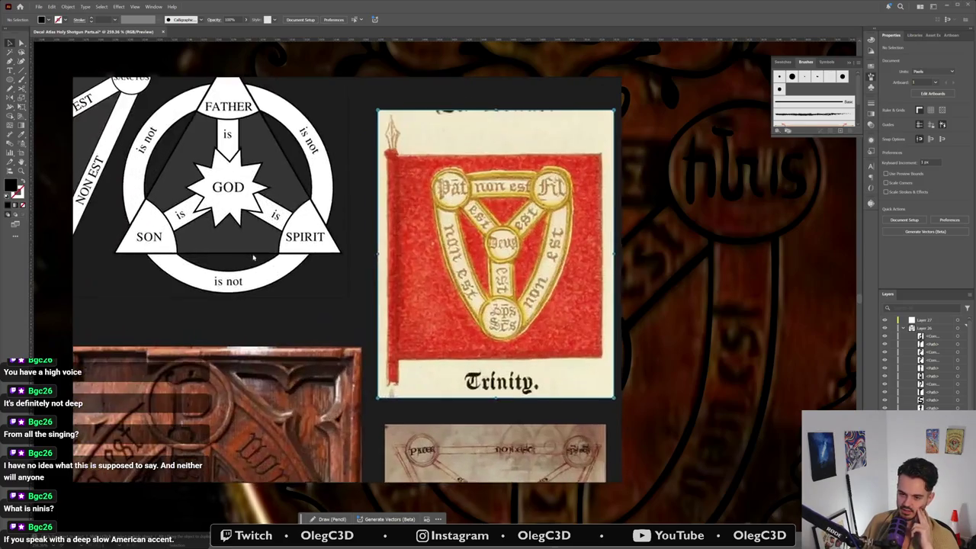
scroll(324, 250, "up", 2)
scroll(324, 250, "up", 2)
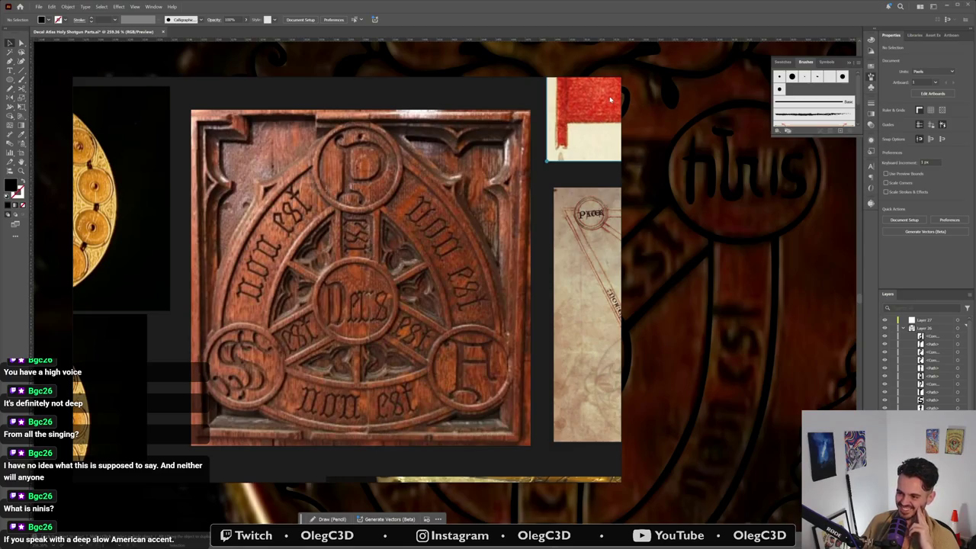
mouse_move(605, 83)
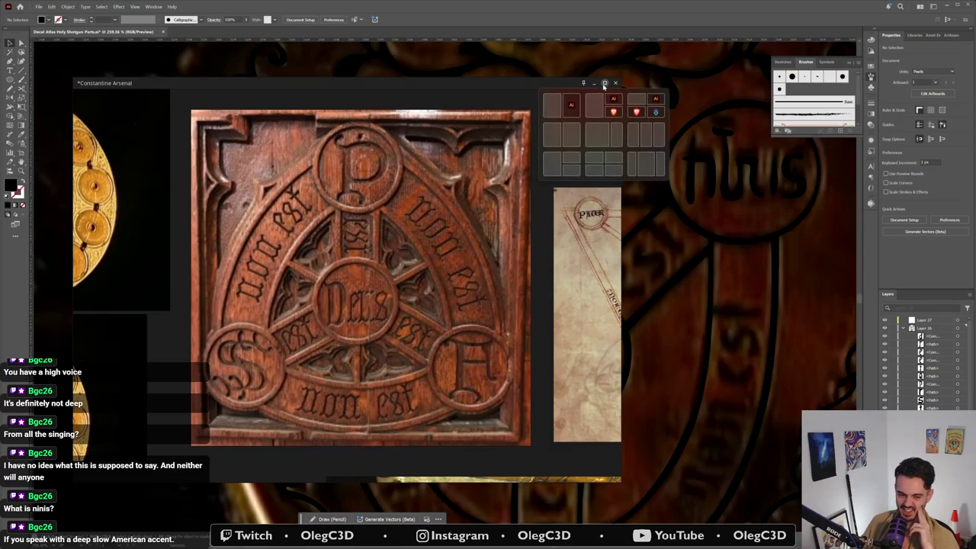
scroll(481, 209, "down", 3)
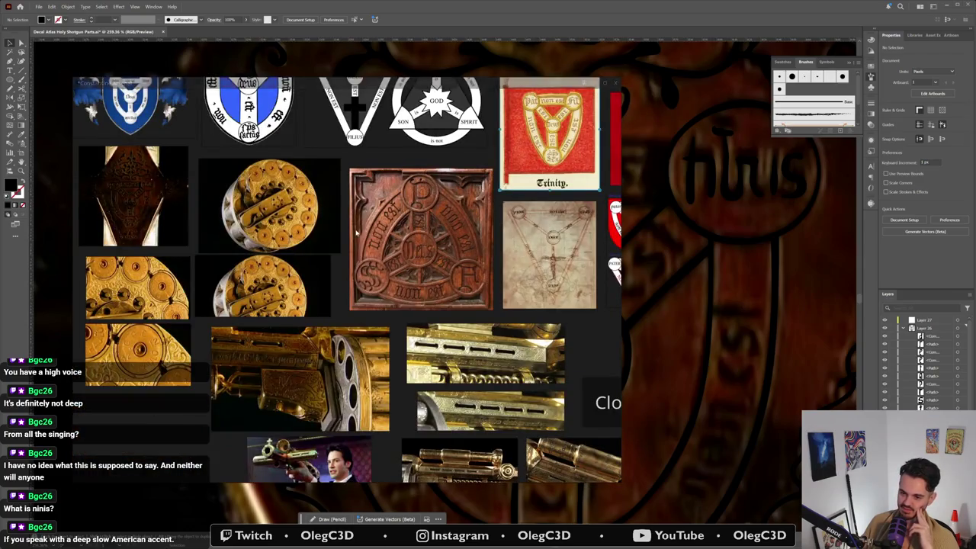
scroll(404, 320, "down", 1)
scroll(389, 333, "up", 1)
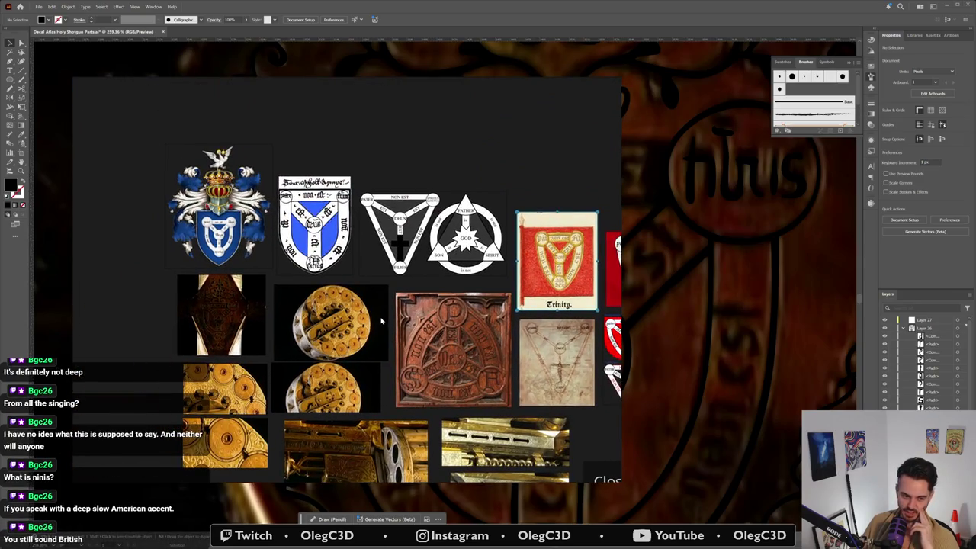
left_click(491, 169)
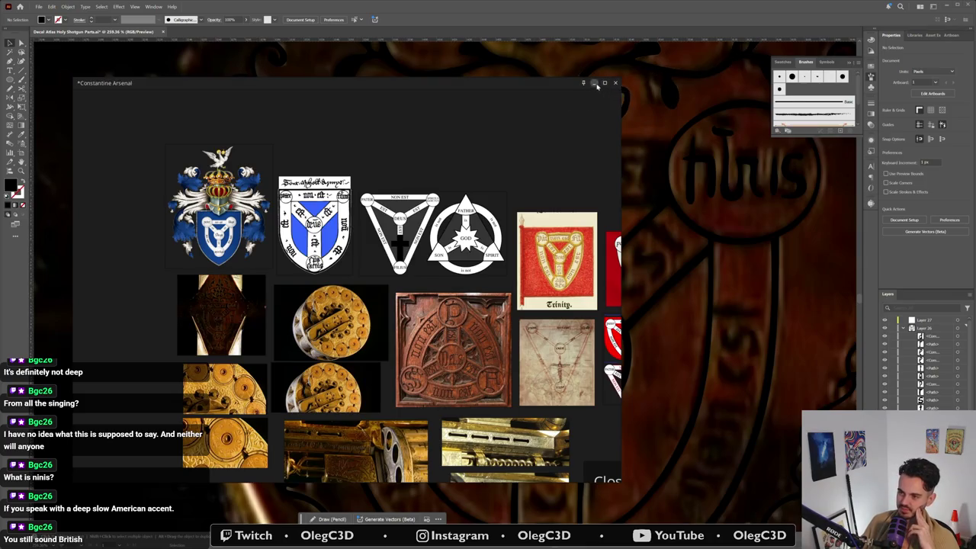
left_click(595, 83)
Step: Zoom into the deus roundel and pen a path down the u's stroke, curving right along its bottom
scroll(645, 246, "down", 3)
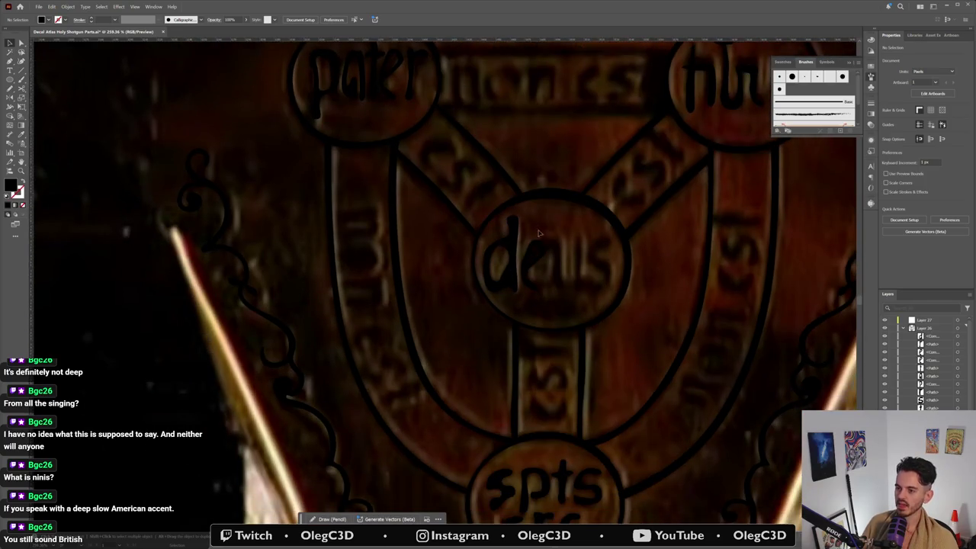
scroll(579, 305, "up", 1)
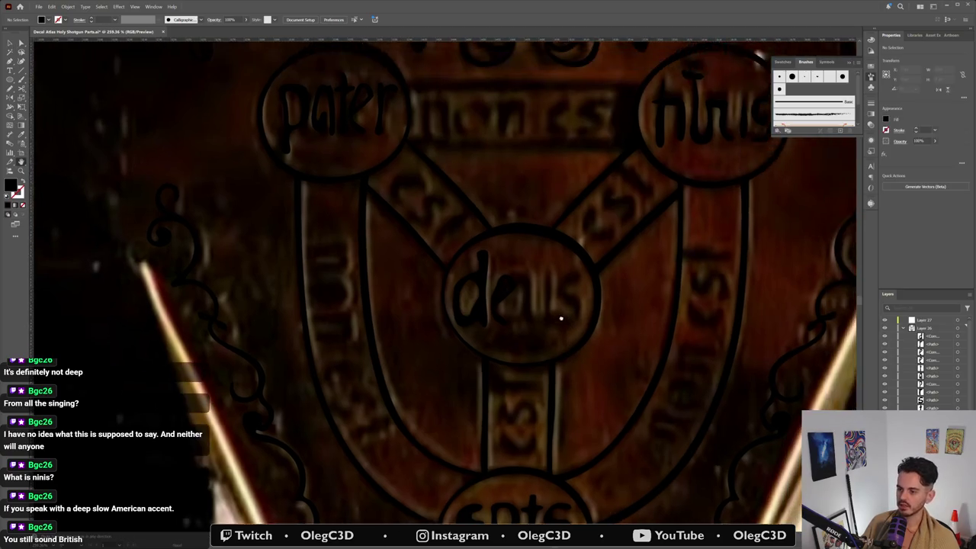
scroll(602, 297, "up", 2)
scroll(594, 303, "up", 2)
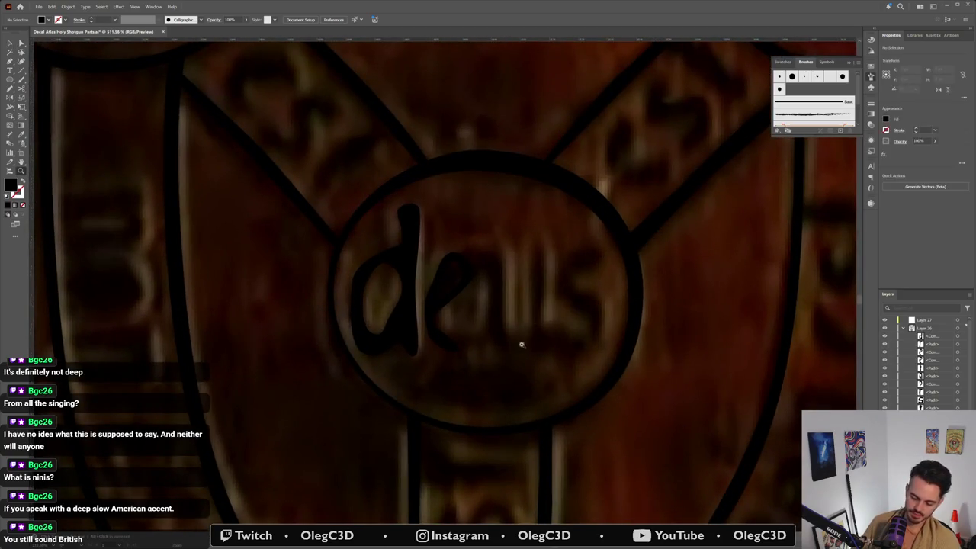
key("b")
key("p")
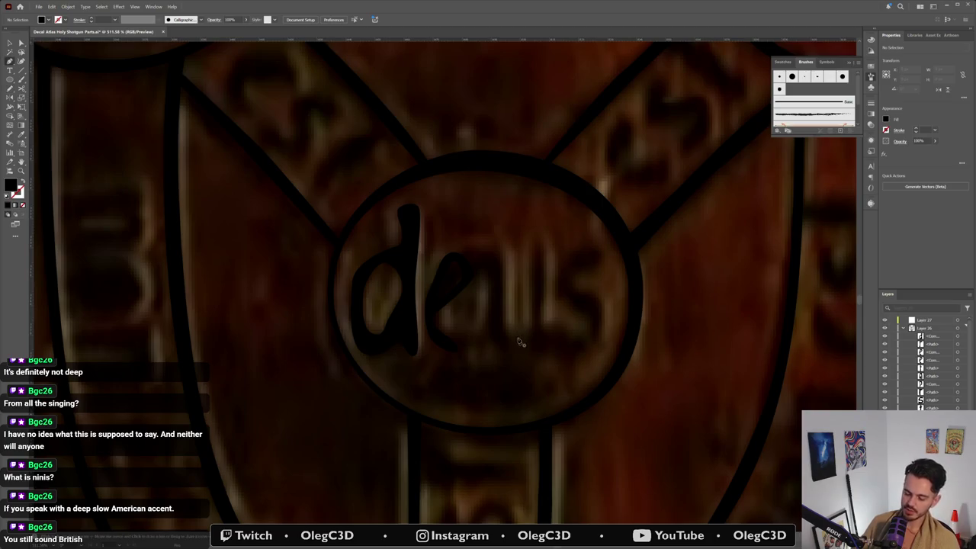
left_click(489, 291)
left_click(489, 318)
left_click(485, 328)
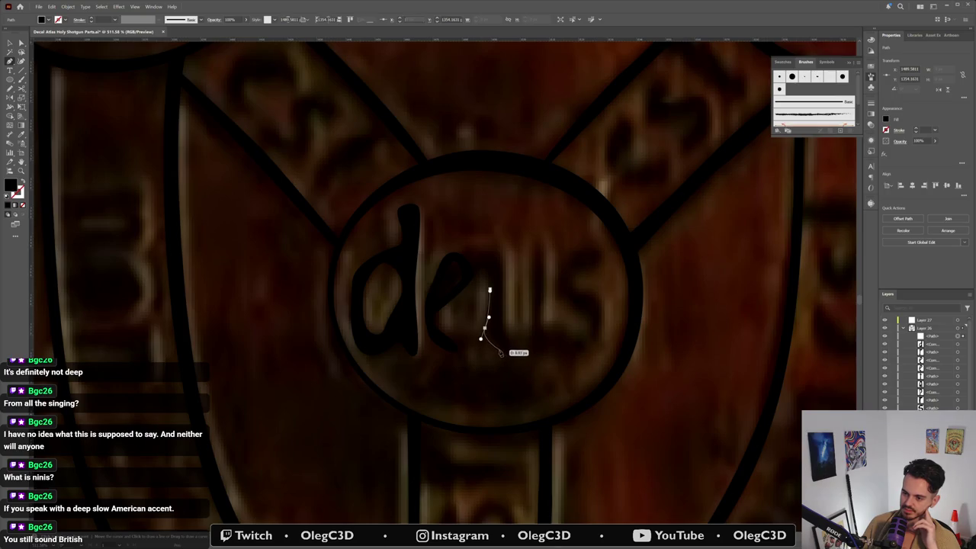
left_click(492, 348)
left_click(499, 352)
left_click(508, 357)
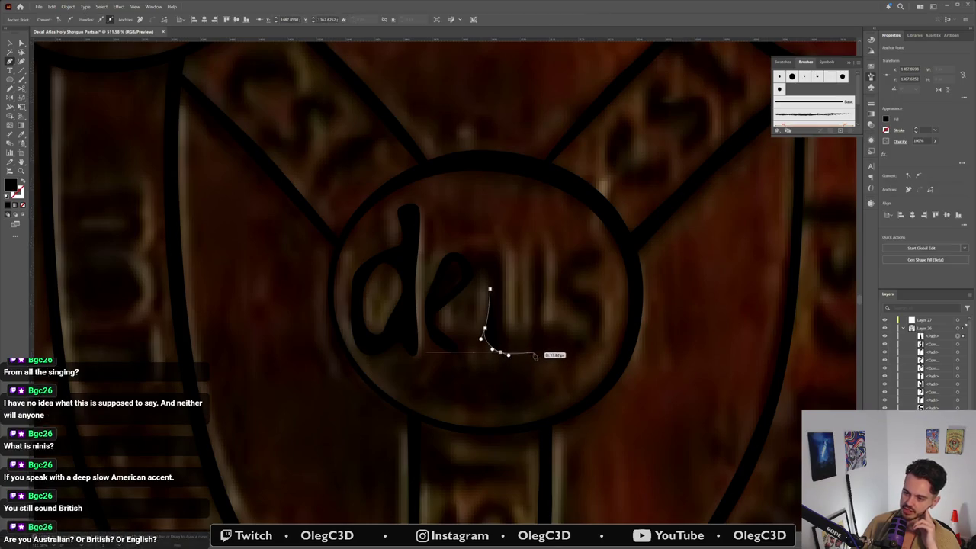